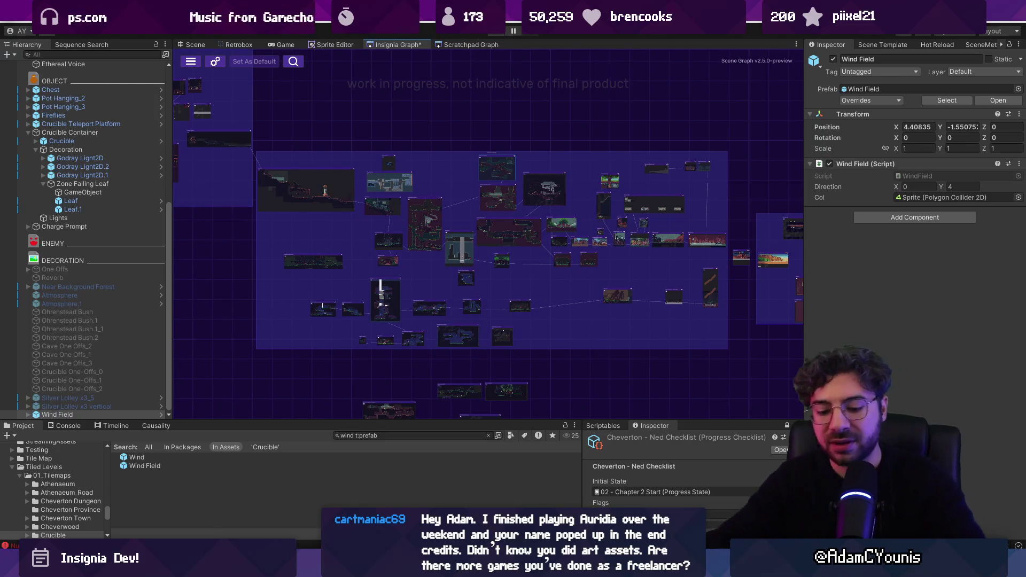
Launch Google Chrome from the Windows search.
key(space)
text(chrome)
key(Return)
Search Google for 'auridia' and open the Auridia Steam store page, maximized.
text(audi)
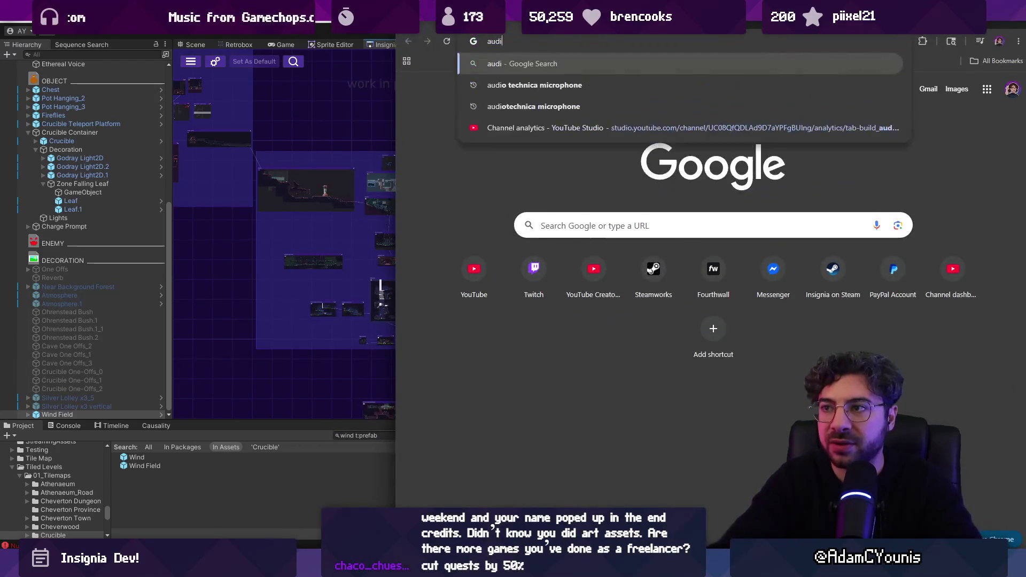
key(BackSpace)
key(BackSpace)
text(ridia)
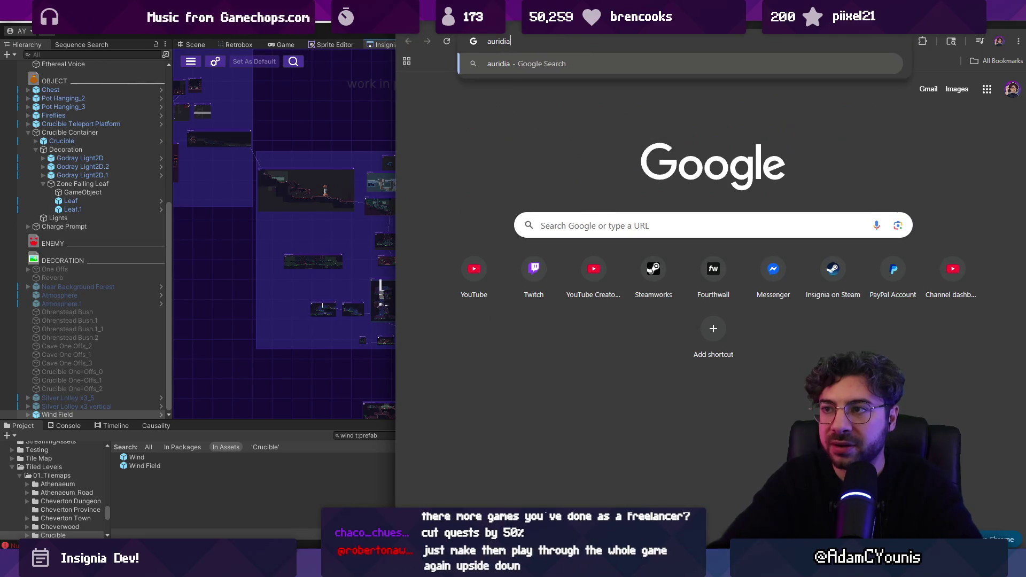
key(Return)
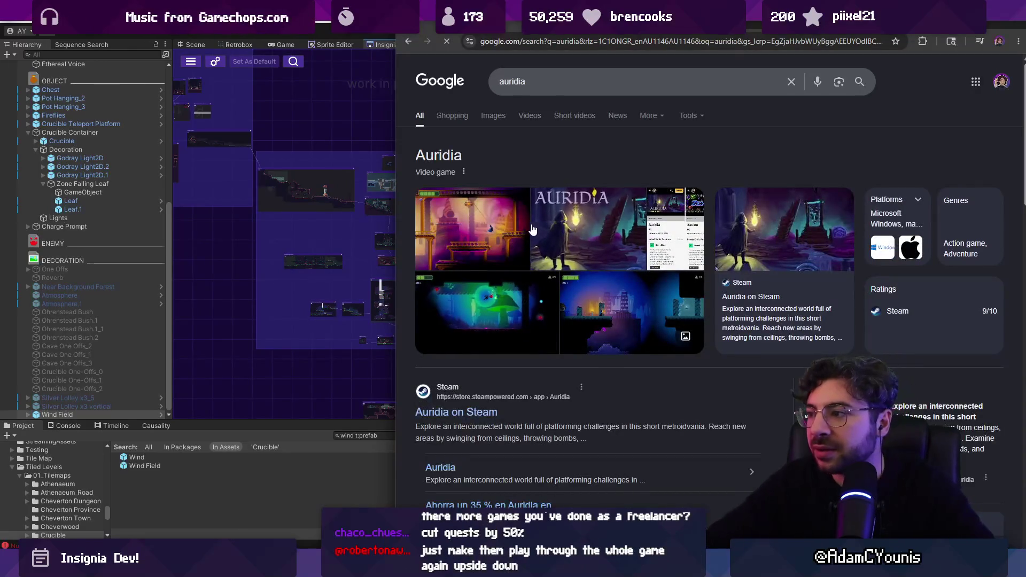
click(466, 413)
double_click(664, 35)
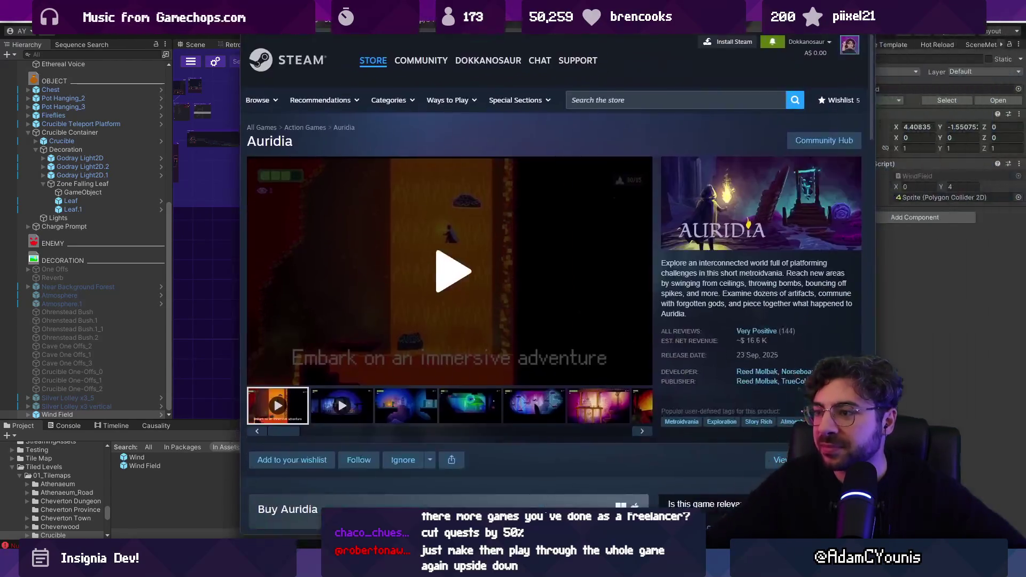
Step through Auridia's screenshot carousel, ending on the artifact-choice screenshot.
scroll(317, 305, down, 1)
click(361, 377)
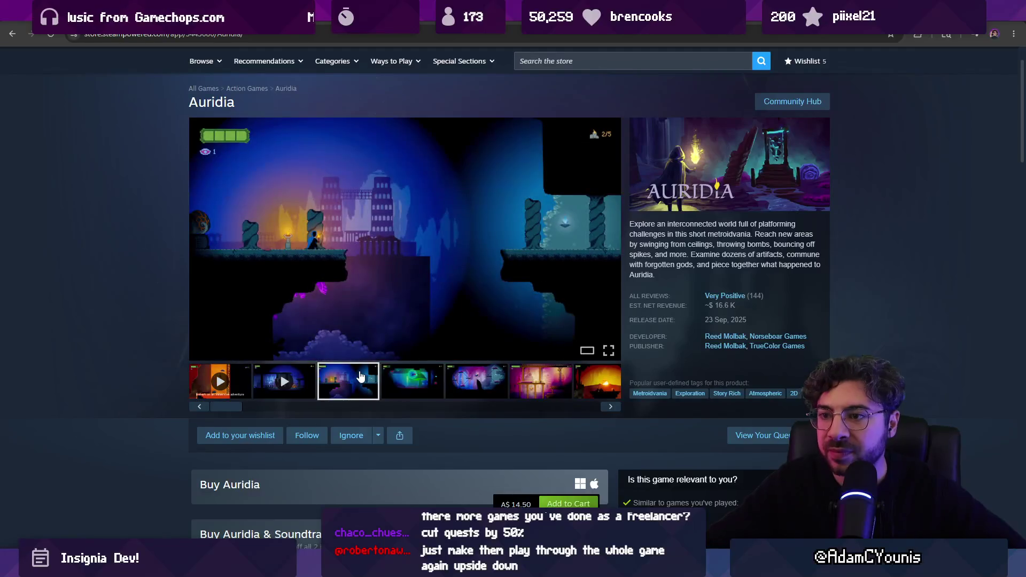
key(Right)
key(Right)
key(Right)
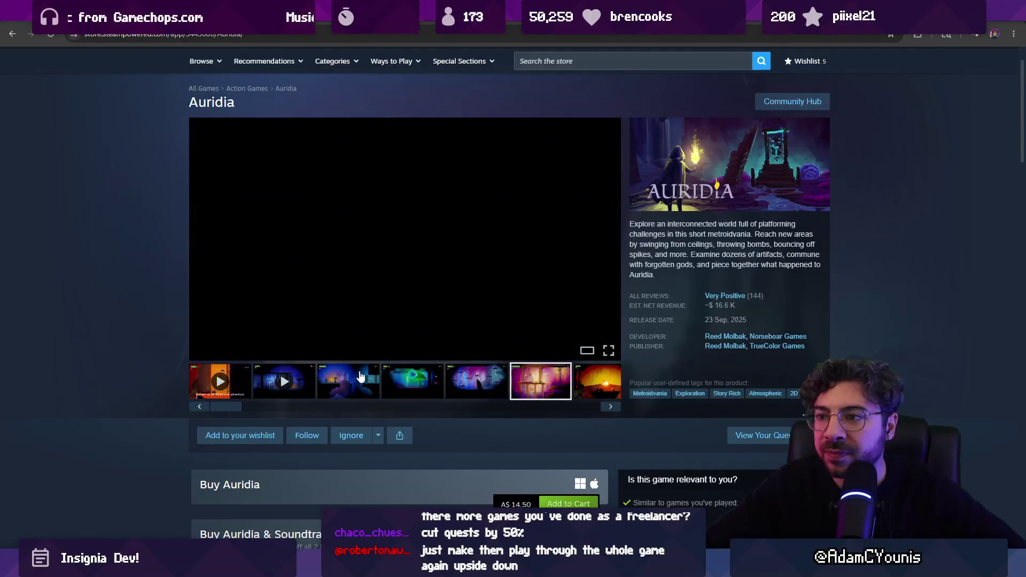
key(Right)
key(Right)
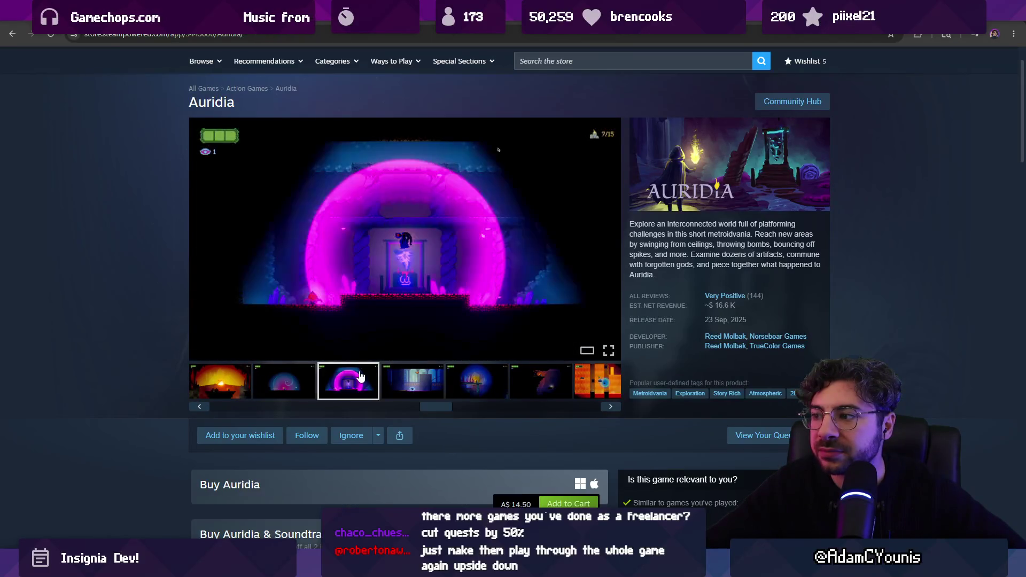
key(Right)
key(Right)
key(Right)
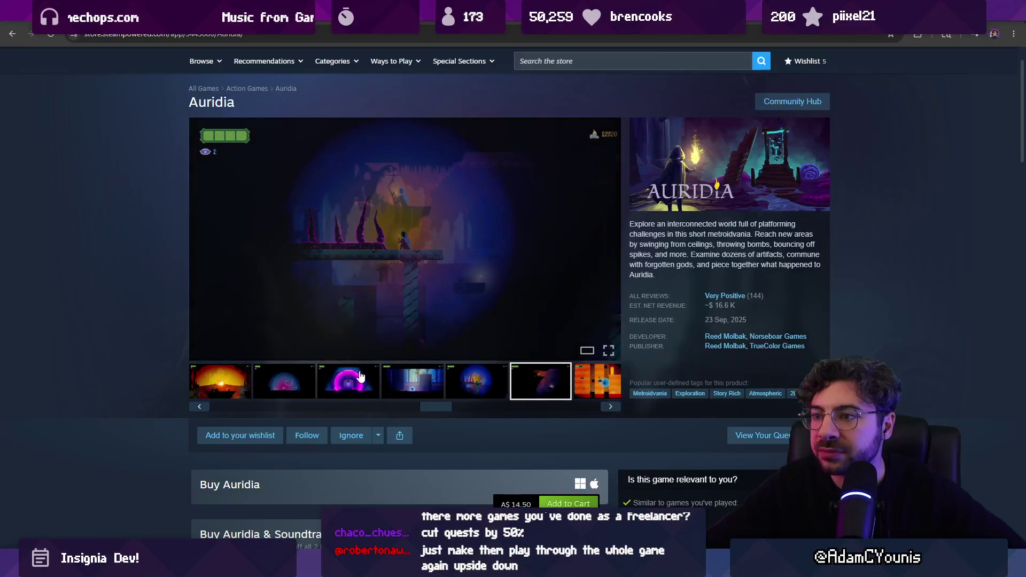
key(Right)
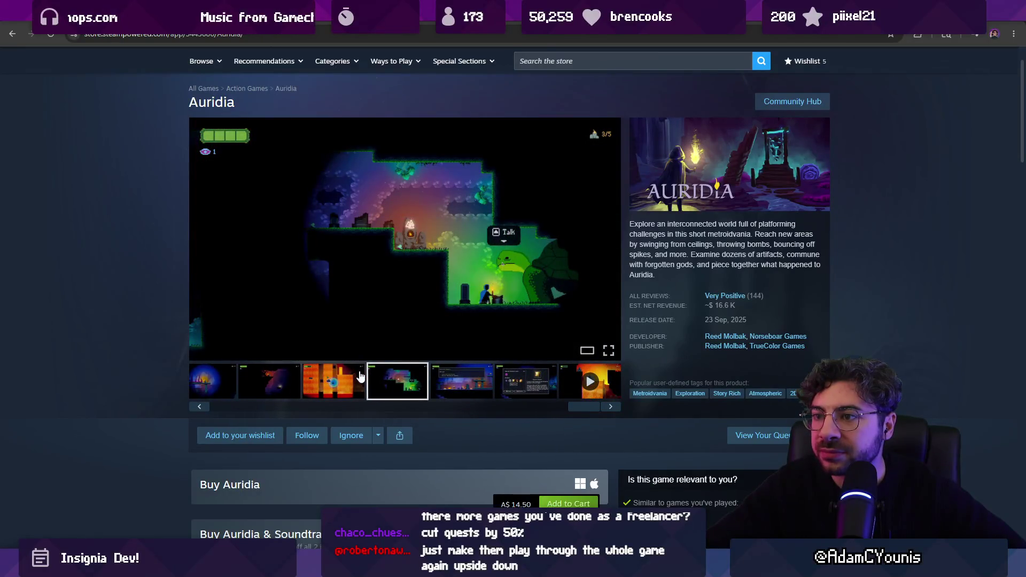
key(Right)
key(Right)
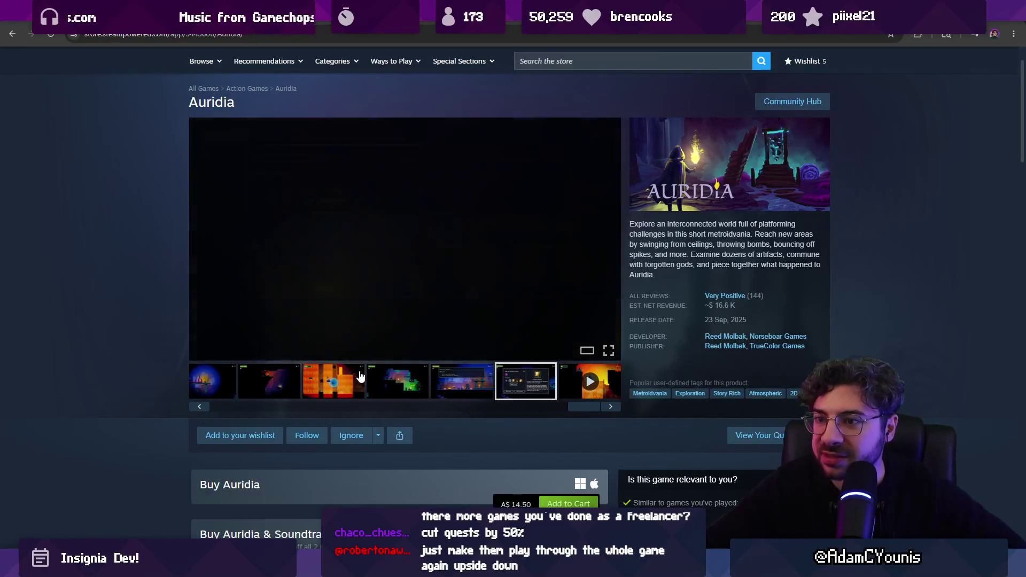
key(Right)
key(Left)
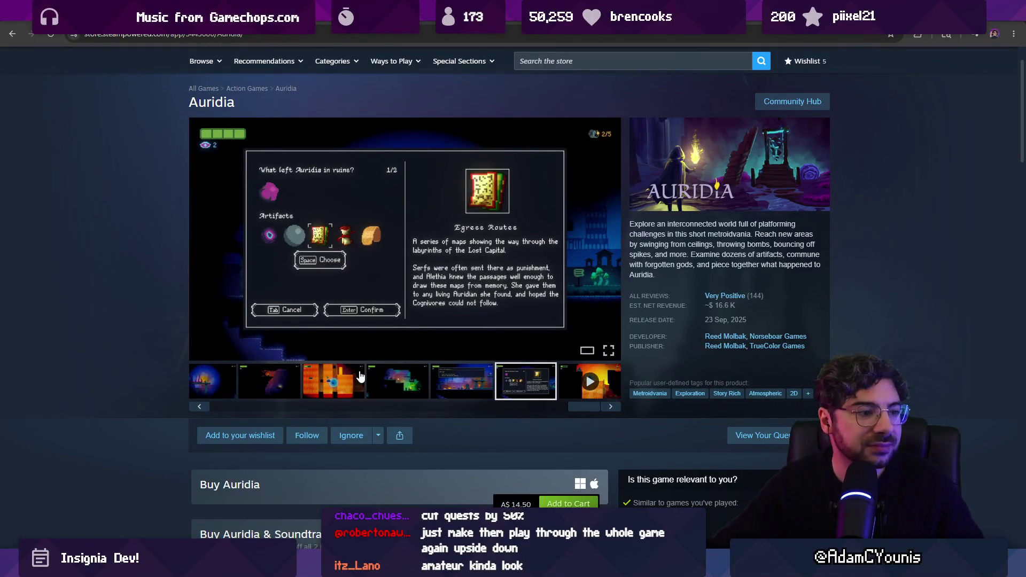
Read the expanded game description, then return to the top and enlarge the artifact-choice screenshot.
scroll(387, 351, down, 5)
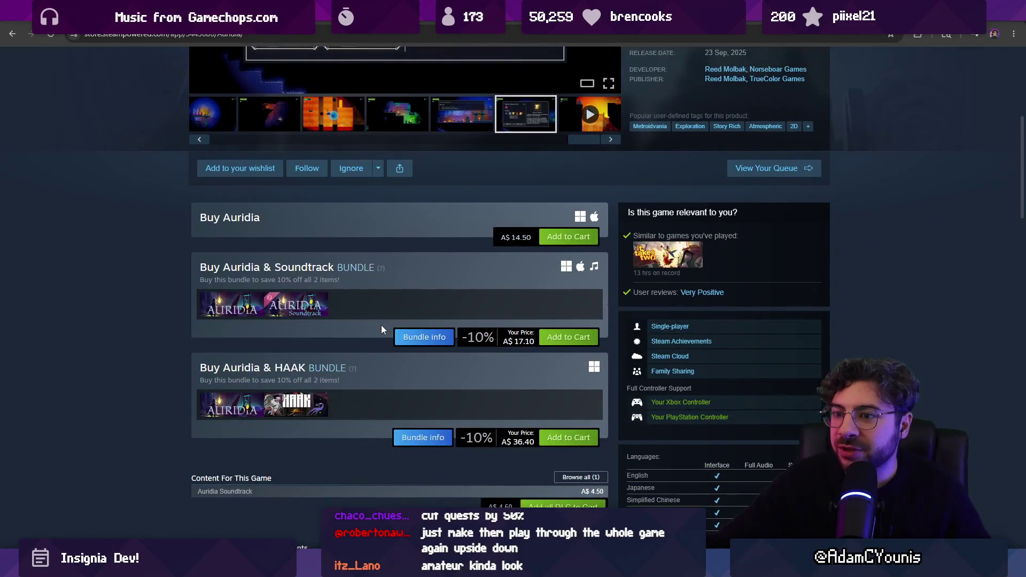
scroll(373, 330, down, 5)
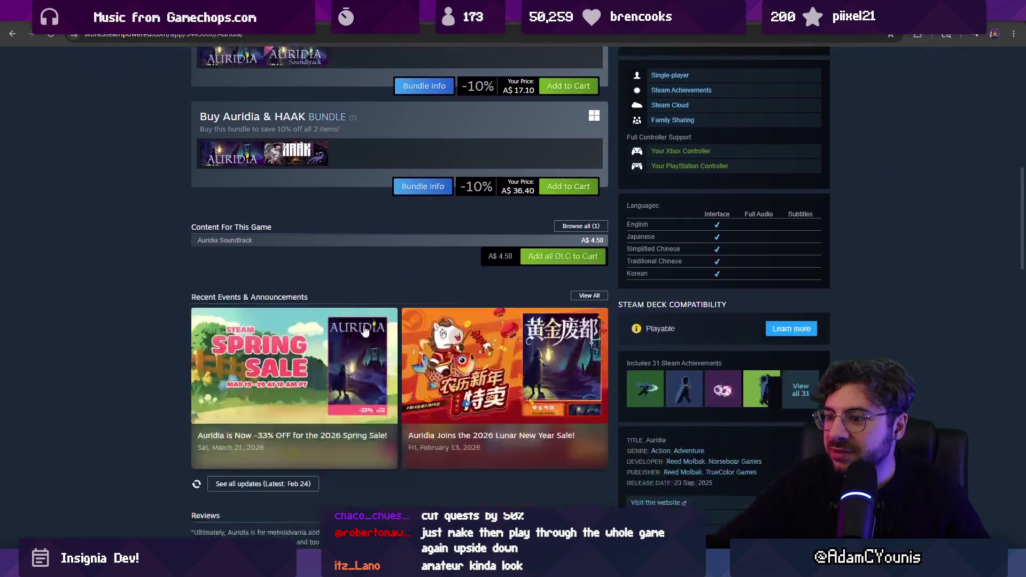
scroll(168, 314, down, 5)
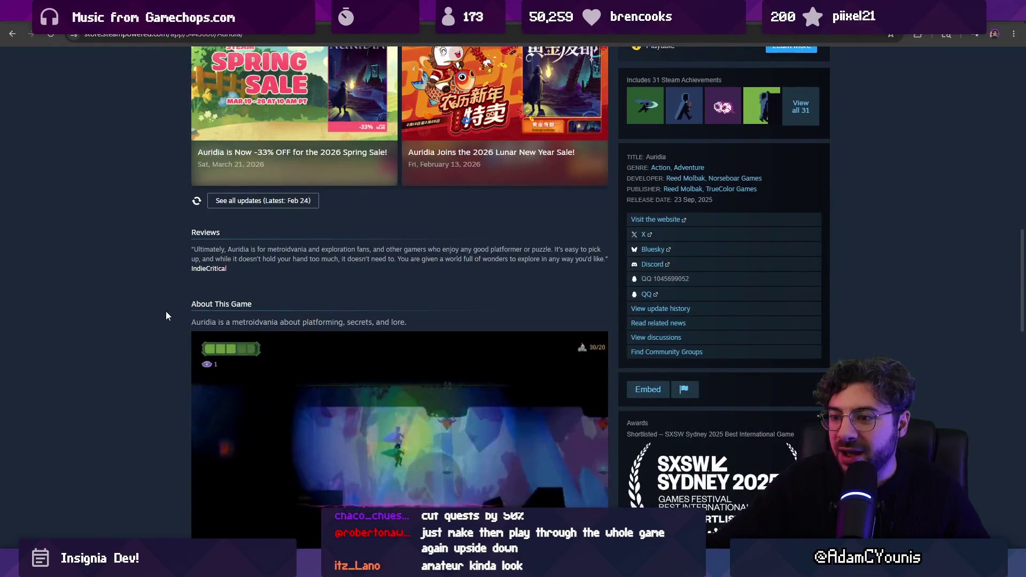
scroll(166, 312, down, 5)
click(283, 420)
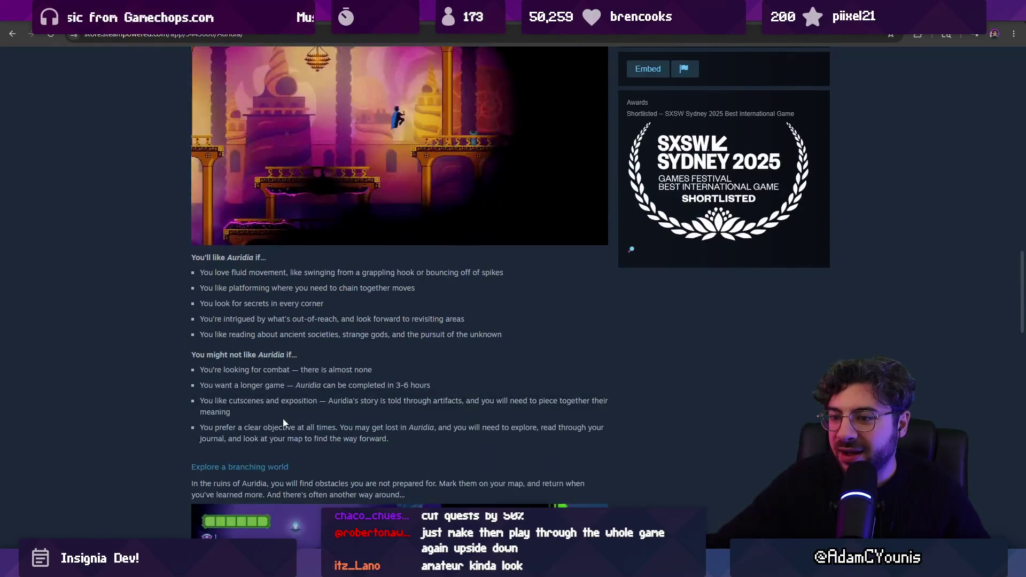
scroll(134, 352, down, 15)
scroll(142, 347, down, 8)
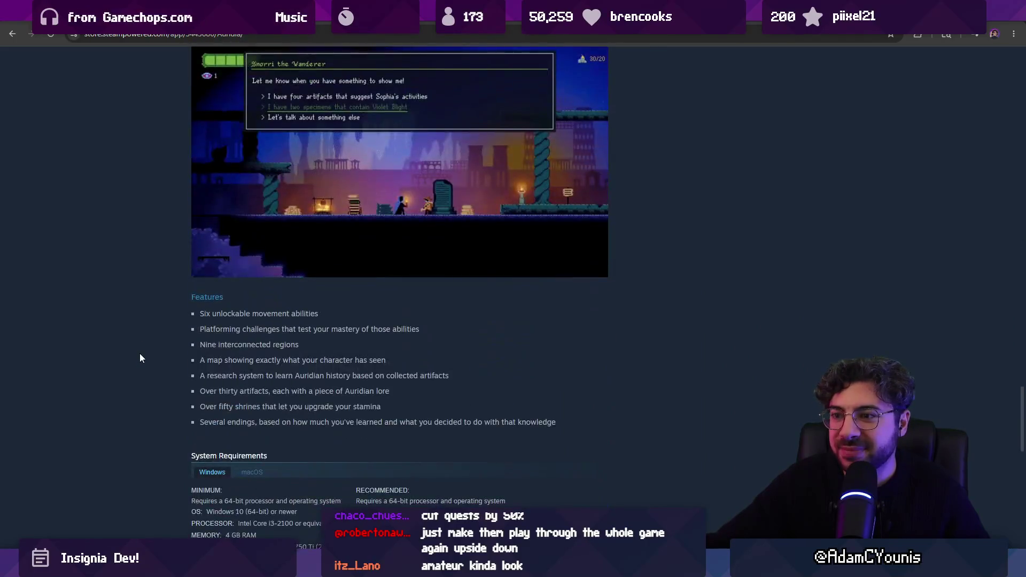
key(Home)
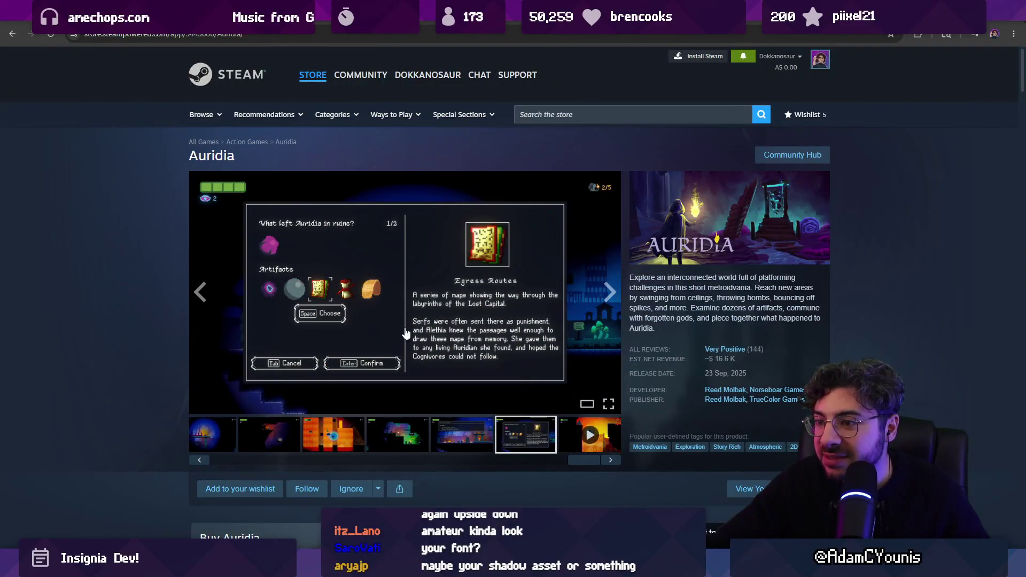
click(428, 329)
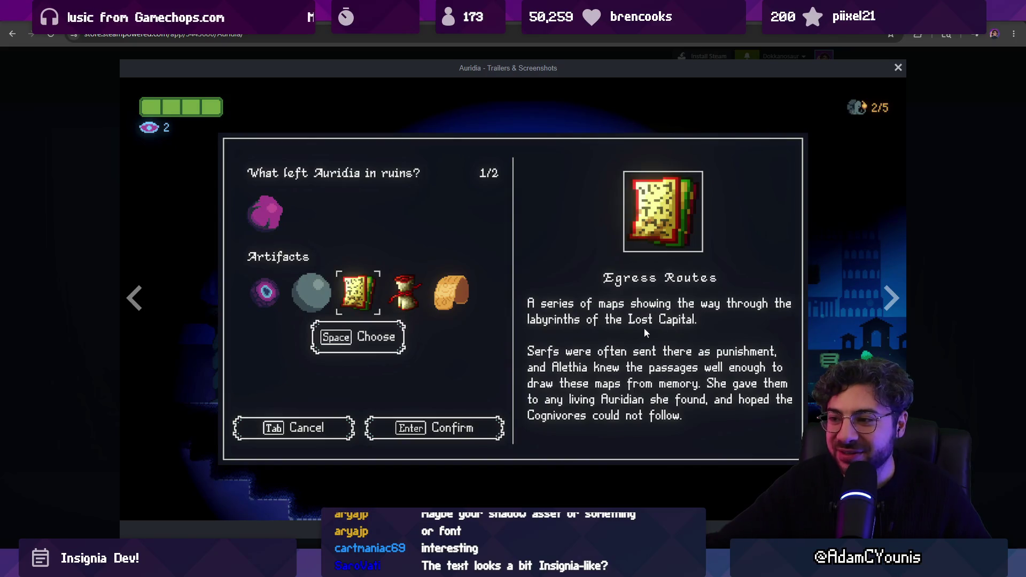
Close the enlarged screenshot, reopen and close it again, then return to Unity's Insignia Graph.
click(86, 260)
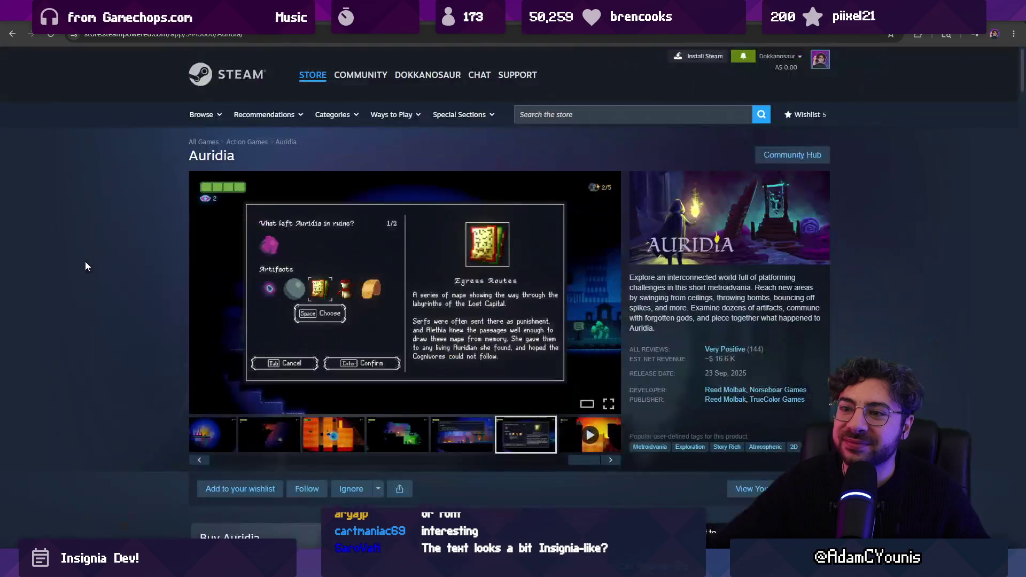
click(196, 231)
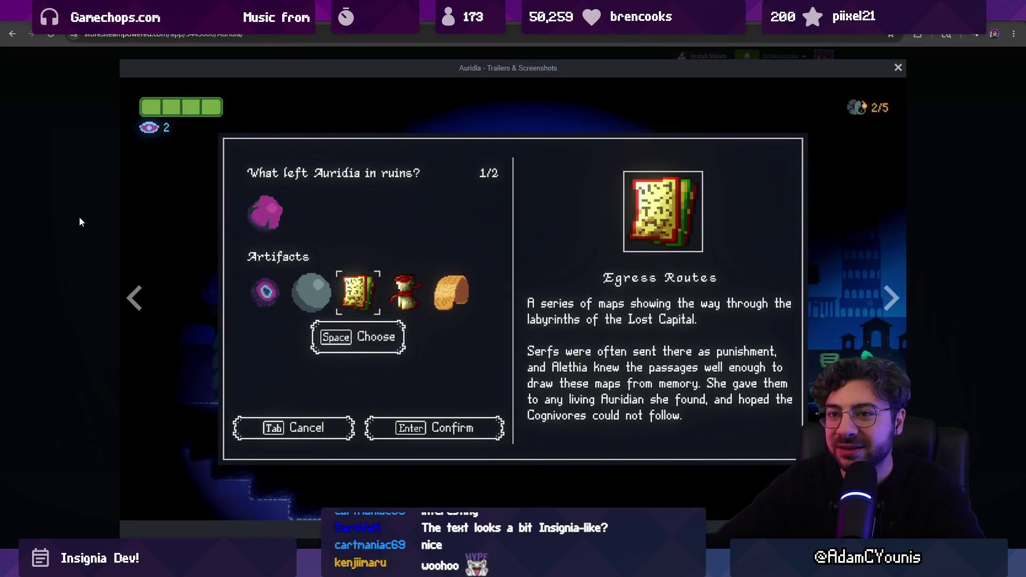
click(80, 217)
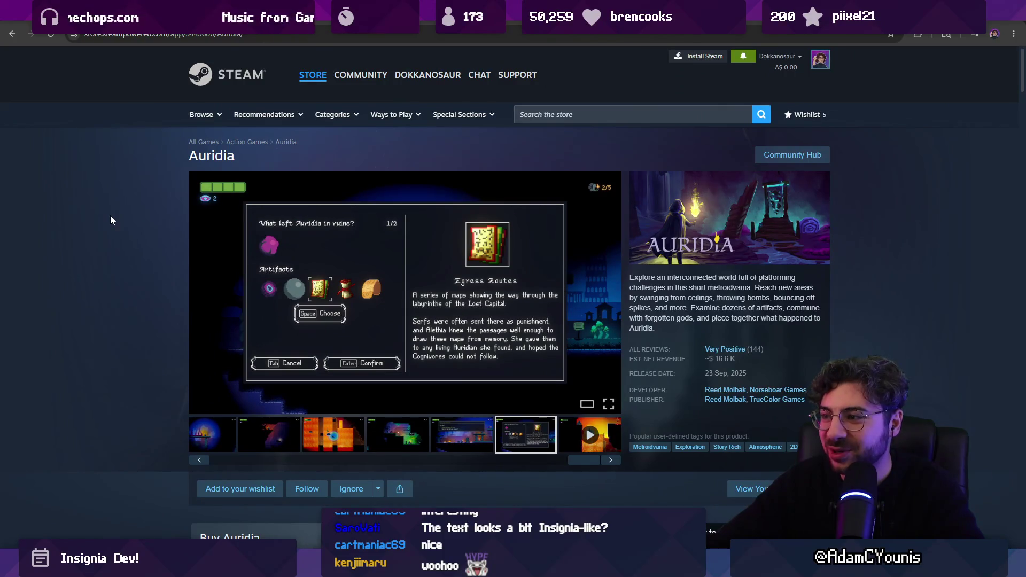
key(alt+Tab)
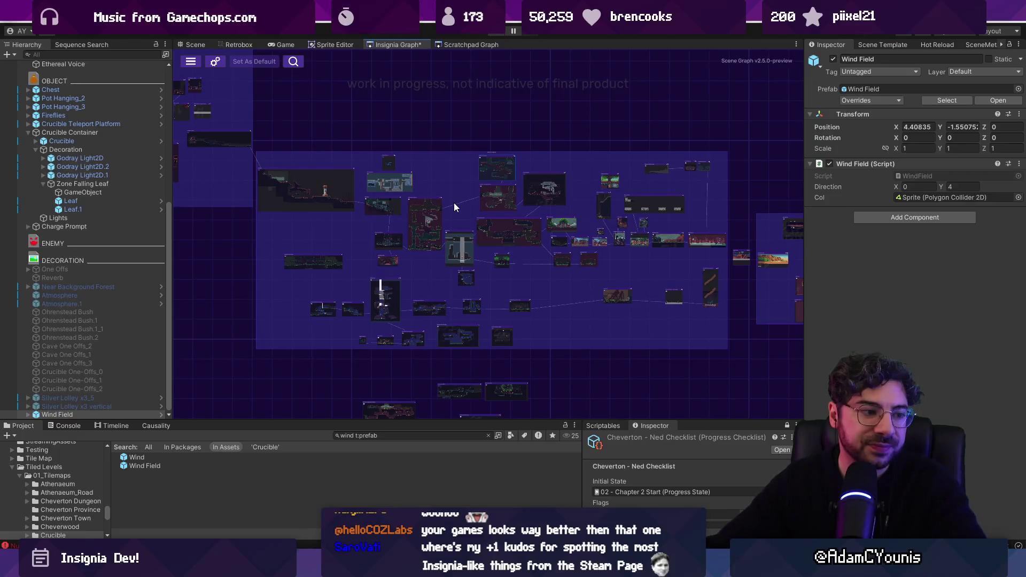
scroll(620, 224, down, 2)
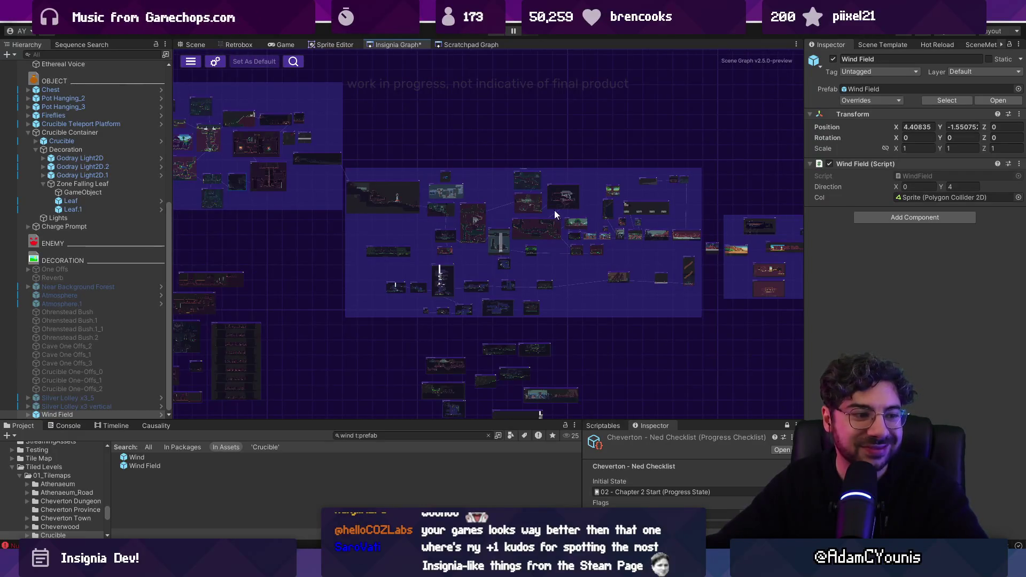
scroll(565, 217, up, 2)
scroll(246, 213, up, 3)
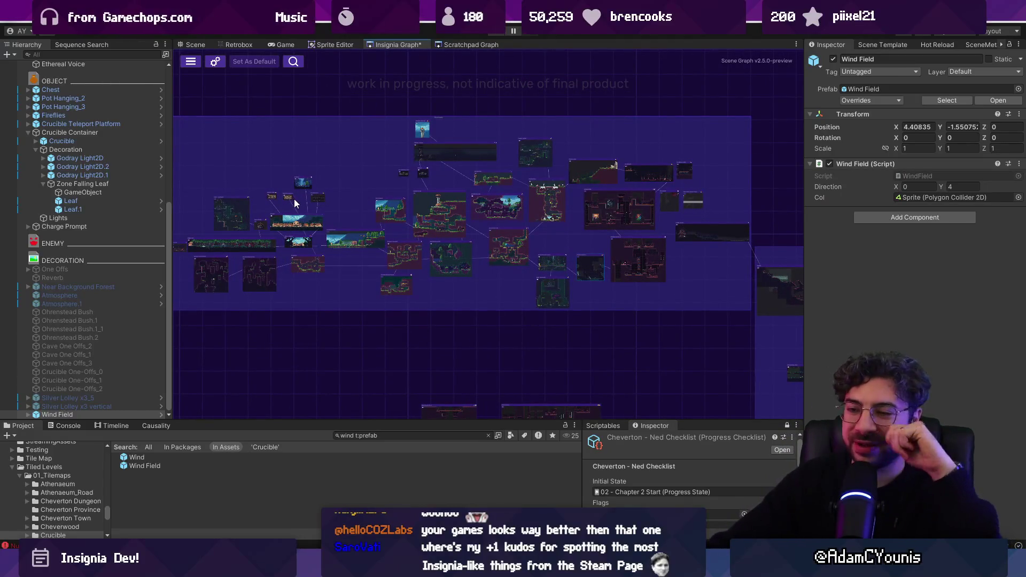
scroll(387, 216, down, 2)
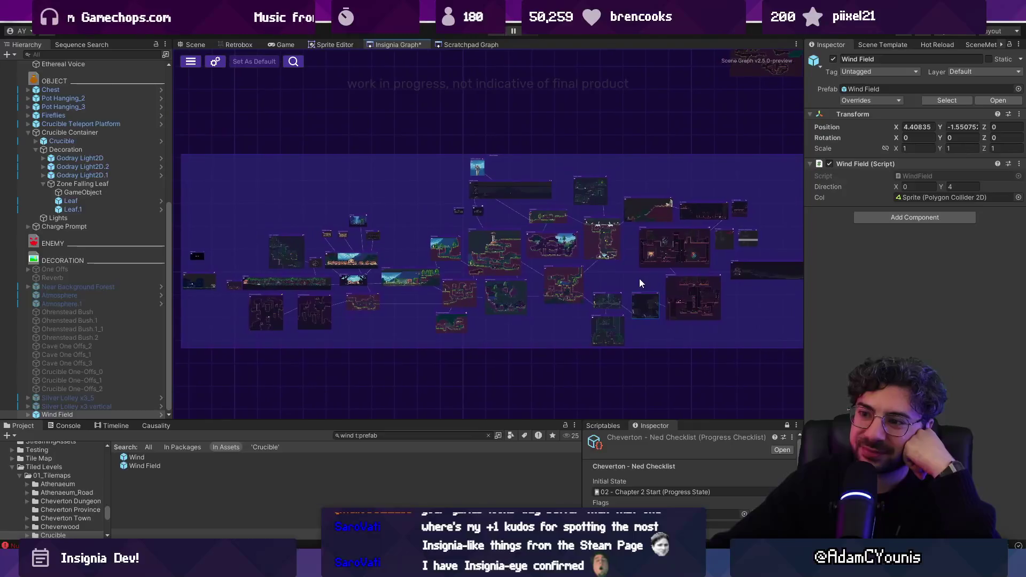
scroll(639, 276, up, 3)
scroll(639, 275, down, 1)
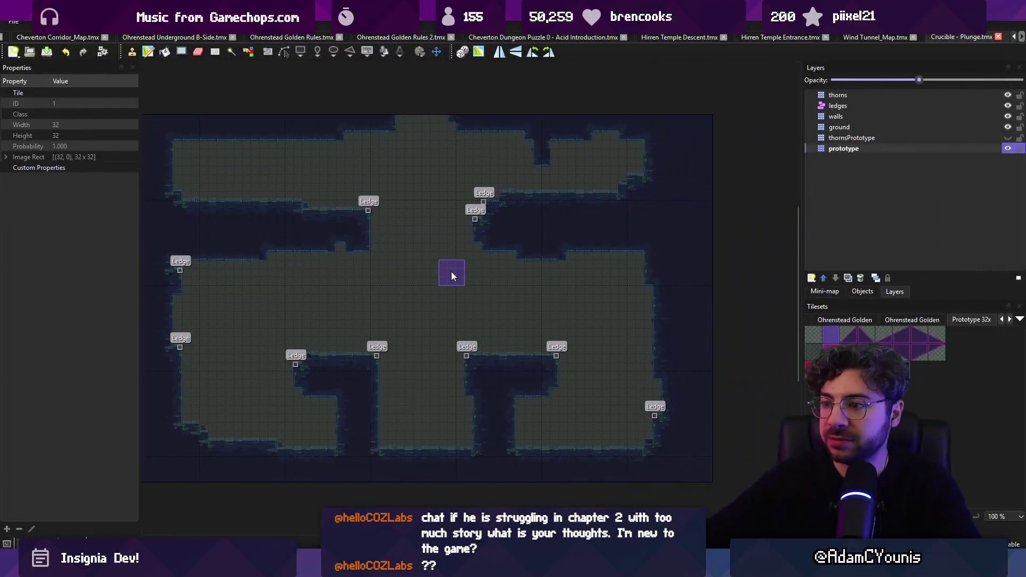
Widen the canvas and fill the connected interior floor region with prototype tiles.
drag(801, 279, 814, 279)
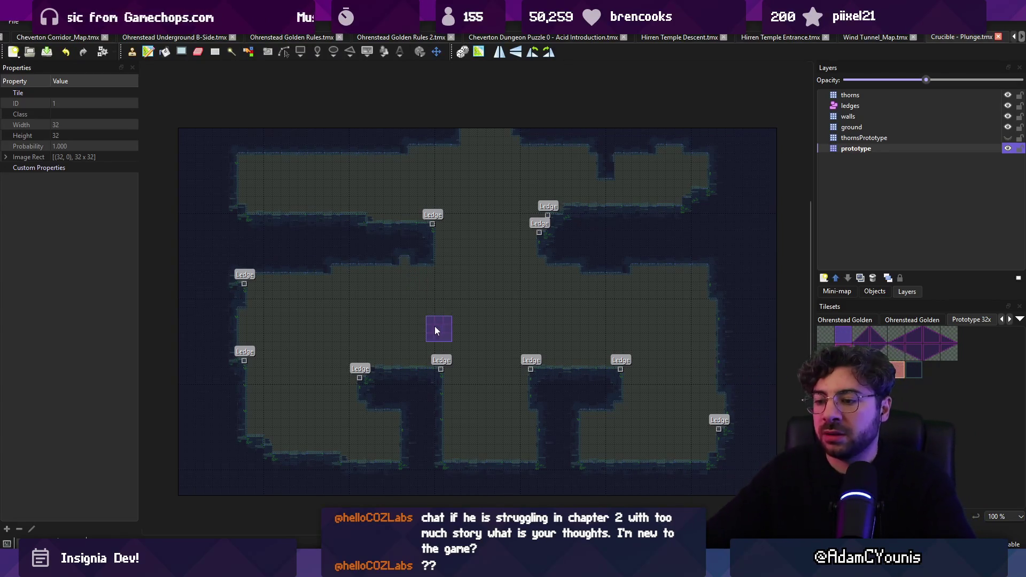
key(r)
click(451, 418)
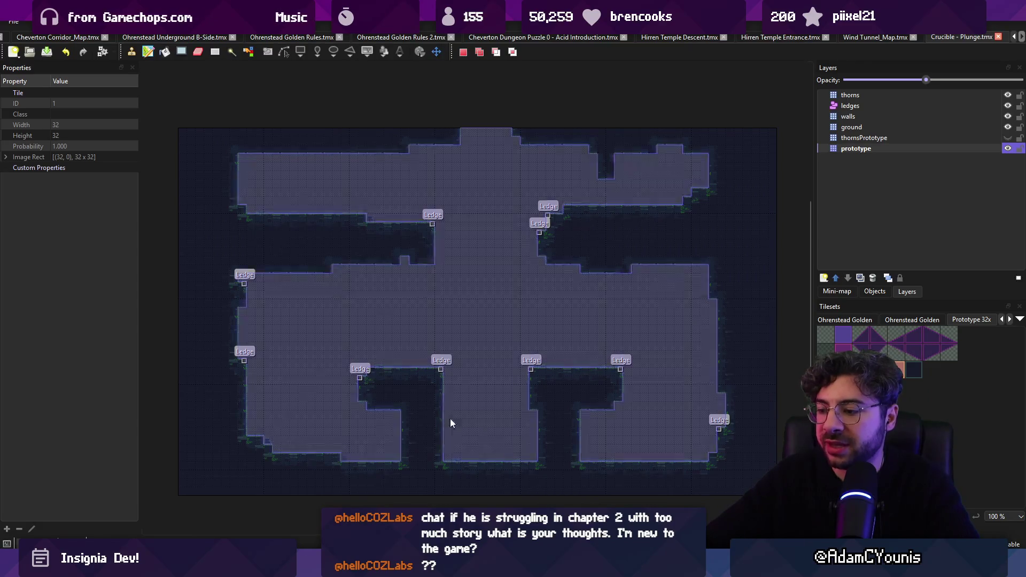
click(401, 368)
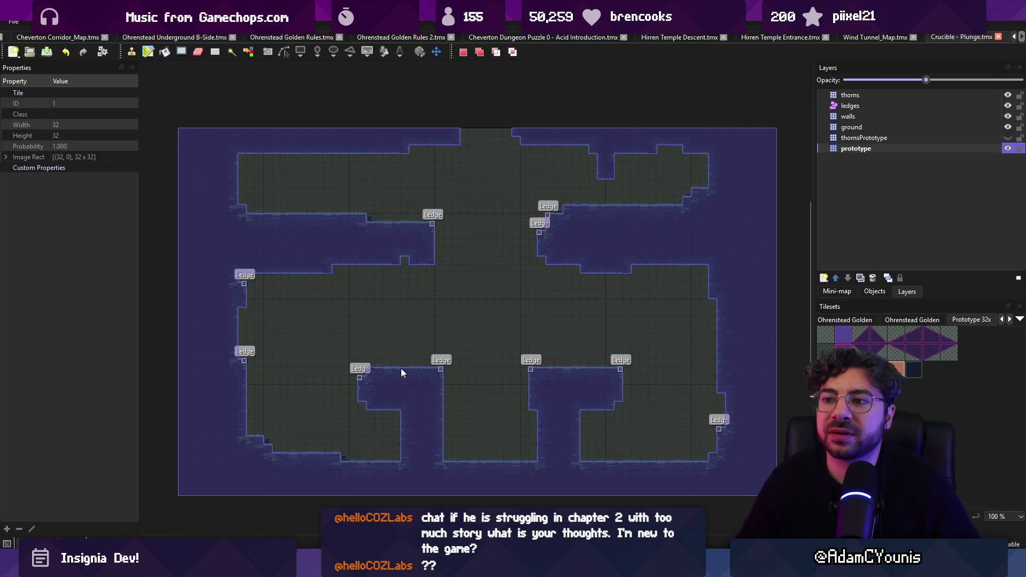
click(400, 320)
Toggle the map between prototype and final dark tiles, then go to the Figma document.
key(ctrl+h)
key(ctrl+h)
key(ctrl+h)
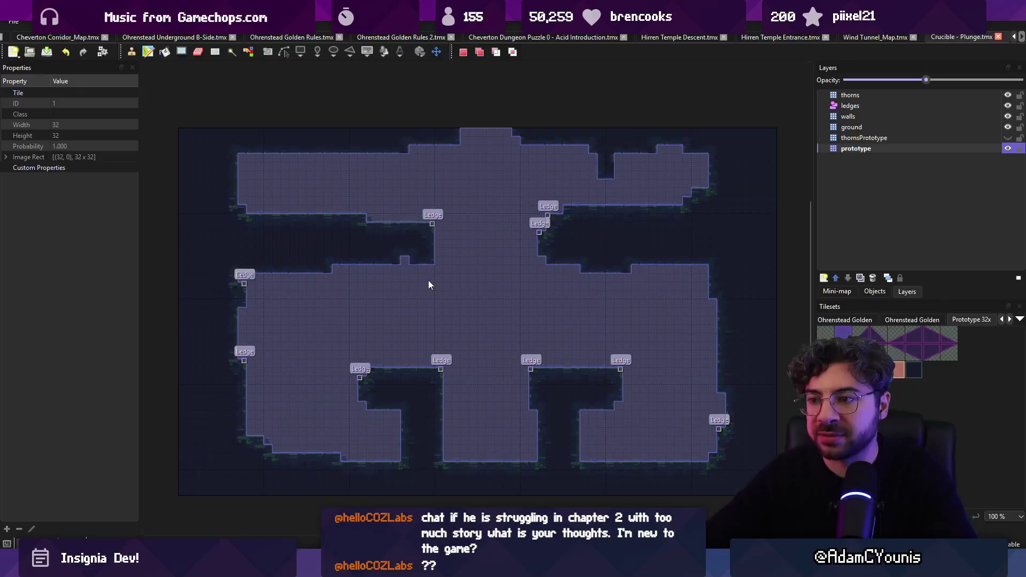
key(ctrl+h)
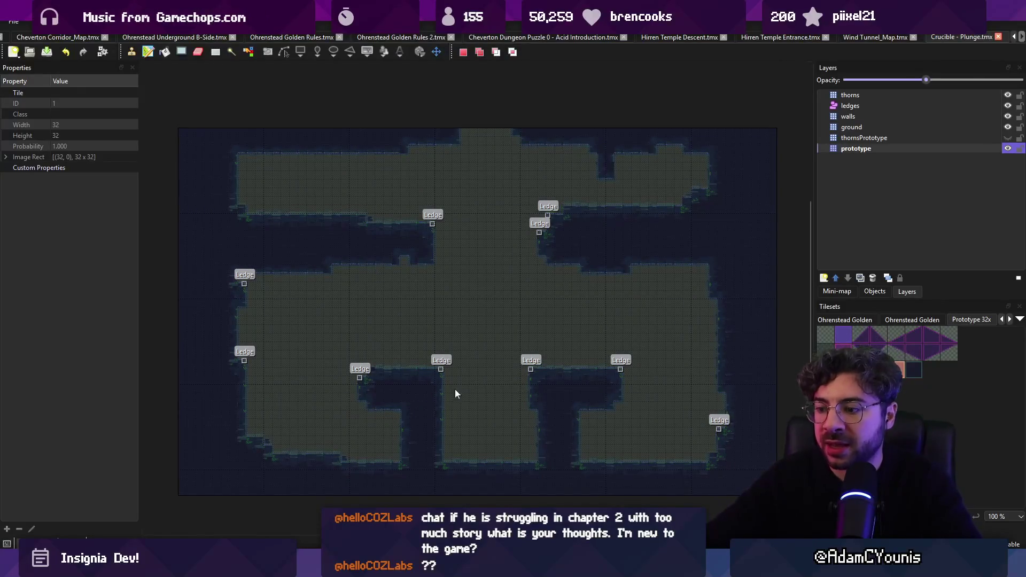
key(alt+Tab)
scroll(457, 355, down, 5)
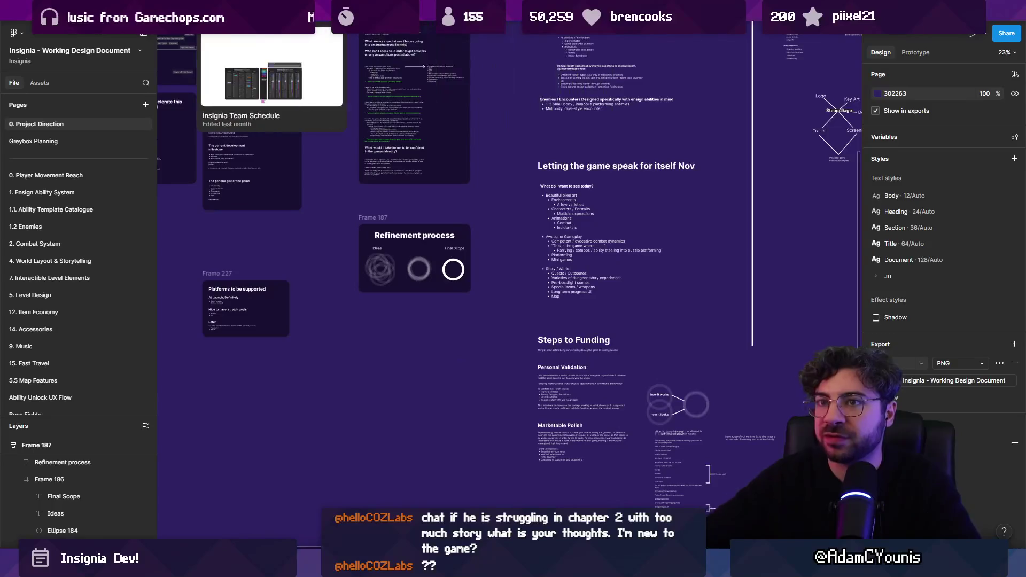
Browse the 1. Ensign Ability System and 1.1. Ability Template Catalogue pages.
mouse_move(160, 11)
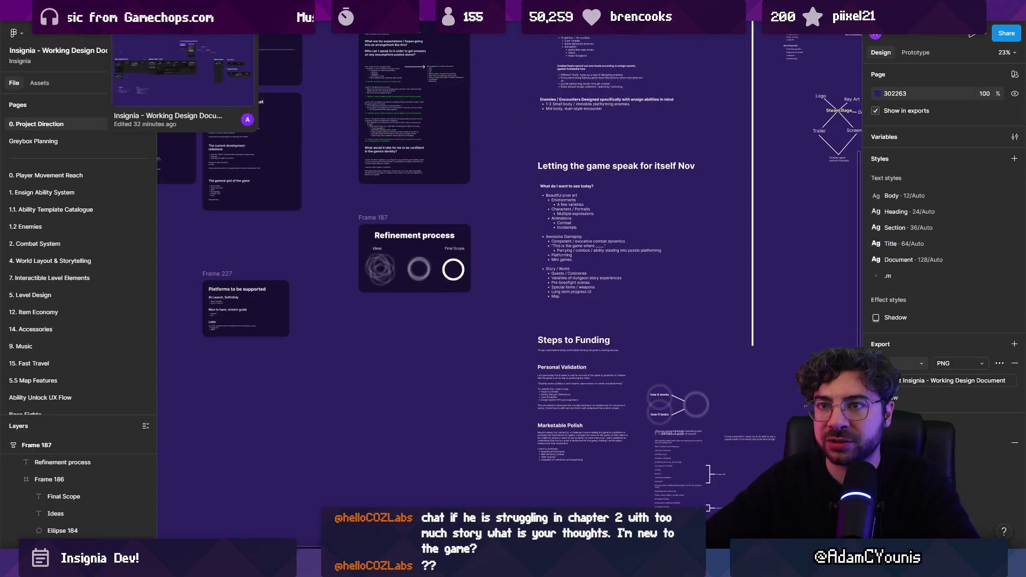
click(94, 194)
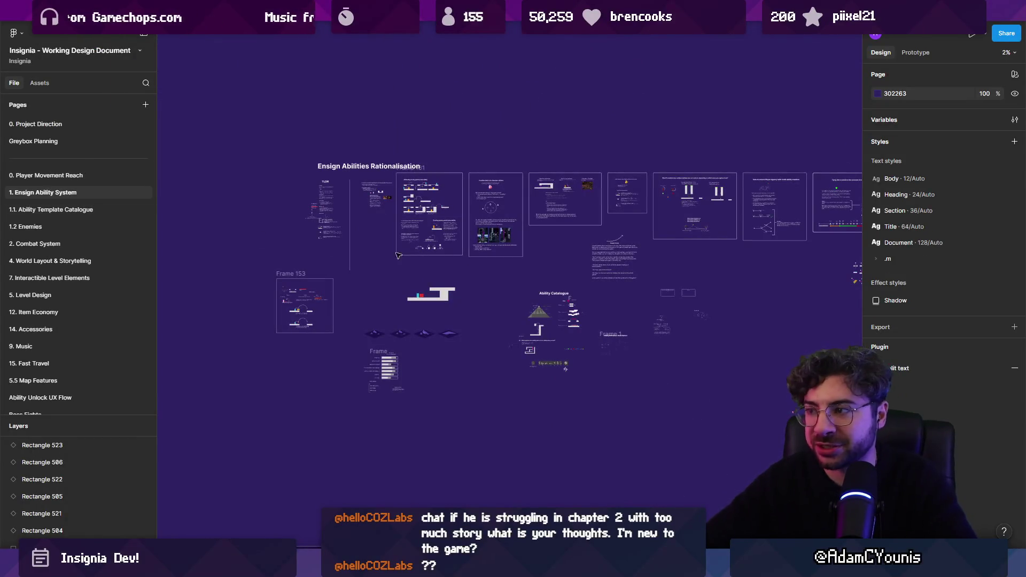
drag(453, 158, 126, 158)
click(95, 203)
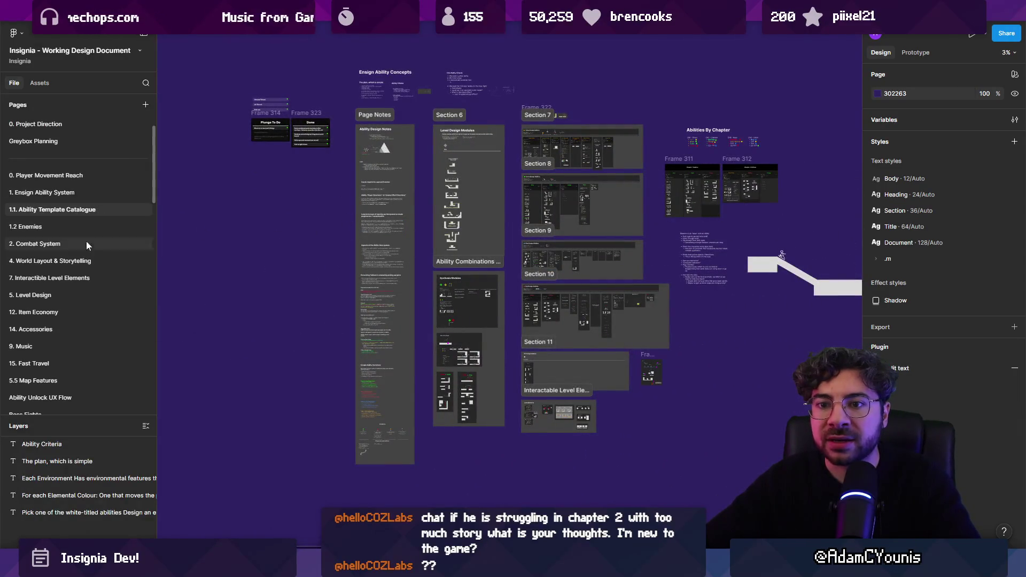
Open 7. Interactible Level Elements and zoom onto Frame 177's Wind Currents elevator diagrams.
click(89, 277)
scroll(368, 226, right, 5)
scroll(404, 418, up, 10)
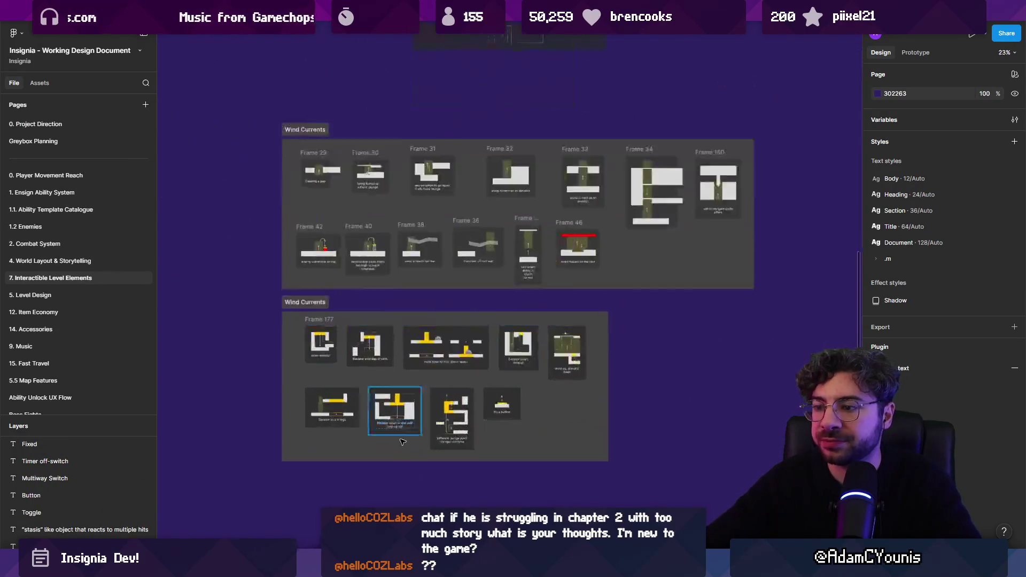
scroll(405, 418, up, 3)
scroll(390, 364, down, 5)
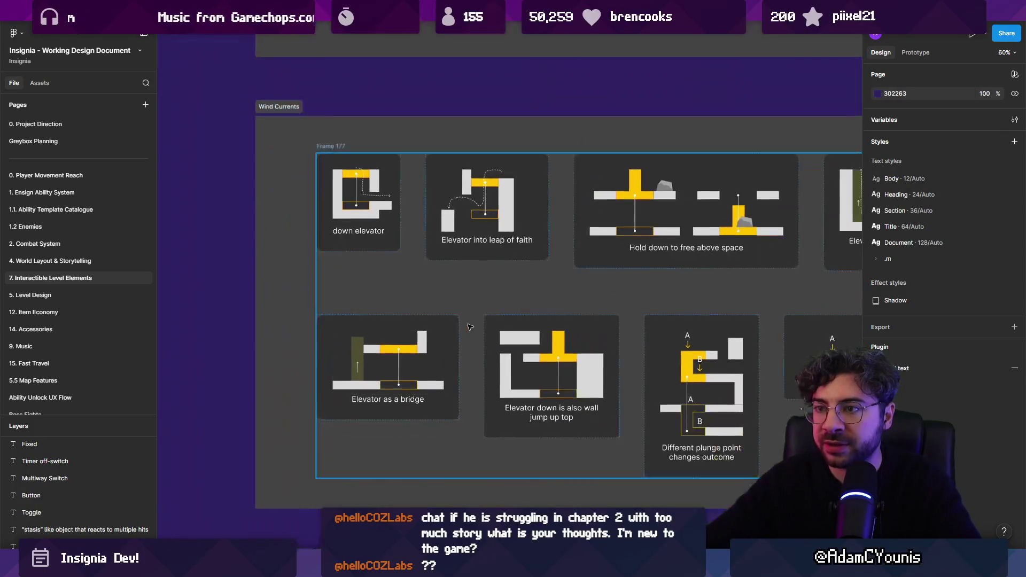
scroll(379, 321, up, 4)
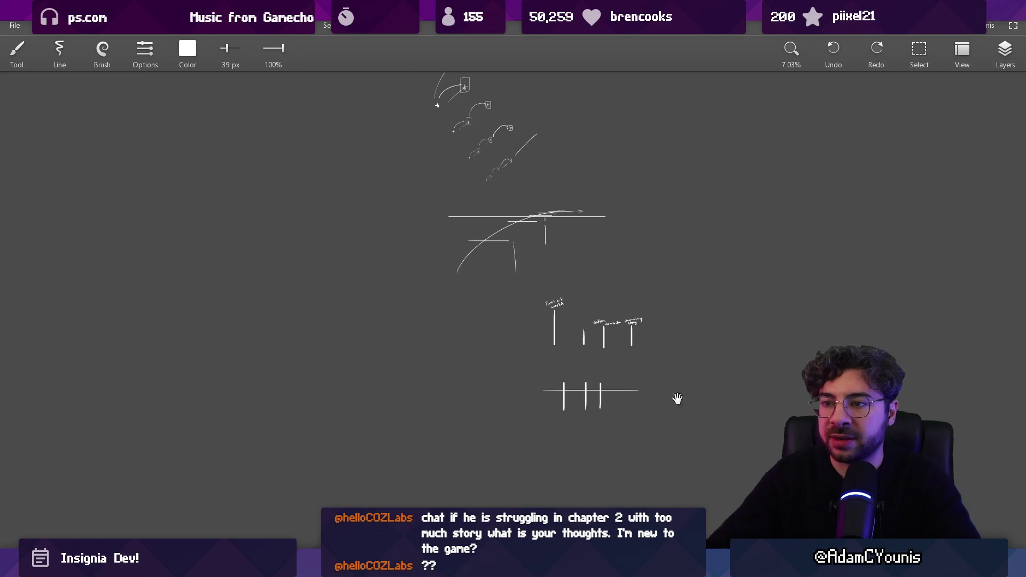
Move to empty canvas and draw the left, top and right sides of a large box.
mouse_move(678, 399)
mouse_down()
mouse_move(516, 424)
mouse_move(566, 424)
mouse_move(545, 413)
mouse_move(523, 188)
mouse_up()
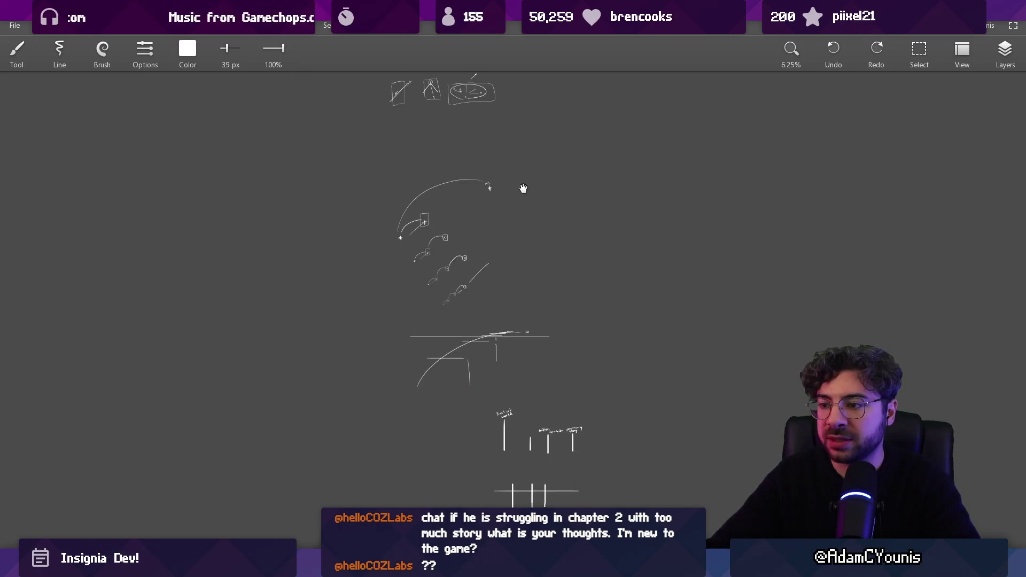
scroll(481, 181, up, 10)
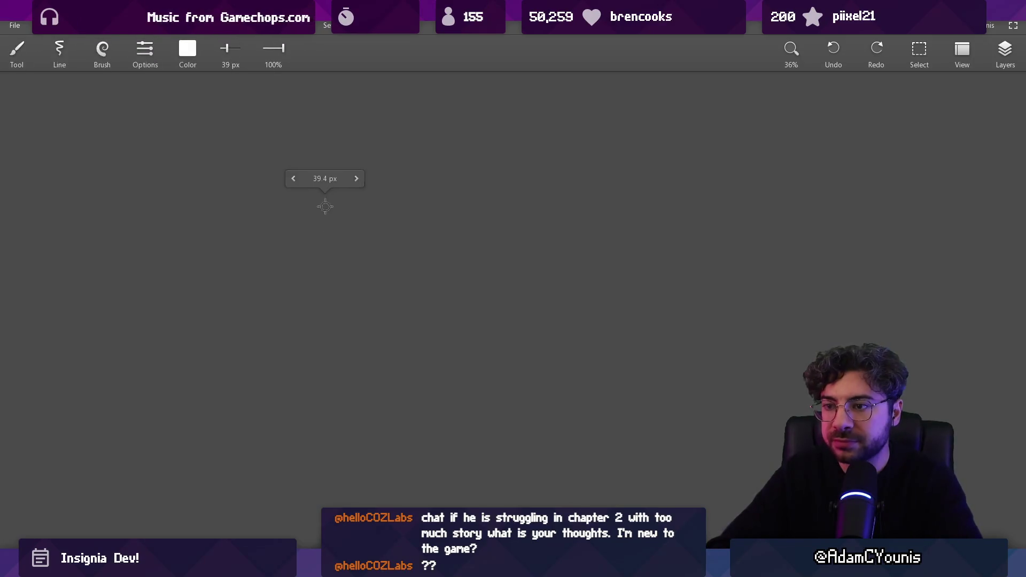
mouse_move(323, 171)
mouse_down()
mouse_move(323, 371)
mouse_move(604, 164)
mouse_move(607, 370)
mouse_move(325, 370)
mouse_up()
Close the box's bottom edge and remove a stray horizontal line.
scroll(476, 291, up, 3)
key(e)
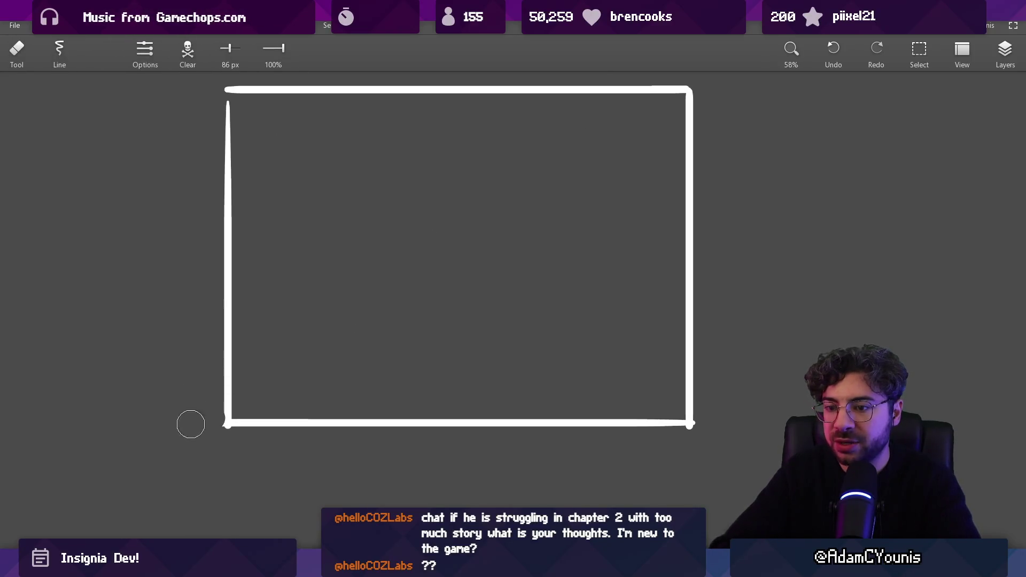
key(b)
drag(321, 235, 342, 295)
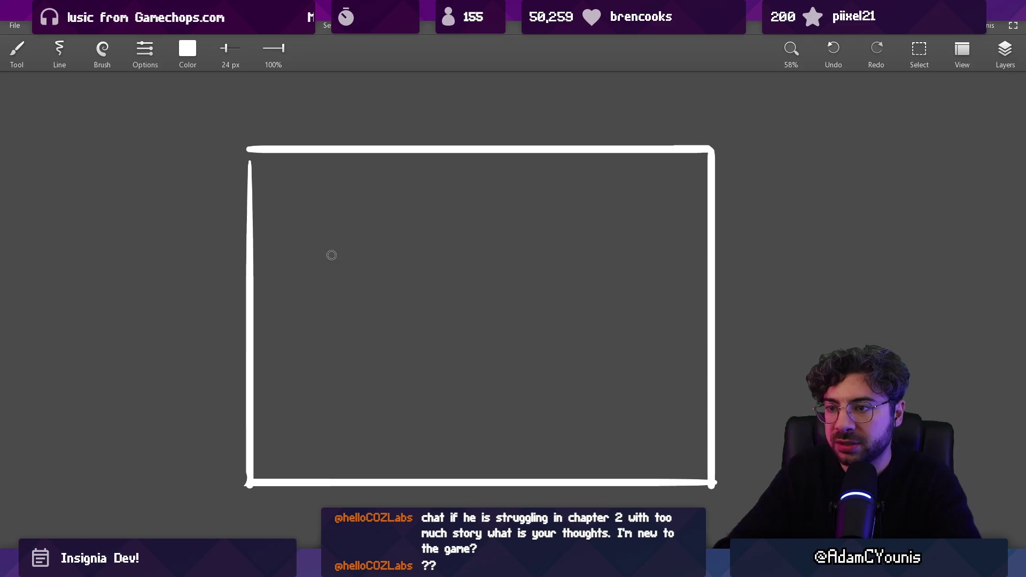
drag(332, 255, 399, 286)
drag(463, 259, 435, 259)
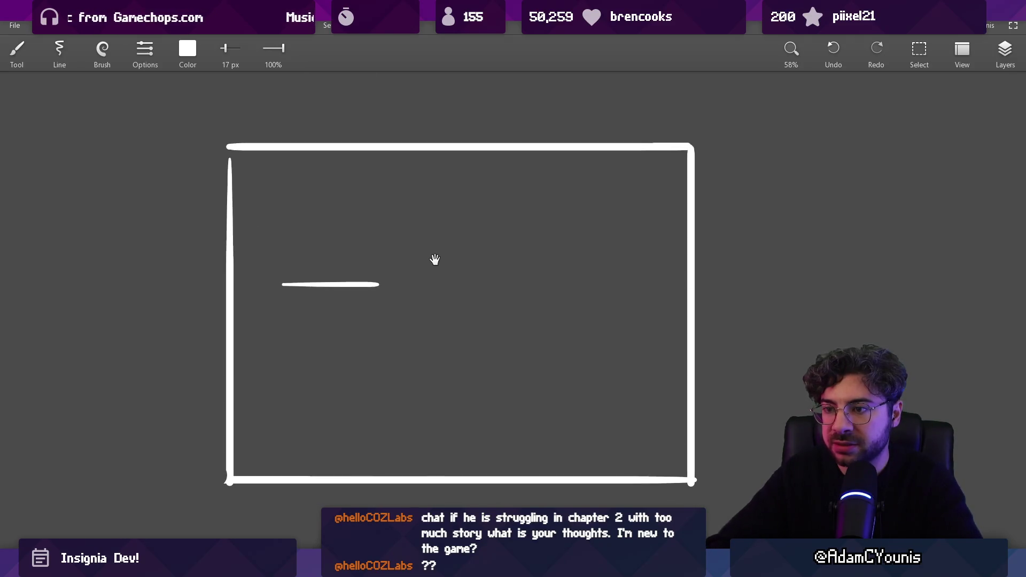
key(ctrl+z)
Sketch a 0-shaped character on a ledge with vertical lines to its right.
drag(337, 289, 353, 307)
scroll(353, 308, up, 2)
drag(284, 314, 282, 306)
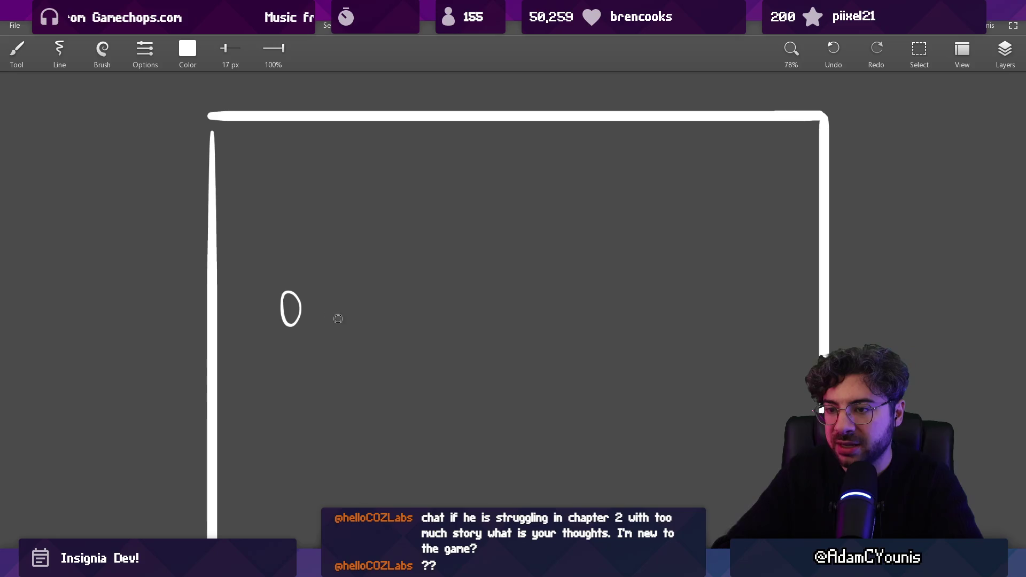
mouse_move(244, 334)
mouse_down()
mouse_move(386, 333)
mouse_move(415, 176)
mouse_up()
scroll(481, 325, left, 2)
drag(484, 331, 486, 219)
scroll(391, 354, up, 2)
Add the raised wall's hook, vertical drops and a line extending right from its top.
click(387, 354)
mouse_move(500, 357)
mouse_down()
mouse_move(485, 360)
mouse_move(484, 450)
mouse_up()
drag(394, 358, 394, 468)
scroll(453, 231, right, 2)
scroll(453, 231, down, 1)
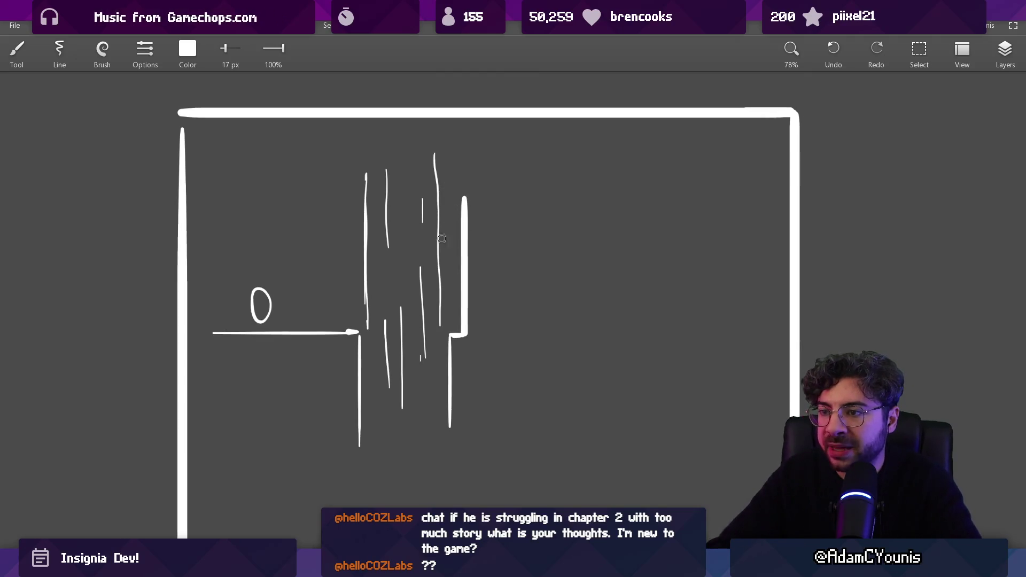
drag(467, 199, 508, 198)
drag(409, 315, 405, 177)
key(ctrl+z)
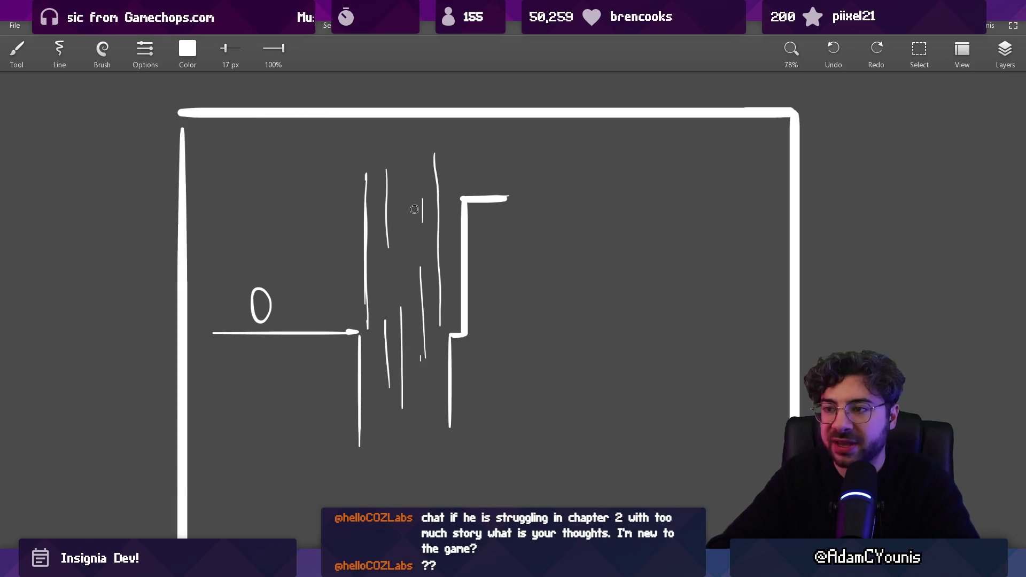
With a thinner brush, try an L-stroke, a small square and an arc, undoing each.
key(bracketleft)
drag(408, 227, 463, 167)
key(ctrl+z)
key(ctrl+z)
drag(283, 223, 301, 221)
key(ctrl+z)
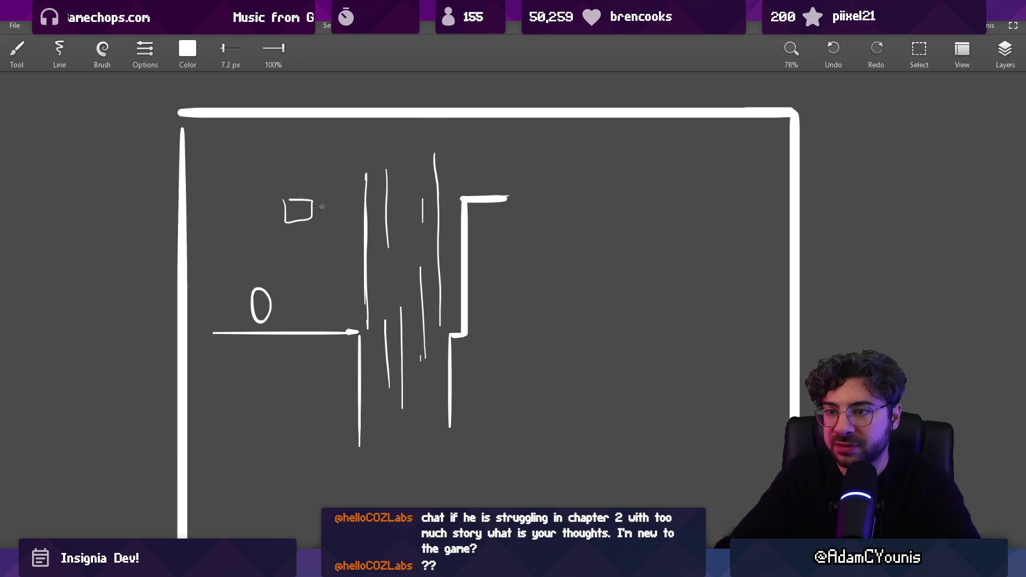
drag(384, 210, 297, 171)
key(ctrl+z)
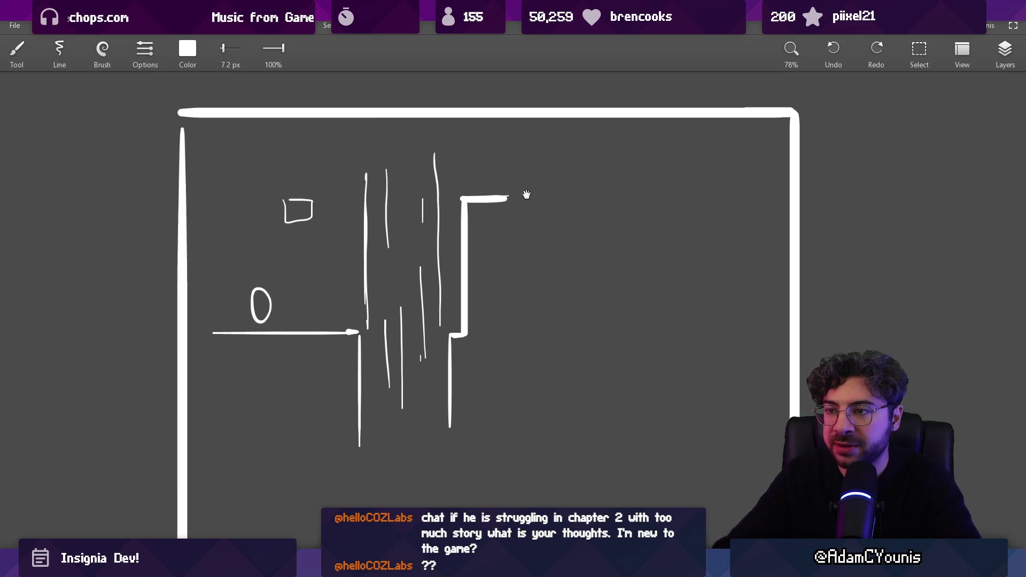
With a slightly thicker brush, extend the top ledge line further right.
scroll(526, 195, right, 2)
key(bracketright)
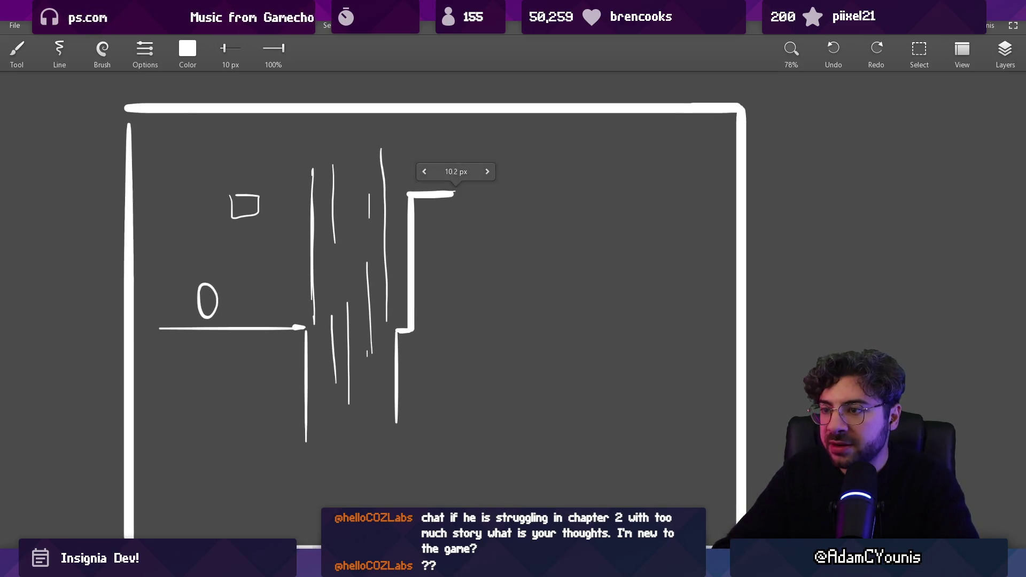
drag(453, 194, 490, 195)
drag(504, 193, 462, 187)
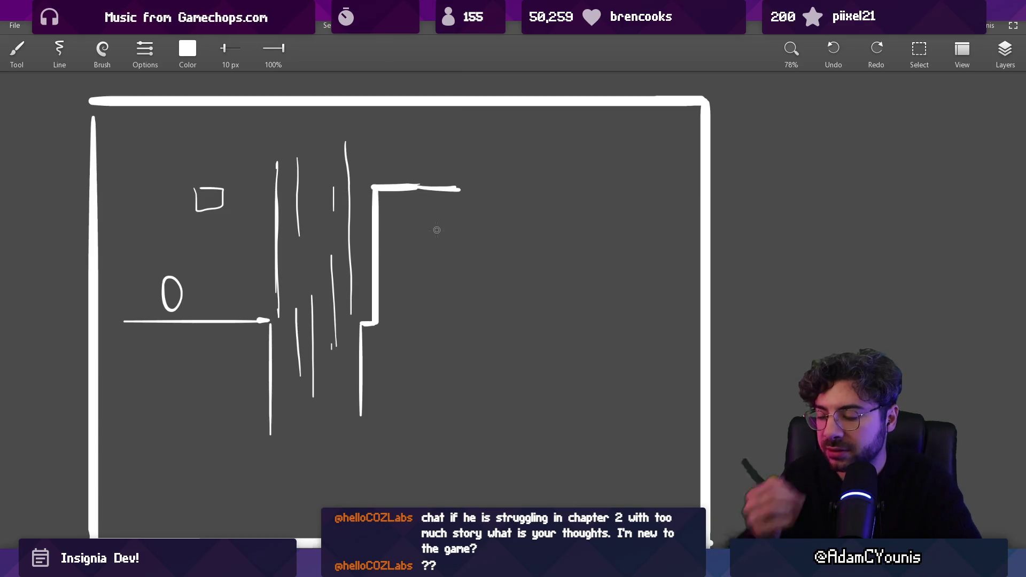
scroll(435, 229, down, 4)
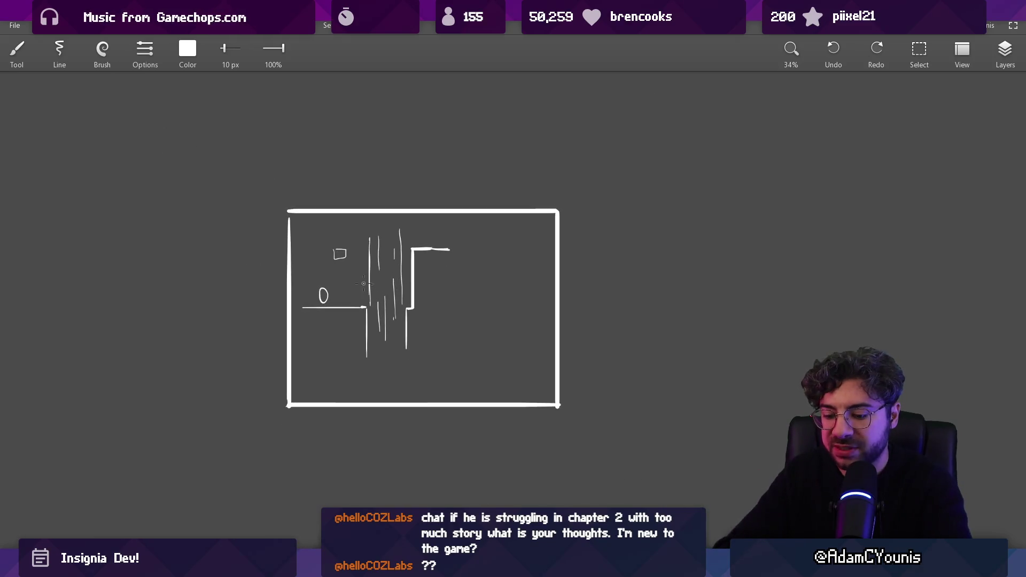
Lasso-select and nudge the sketch up, then draw a floor running right from the wall.
key(l)
mouse_move(309, 229)
mouse_down()
mouse_move(431, 360)
mouse_move(335, 228)
mouse_move(309, 230)
mouse_up()
drag(308, 293, 338, 332)
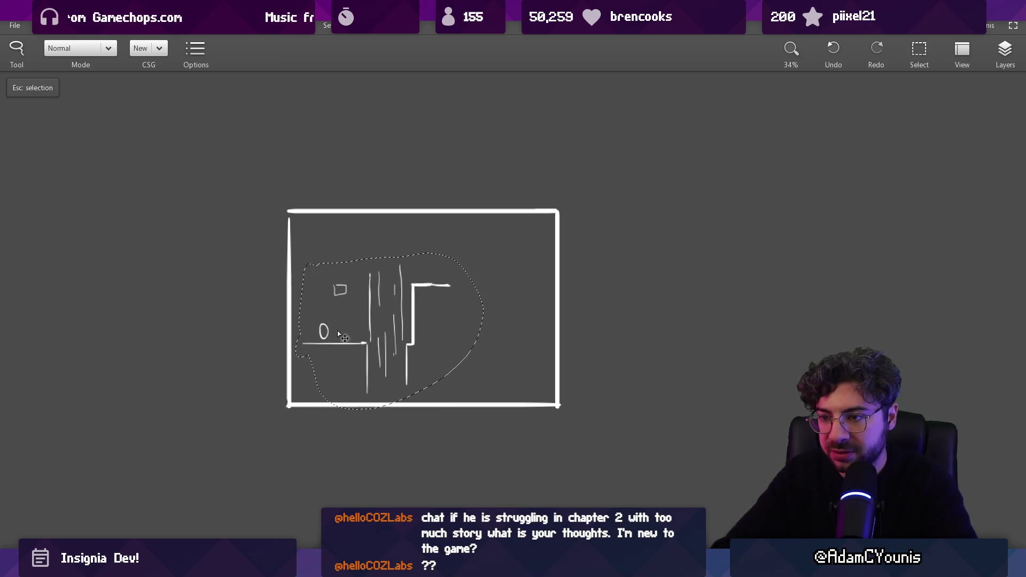
key(Escape)
key(b)
drag(404, 358, 478, 362)
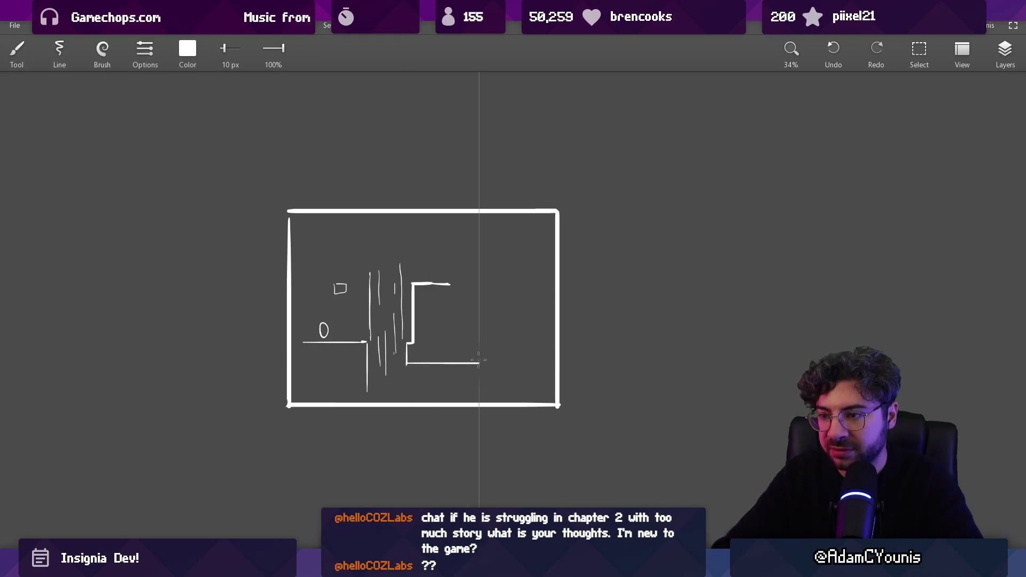
key(ctrl+z)
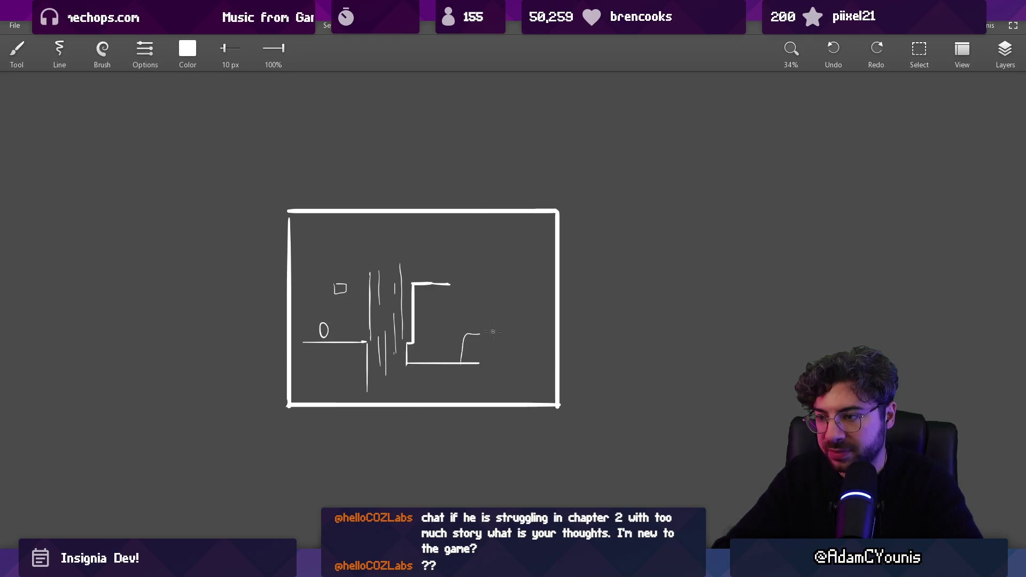
drag(479, 363, 464, 364)
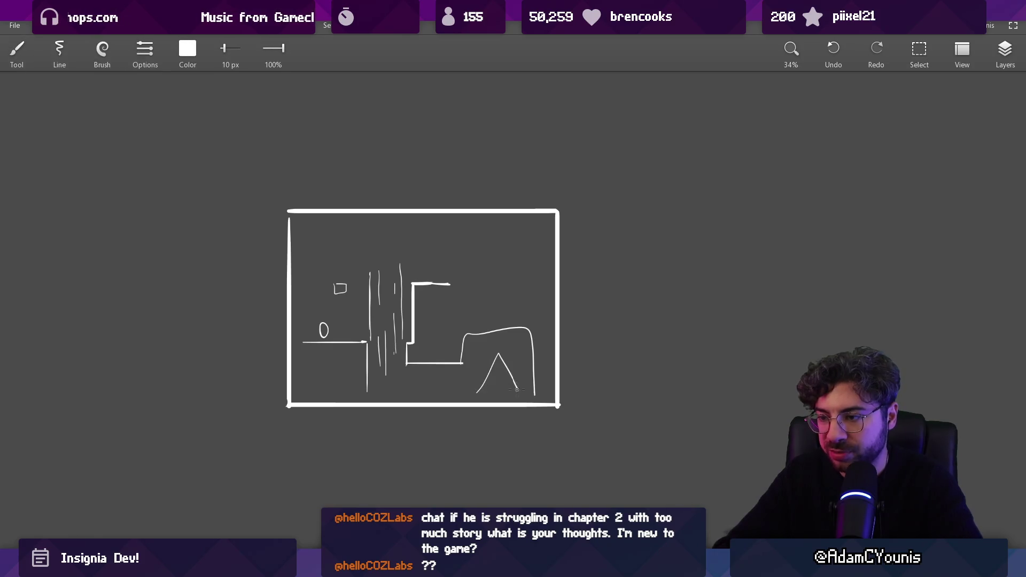
Erase the outer box's left edge, corners and top bar, plus the arch on the right.
scroll(471, 364, up, 3)
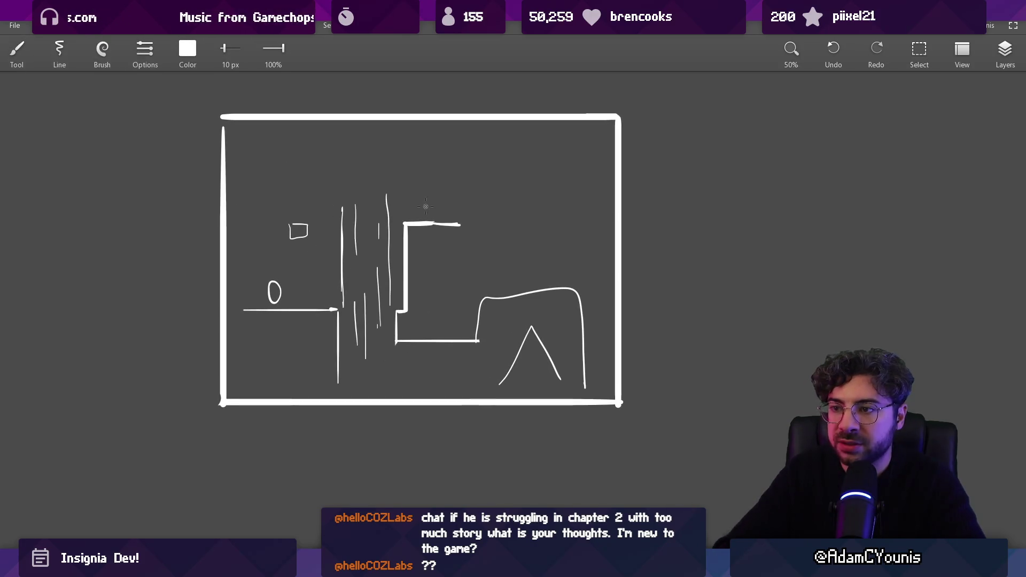
drag(445, 223, 443, 256)
key(e)
mouse_move(237, 151)
mouse_down()
mouse_move(238, 313)
mouse_move(220, 414)
mouse_move(228, 449)
mouse_move(646, 449)
mouse_move(615, 82)
mouse_up()
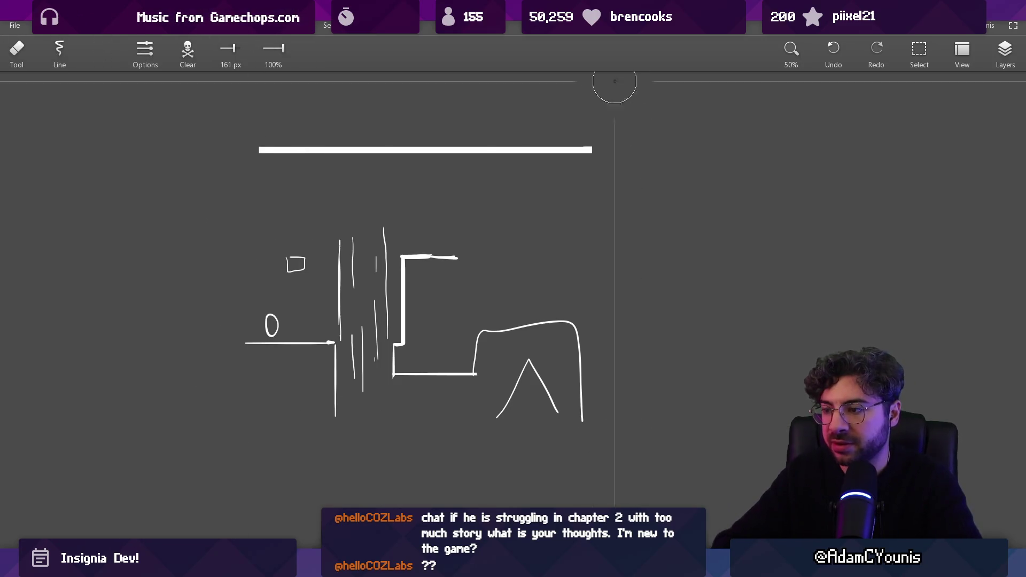
drag(246, 156, 625, 150)
key(b)
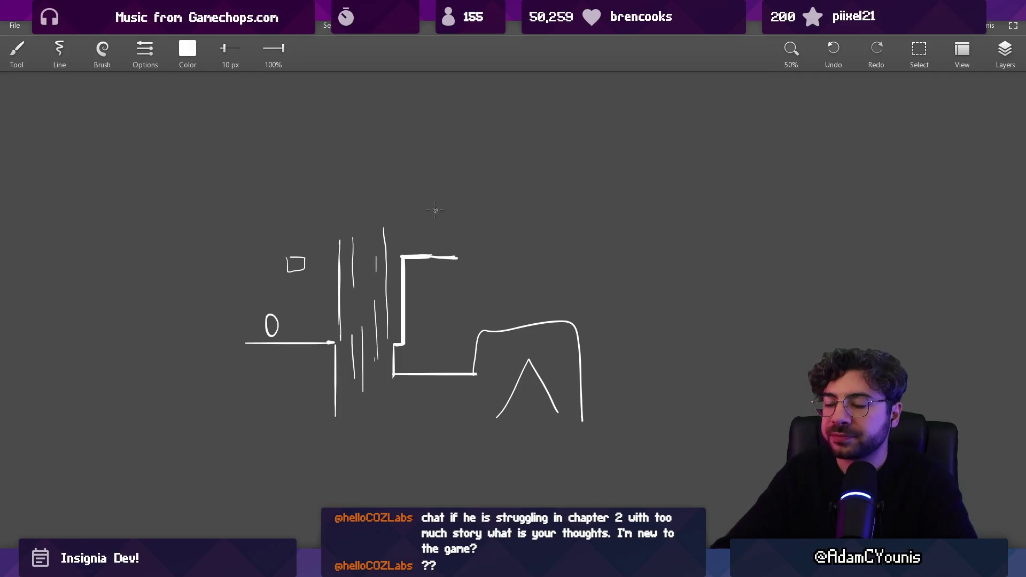
key(e)
scroll(460, 285, down, 3)
scroll(460, 285, right, 2)
drag(435, 286, 546, 273)
Rectangle-select the spike shape and move it down below the sketch.
key(s)
drag(457, 267, 543, 401)
mouse_move(508, 316)
mouse_down()
mouse_move(393, 416)
mouse_move(344, 415)
mouse_up()
key(Escape)
scroll(419, 280, up, 4)
Extend the top ledge line rightward and reposition the view.
key(b)
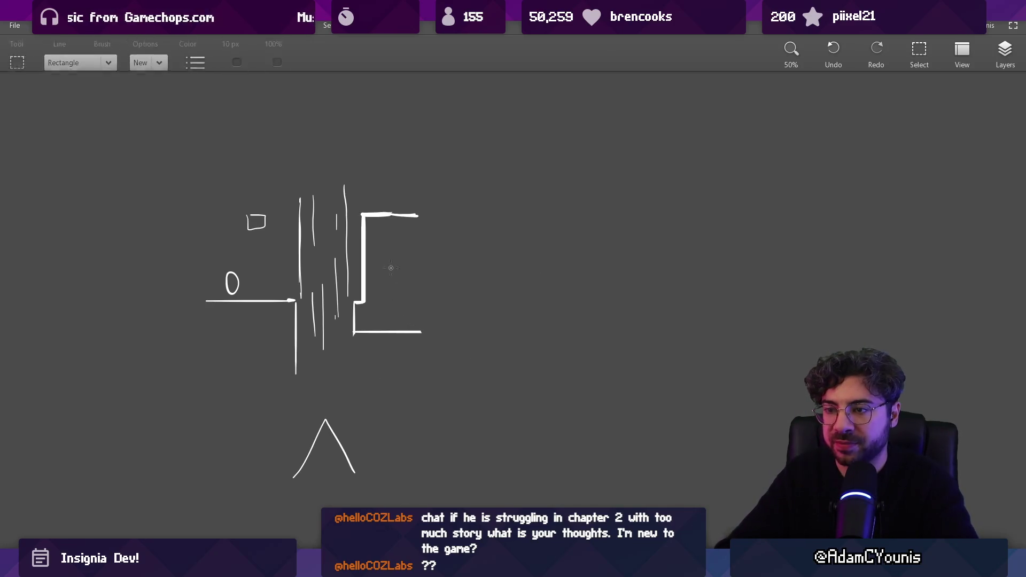
scroll(457, 291, up, 1)
mouse_move(411, 289)
mouse_down()
mouse_move(422, 290)
mouse_move(417, 375)
mouse_move(513, 369)
mouse_move(502, 219)
mouse_up()
scroll(449, 315, up, 2)
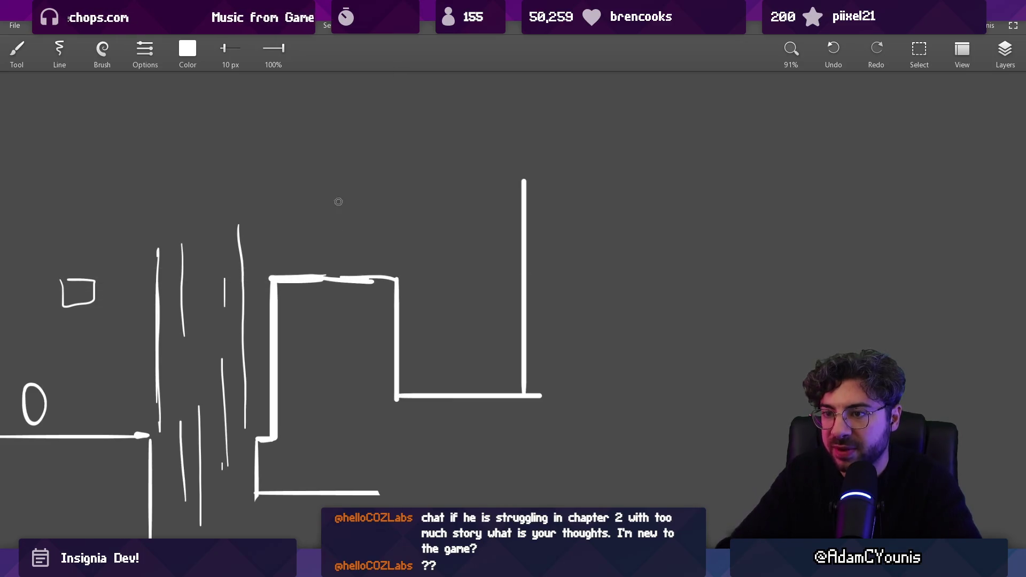
drag(405, 259, 340, 231)
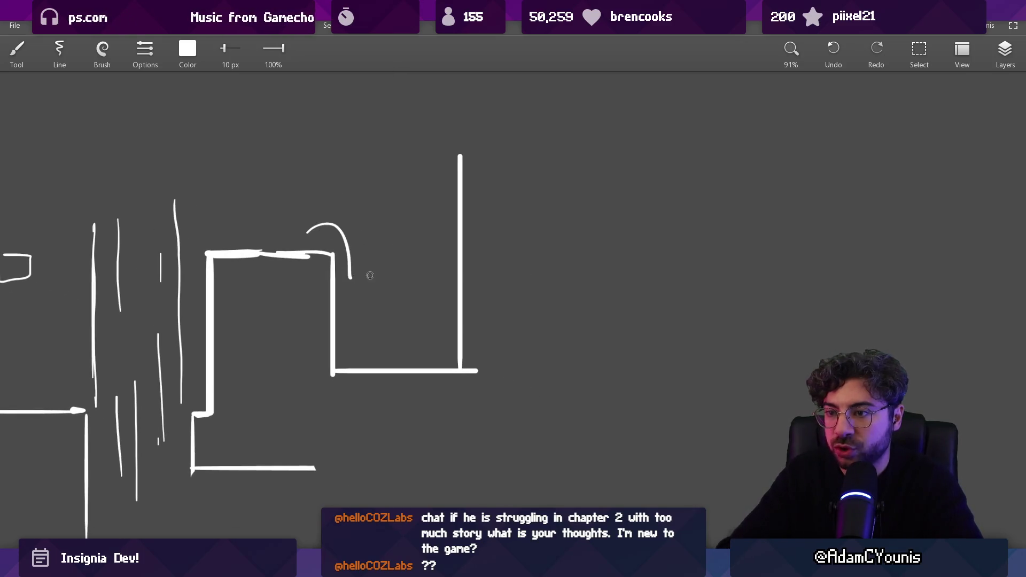
drag(369, 272, 355, 221)
Erase the tall vertical line at the right, discarding a stray curved stroke.
key(e)
mouse_move(447, 105)
mouse_down()
mouse_move(451, 279)
mouse_move(457, 321)
mouse_move(474, 321)
mouse_up()
key(b)
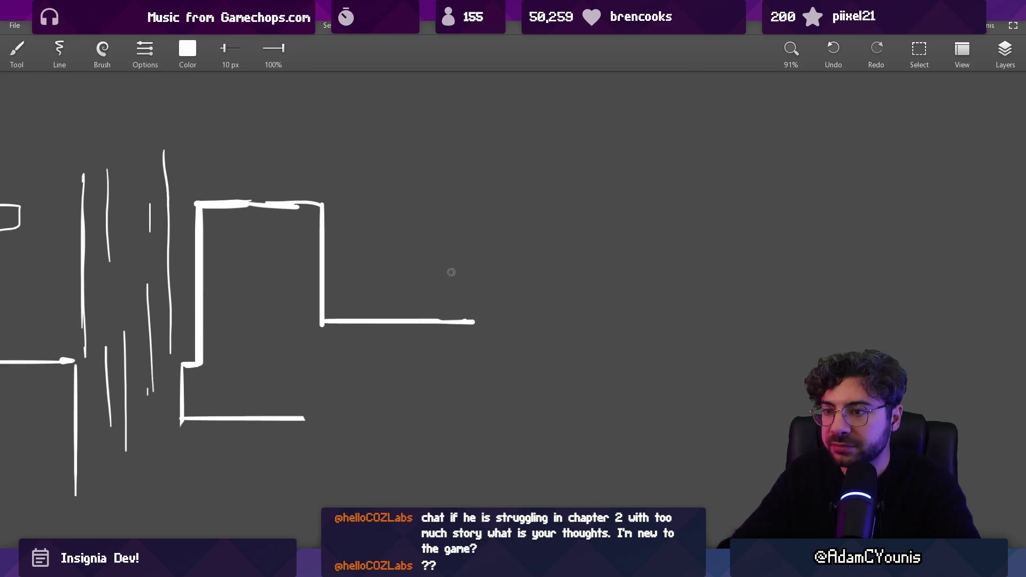
drag(326, 259, 350, 264)
key(ctrl+z)
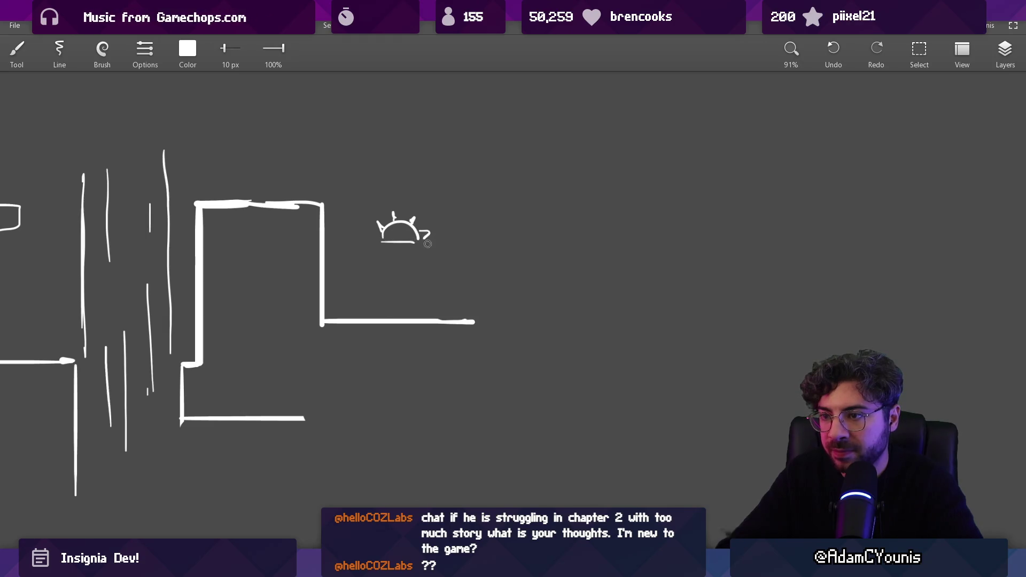
Draw a short lip at the floor's right end, undoing a stray oval and scribble.
scroll(428, 244, up, 2)
mouse_move(402, 303)
mouse_down()
mouse_move(389, 328)
mouse_move(420, 304)
mouse_up()
scroll(495, 324, down, 3)
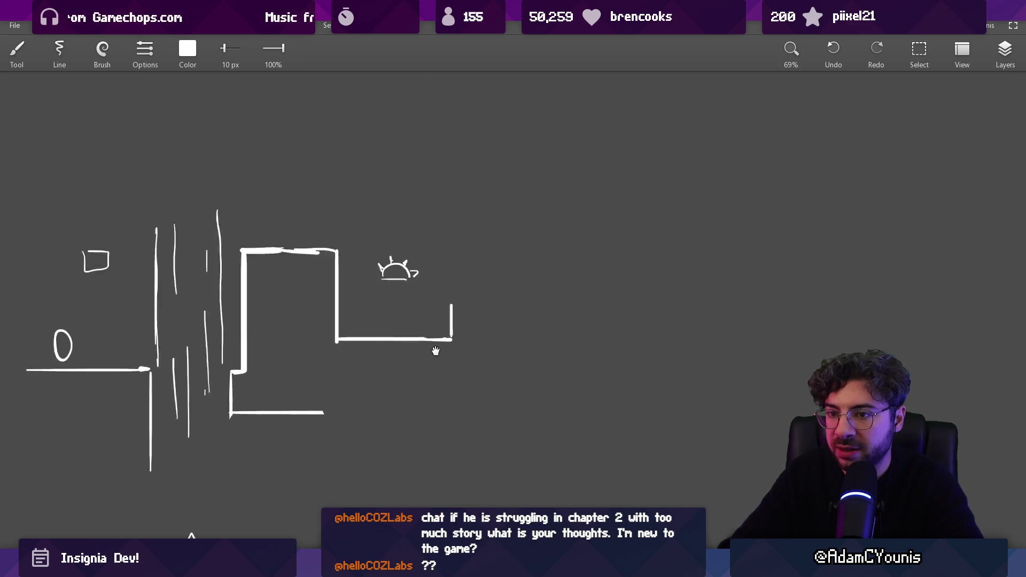
drag(311, 335, 432, 326)
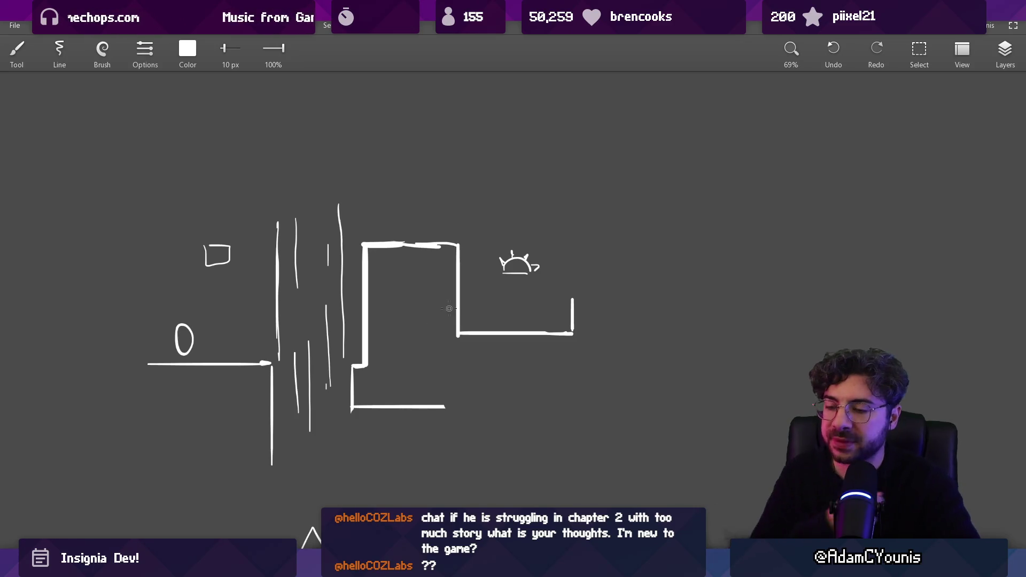
drag(246, 314, 245, 315)
key(ctrl+z)
drag(277, 220, 336, 321)
key(ctrl+z)
drag(501, 187, 478, 183)
drag(400, 246, 405, 297)
Undo the trial loop and vertical strokes, then recentre the drawing at 100% zoom.
key(s)
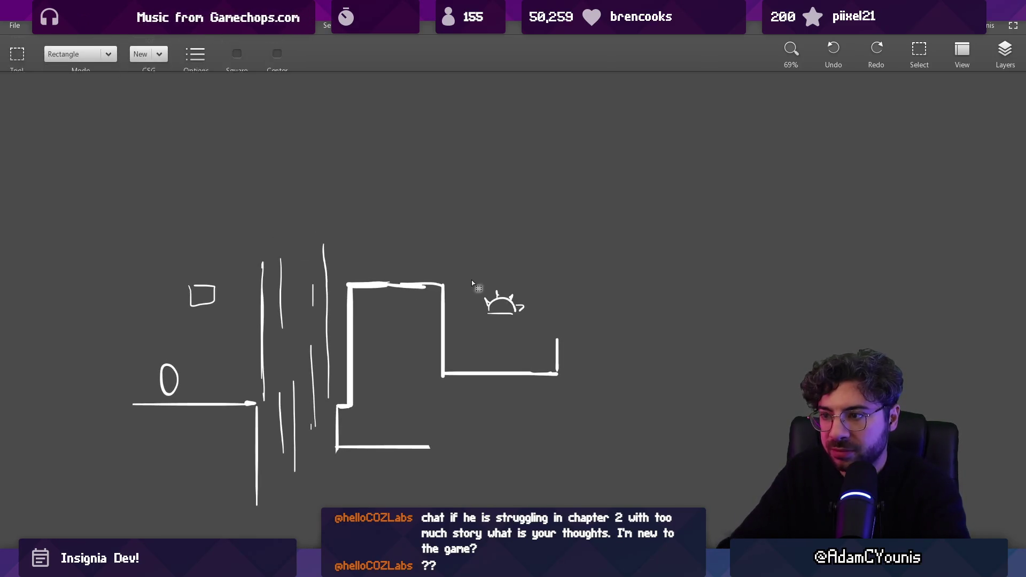
key(b)
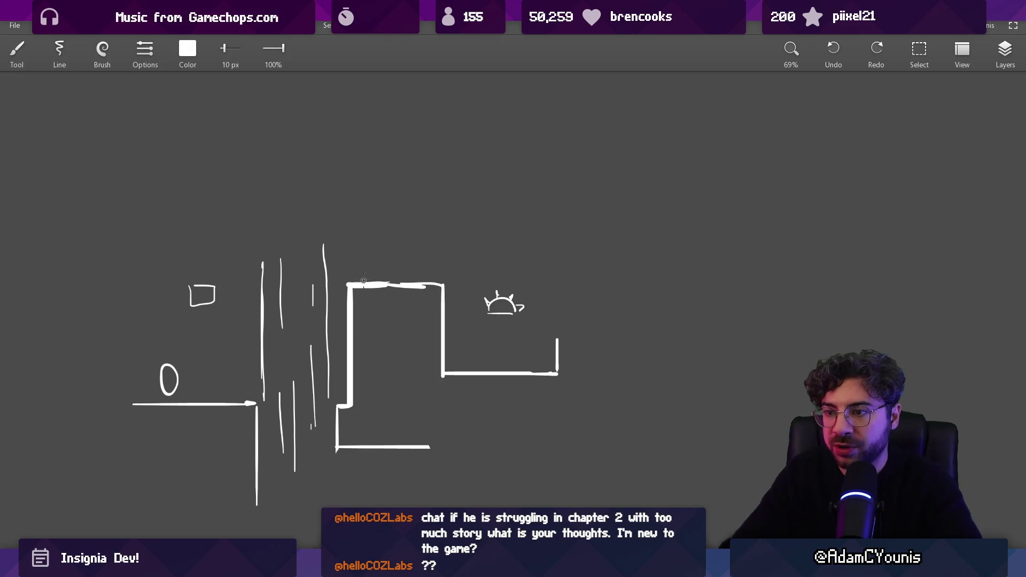
drag(357, 259, 356, 256)
key(ctrl+z)
drag(298, 365, 308, 213)
key(ctrl+z)
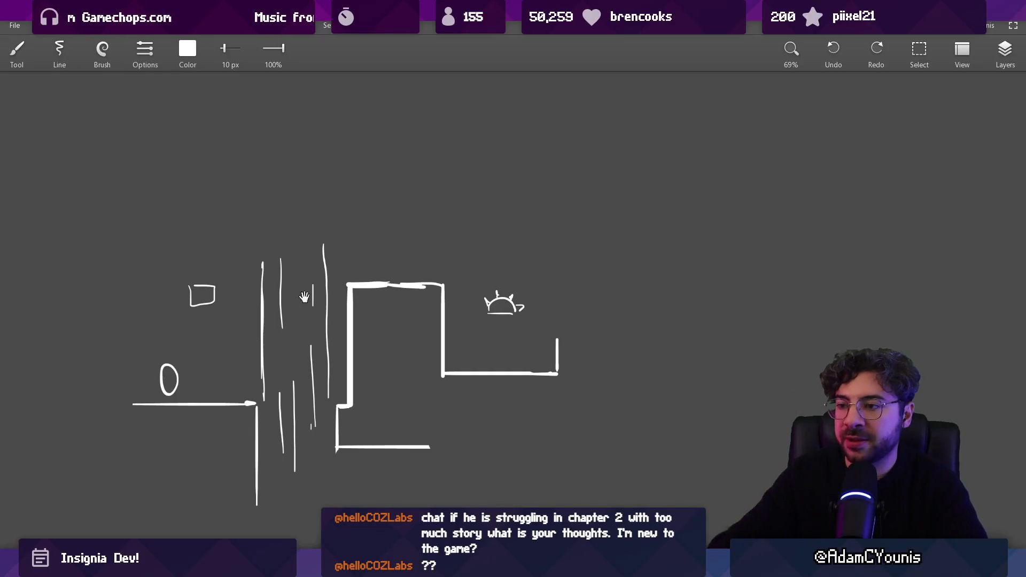
drag(304, 295, 233, 274)
key(ctrl+0)
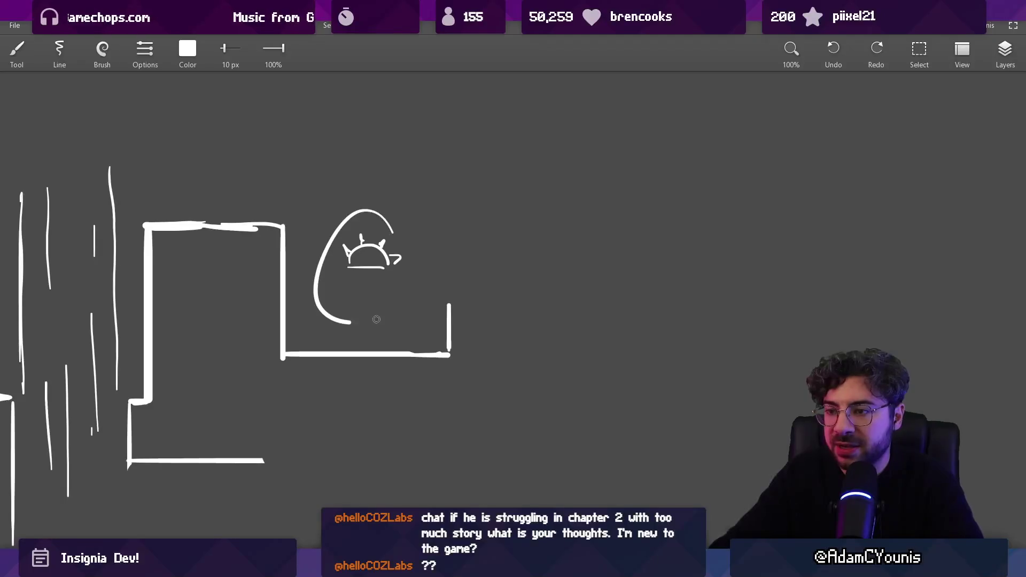
drag(443, 306, 434, 316)
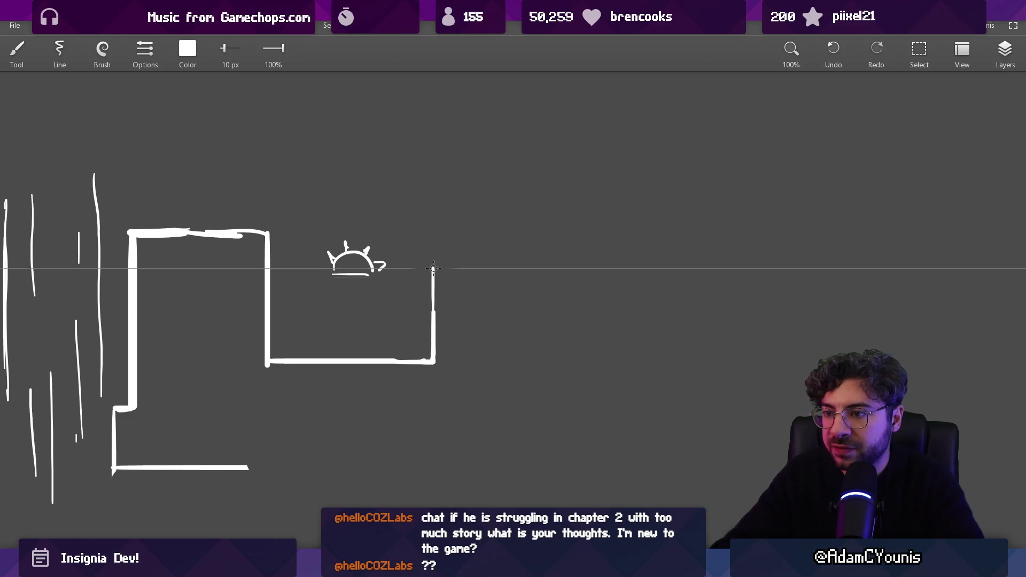
Discard the step-shaped stroke and add a small upright tick above the floor near its end.
mouse_move(435, 311)
mouse_down()
mouse_move(476, 311)
mouse_move(470, 219)
mouse_up()
key(ctrl+z)
drag(343, 355, 409, 324)
drag(369, 323, 369, 332)
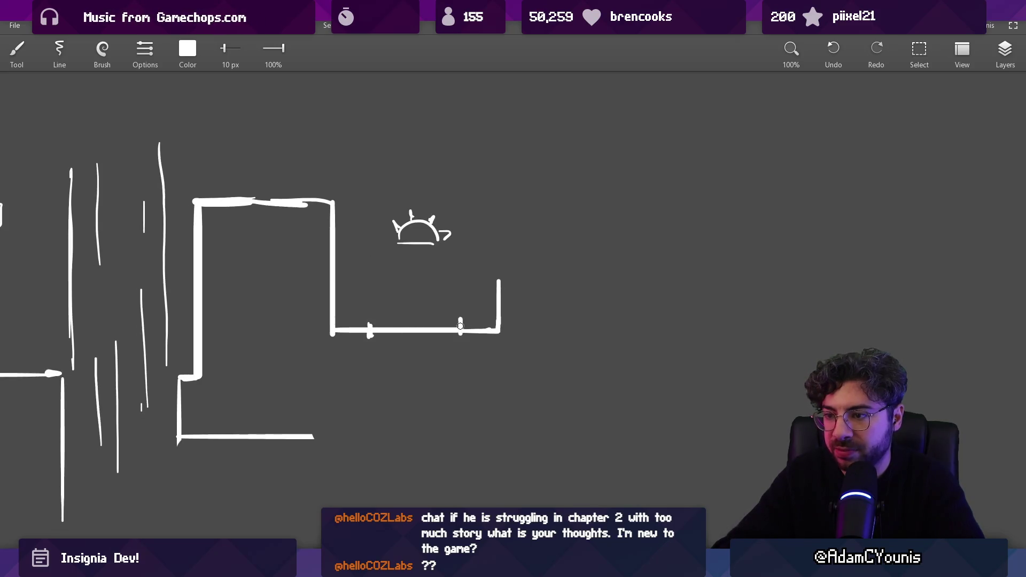
scroll(448, 314, right, 5)
mouse_move(469, 298)
mouse_down()
mouse_move(447, 297)
mouse_move(422, 326)
mouse_move(454, 329)
mouse_up()
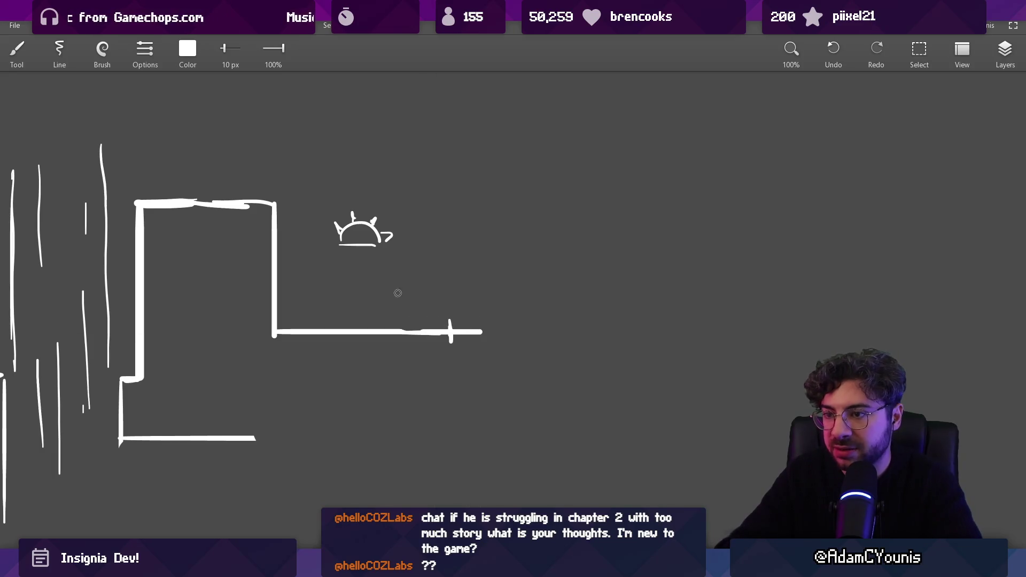
Erase the floor's end past the notch and extend the raised ledge line further right.
key(e)
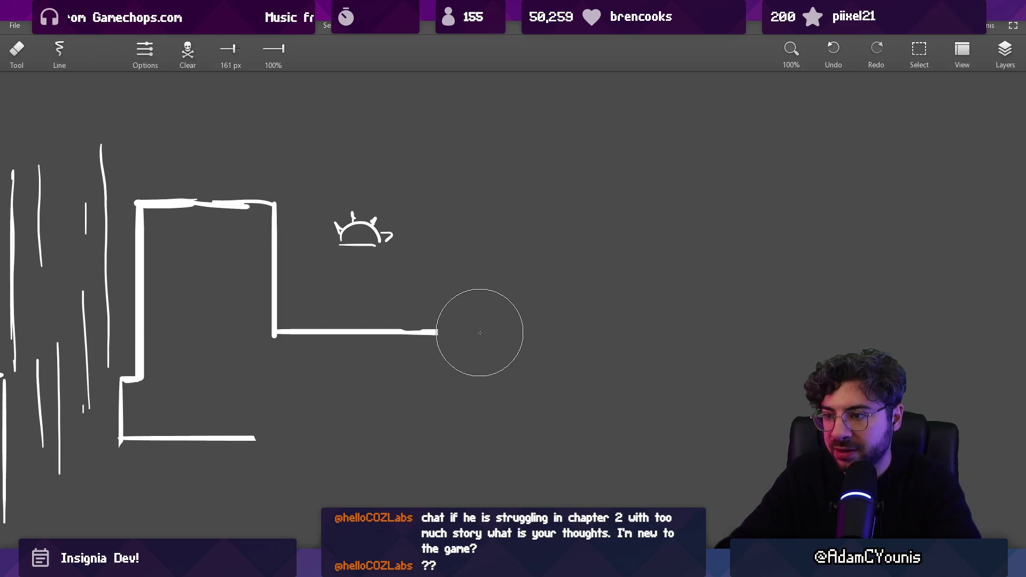
drag(481, 332, 509, 307)
key(b)
scroll(538, 316, down, 2)
scroll(538, 316, right, 2)
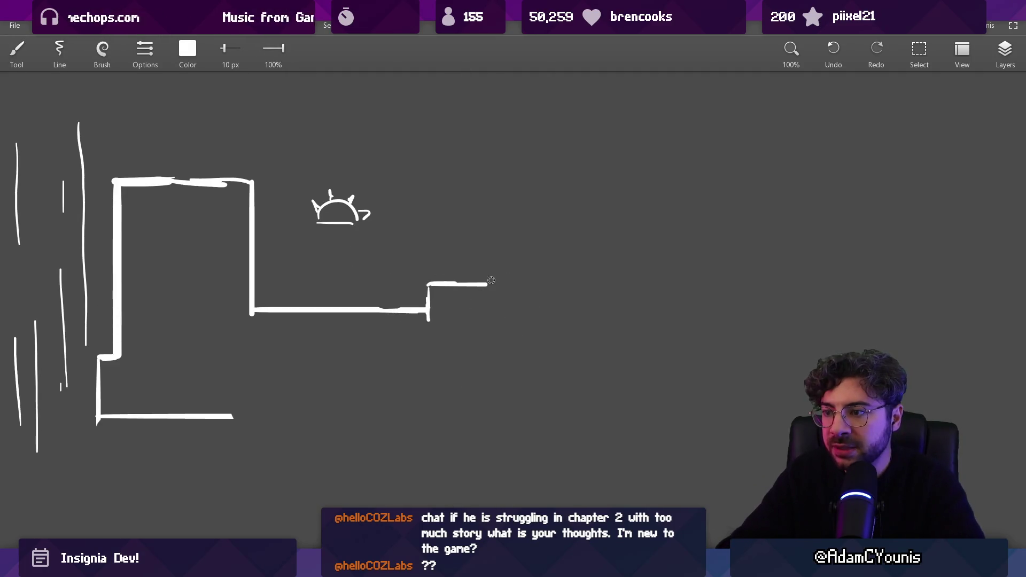
drag(489, 285, 588, 284)
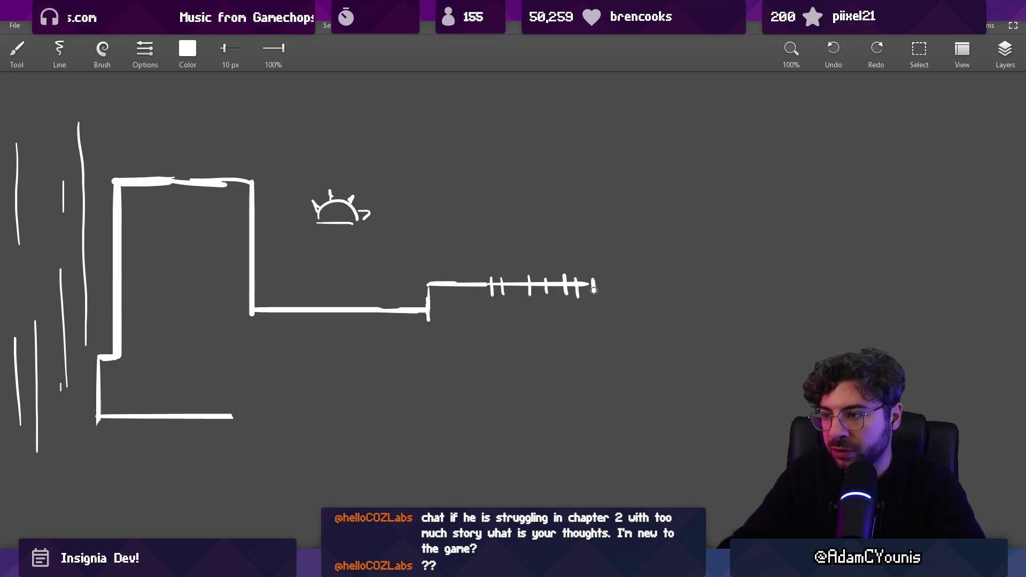
Draw a vertical line down from the hatched ledge, discarding a stray curved stroke.
scroll(584, 296, down, 1)
scroll(584, 296, right, 1)
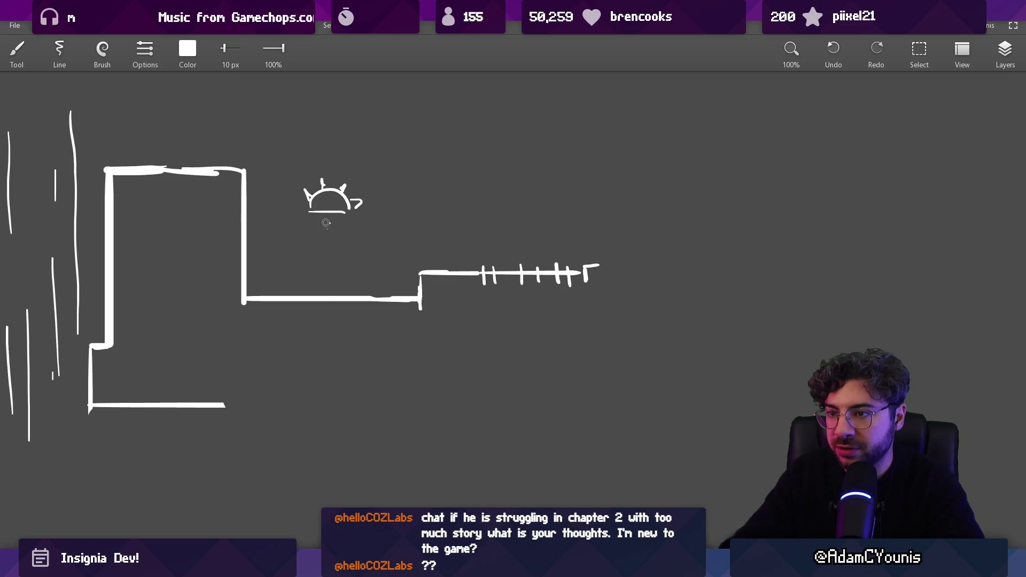
drag(327, 220, 537, 350)
key(ctrl+z)
scroll(464, 335, right, 3)
scroll(465, 335, down, 1)
scroll(470, 347, down, 3)
scroll(497, 300, up, 1)
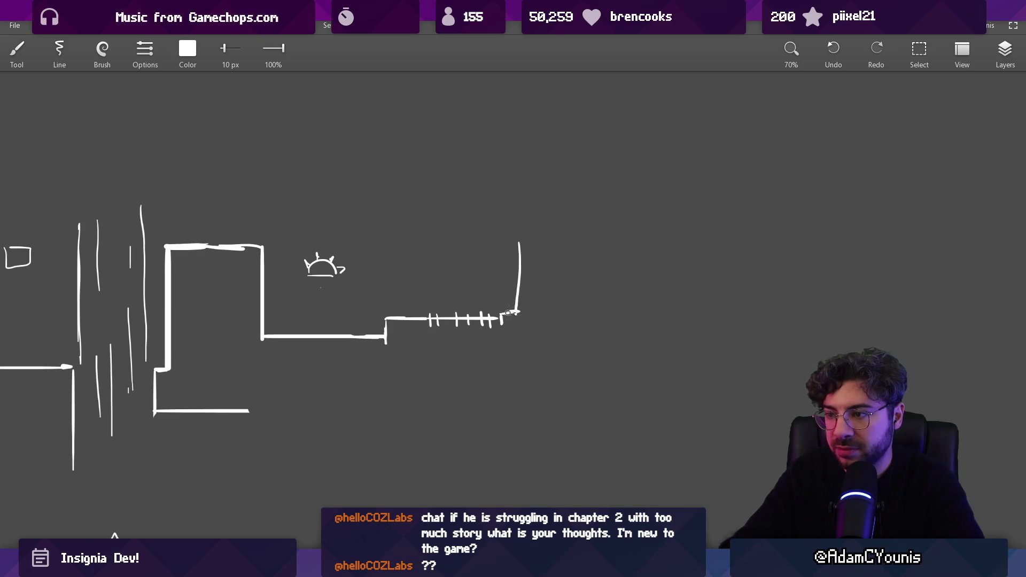
scroll(486, 337, left, 5)
scroll(487, 336, down, 4)
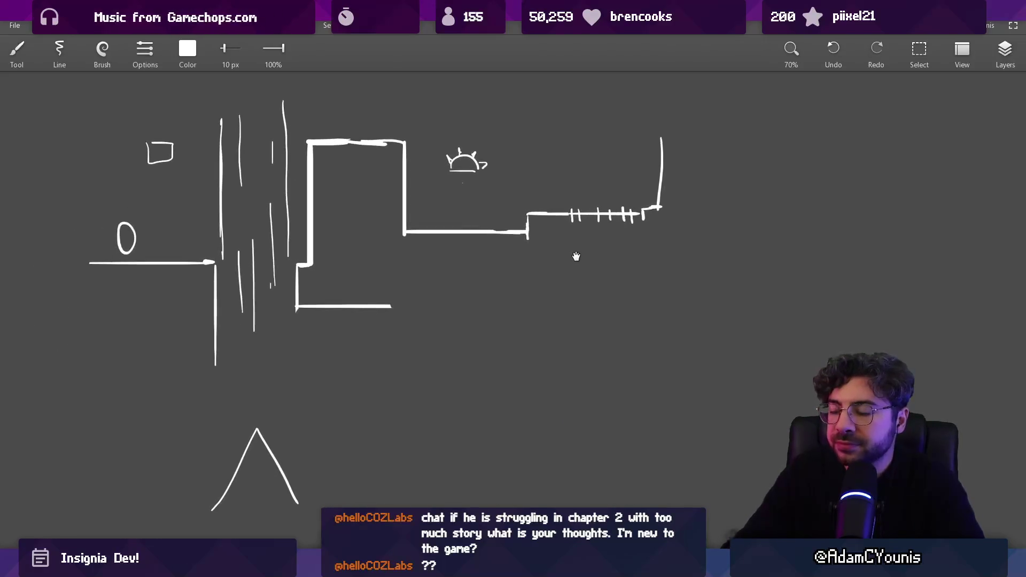
drag(562, 215, 563, 337)
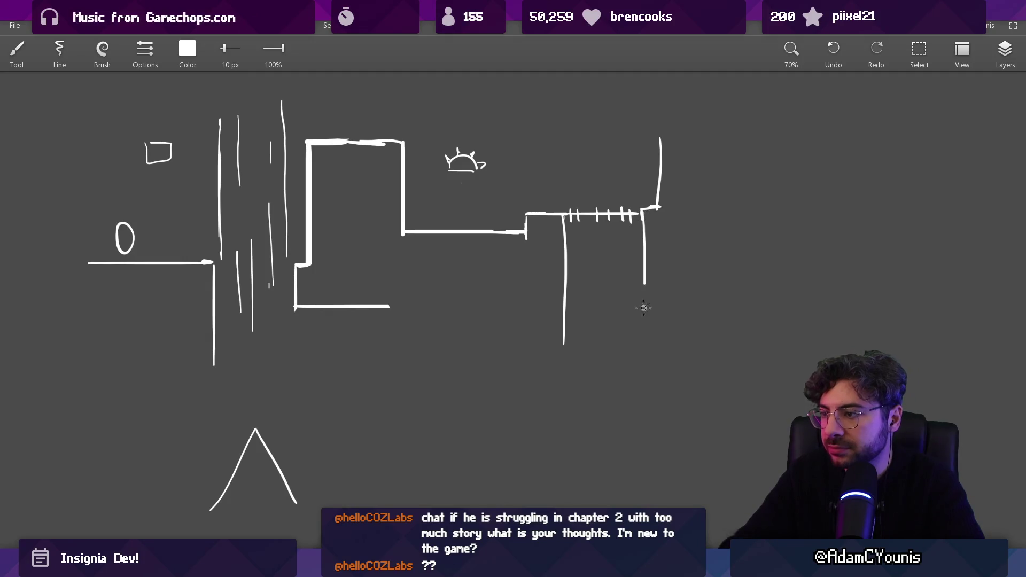
Erase the thin vertical line under the ledge and reposition the drawing at the ledge's end.
scroll(567, 225, right, 1)
key(e)
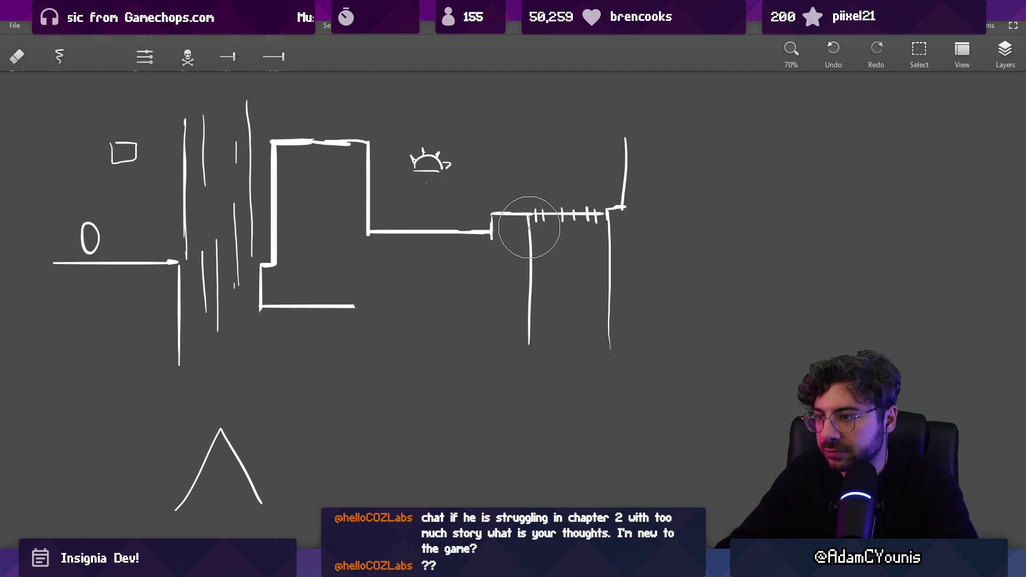
drag(528, 217, 528, 348)
key(b)
scroll(568, 271, right, 1)
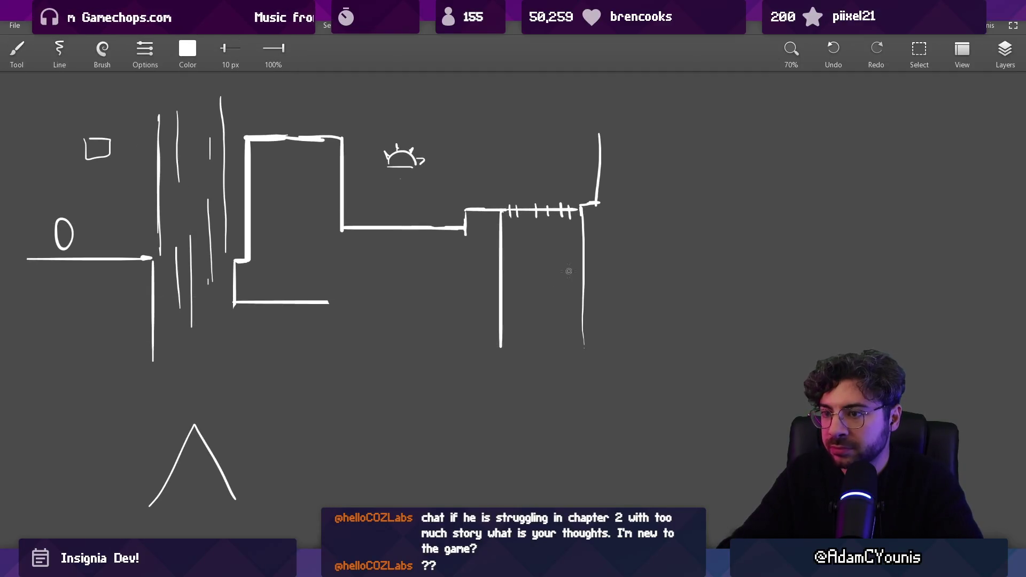
drag(480, 272, 705, 319)
mouse_move(502, 270)
mouse_down()
mouse_move(493, 295)
mouse_move(468, 294)
mouse_up()
key(e)
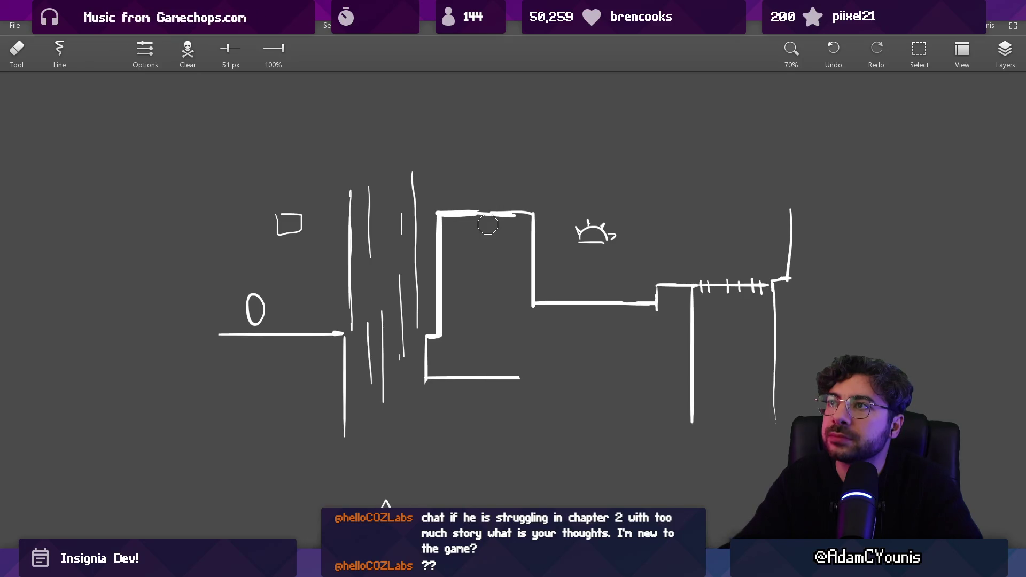
drag(538, 258, 410, 241)
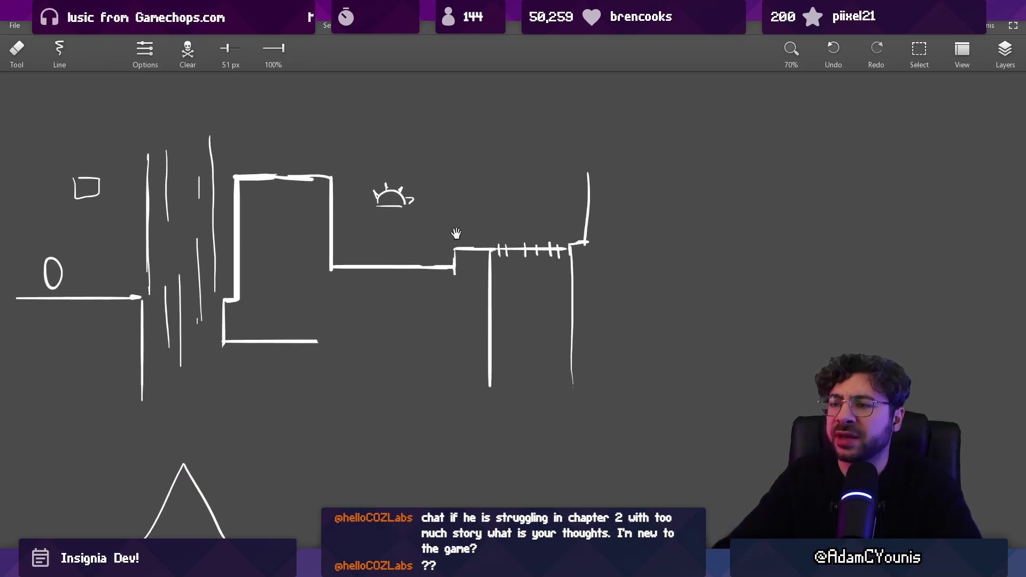
mouse_move(596, 191)
mouse_down()
mouse_move(545, 185)
mouse_move(539, 200)
mouse_up()
key(b)
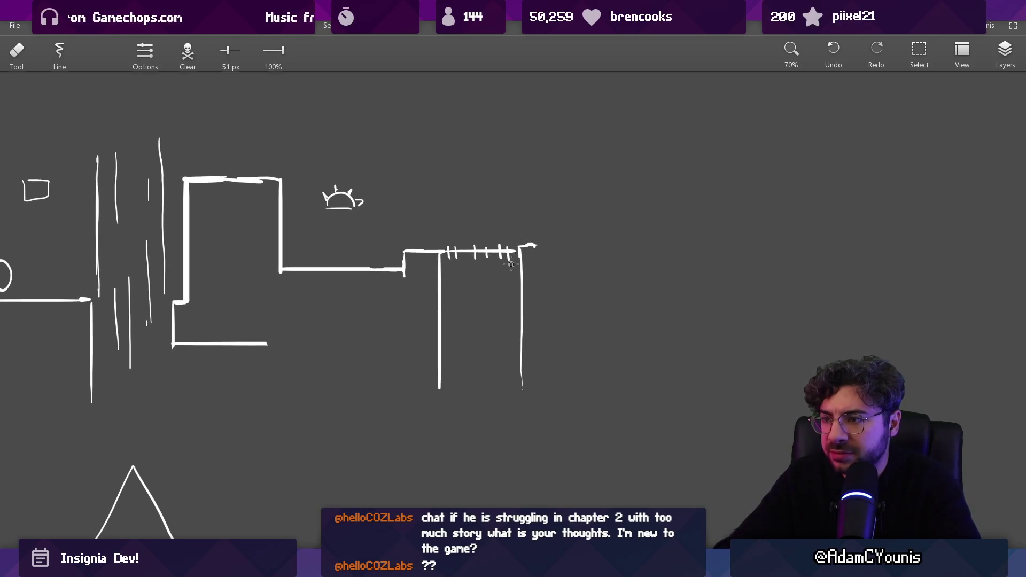
scroll(477, 325, down, 2)
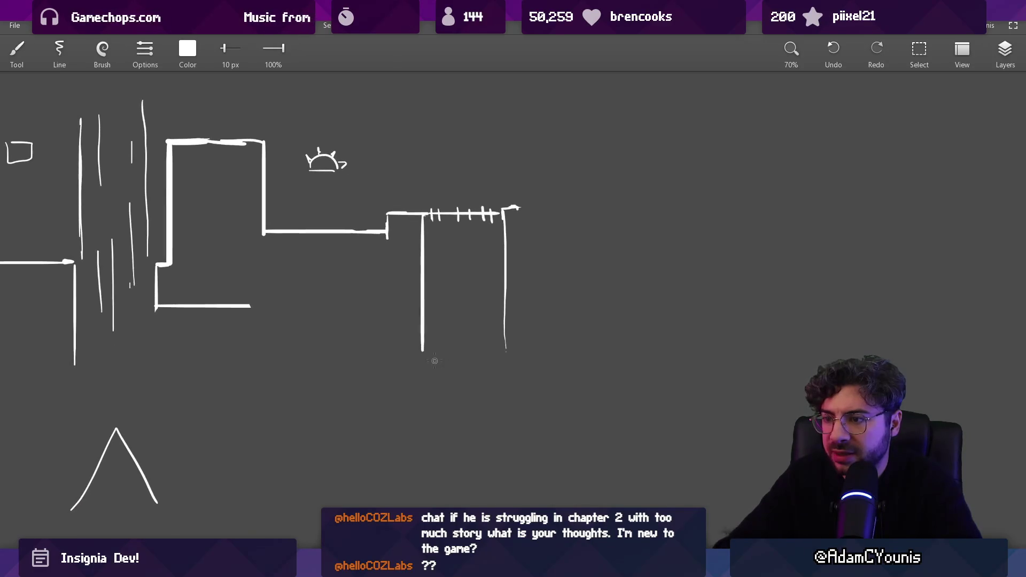
Close the bottom of the shaft with horizontal lines and erase part of its left side.
drag(424, 353, 502, 356)
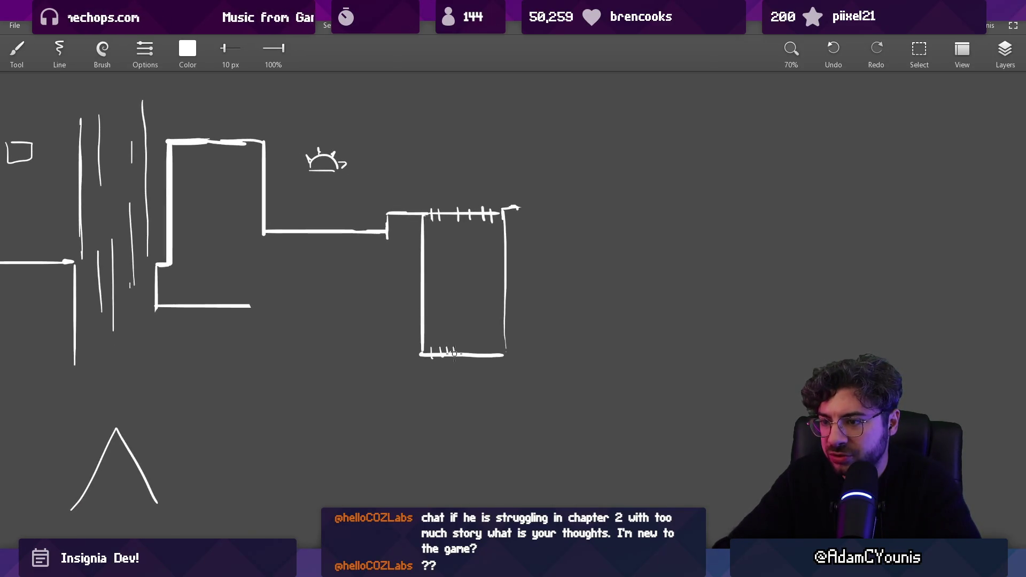
scroll(494, 346, down, 3)
mouse_move(420, 301)
mouse_down()
mouse_move(421, 401)
mouse_move(503, 302)
mouse_up()
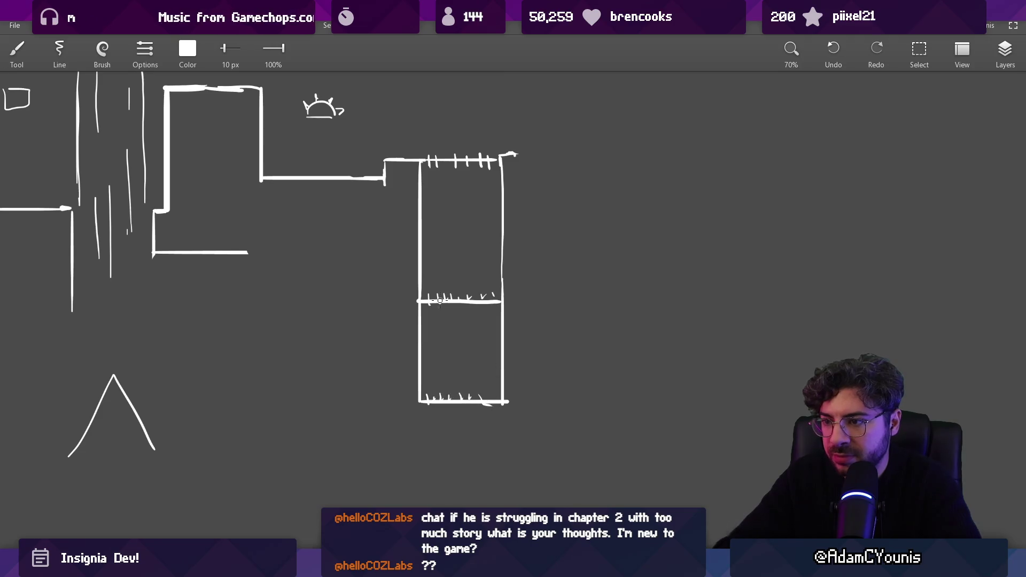
key(e)
mouse_move(419, 263)
mouse_down()
mouse_move(413, 240)
mouse_move(341, 289)
mouse_move(412, 297)
mouse_up()
key(b)
Open the shaft's right side into a horizontal arm and extend the bottom-left line toward the box.
key(e)
mouse_move(506, 252)
mouse_down()
mouse_move(506, 273)
mouse_move(563, 243)
mouse_up()
key(b)
drag(507, 298, 573, 299)
key(e)
drag(413, 296, 341, 289)
key(b)
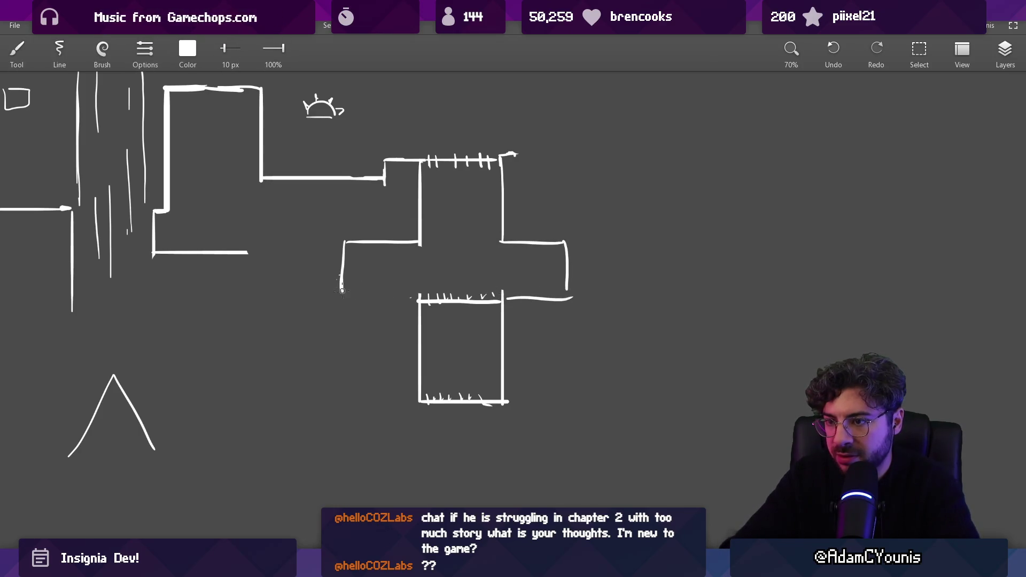
mouse_move(407, 303)
mouse_down()
mouse_move(453, 329)
mouse_move(444, 327)
mouse_move(510, 316)
mouse_up()
Restore the erased hatch marks and sketch a flat oval below the cross.
key(e)
key(b)
key(e)
key(ctrl+z)
key(ctrl+z)
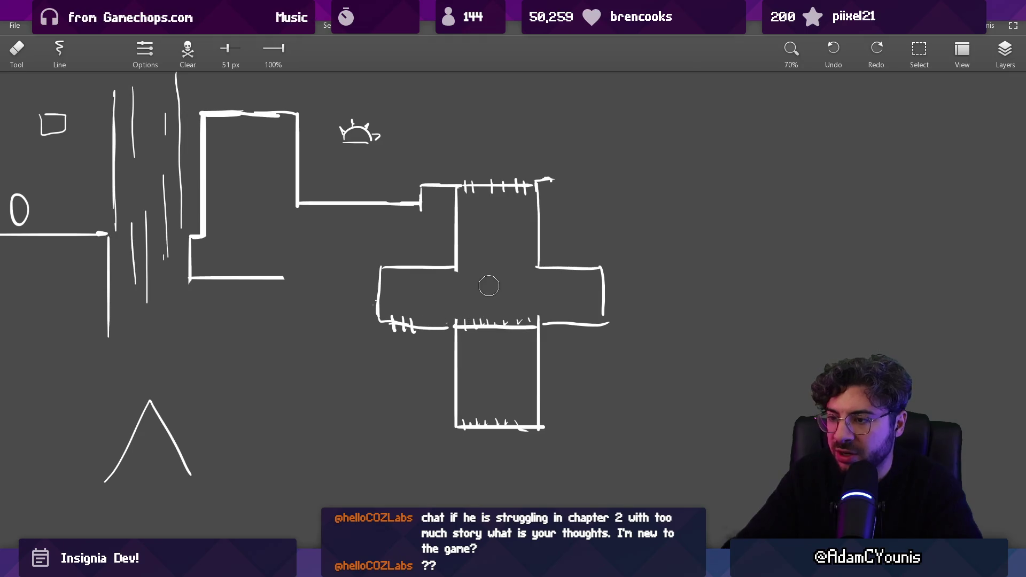
scroll(469, 246, up, 2)
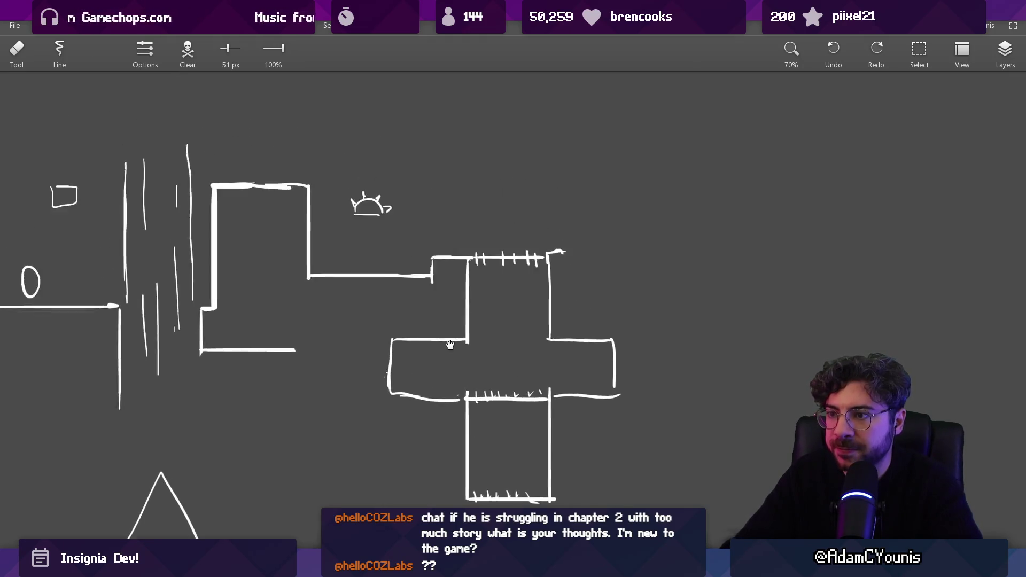
scroll(497, 348, down, 2)
key(b)
mouse_move(494, 461)
mouse_down()
mouse_move(558, 458)
mouse_move(513, 463)
mouse_move(557, 460)
mouse_move(520, 457)
mouse_up()
key(ctrl+z)
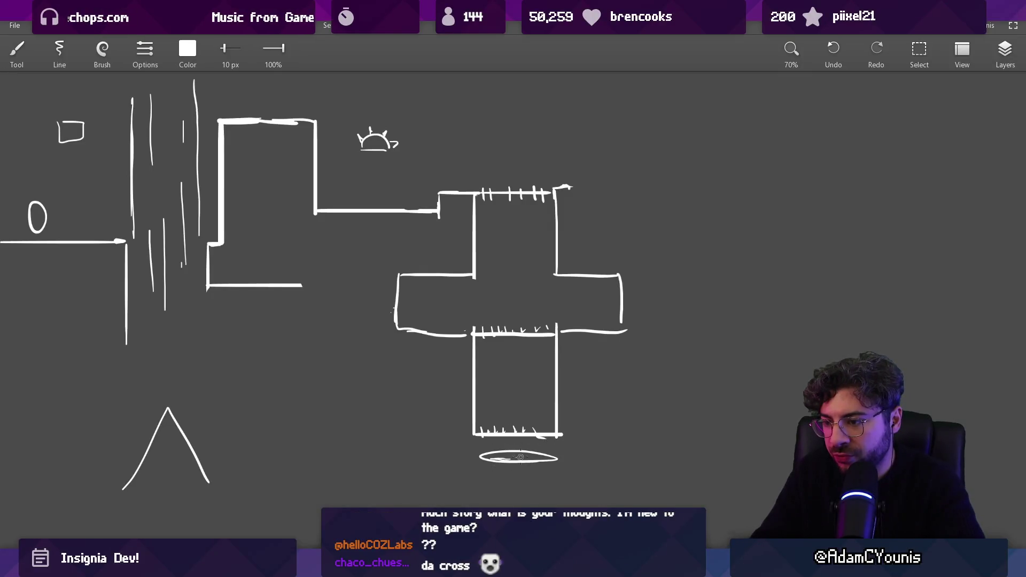
Draw two parallel vertical lines running through the cross.
scroll(538, 434, right, 1)
scroll(469, 355, up, 2)
scroll(502, 291, down, 2)
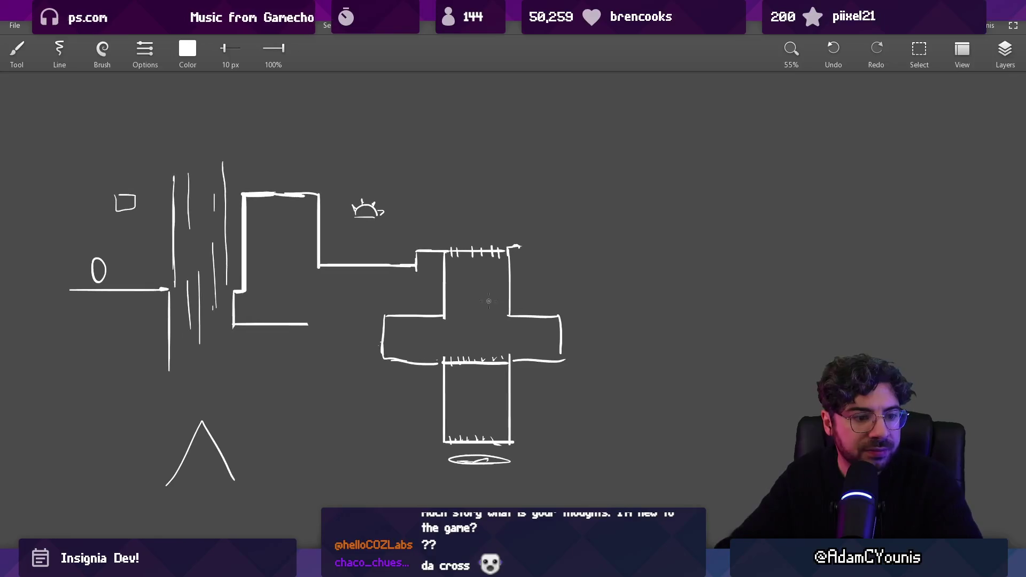
drag(468, 270, 469, 399)
drag(480, 152, 481, 357)
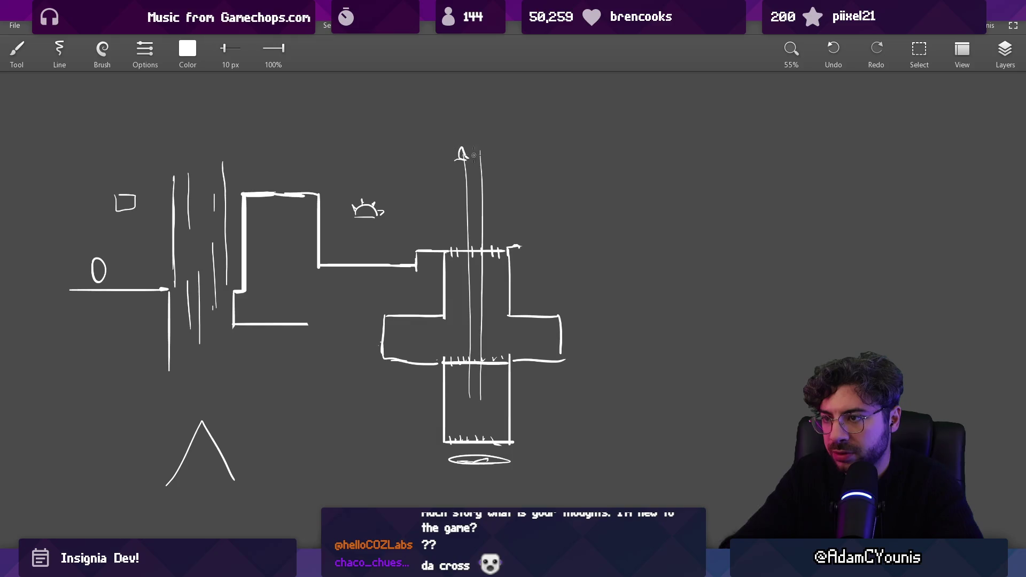
drag(434, 294, 474, 276)
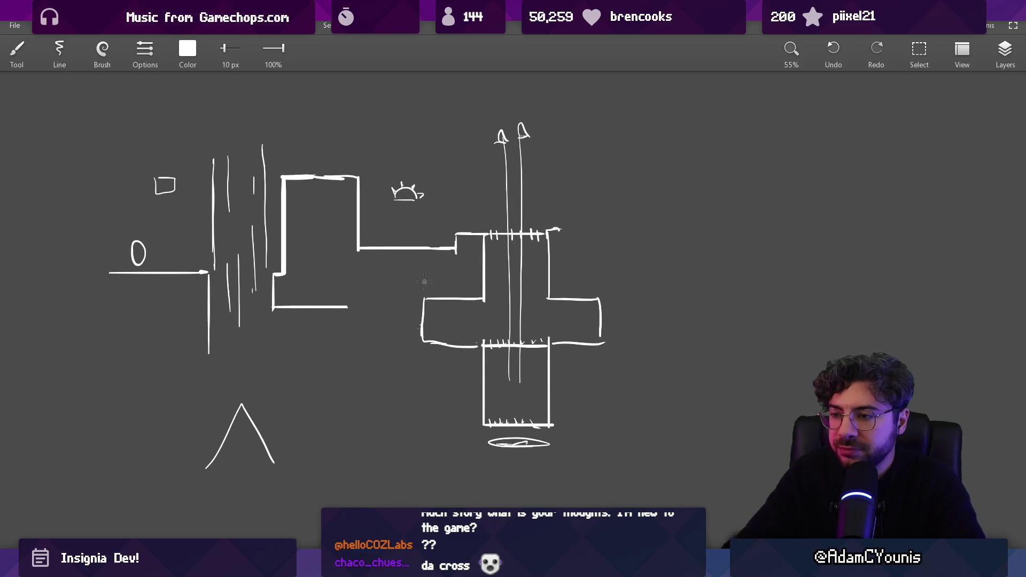
Draw a wall down from the lower ledge and an L-shaped ledge outline with a short end tick.
drag(347, 307, 347, 379)
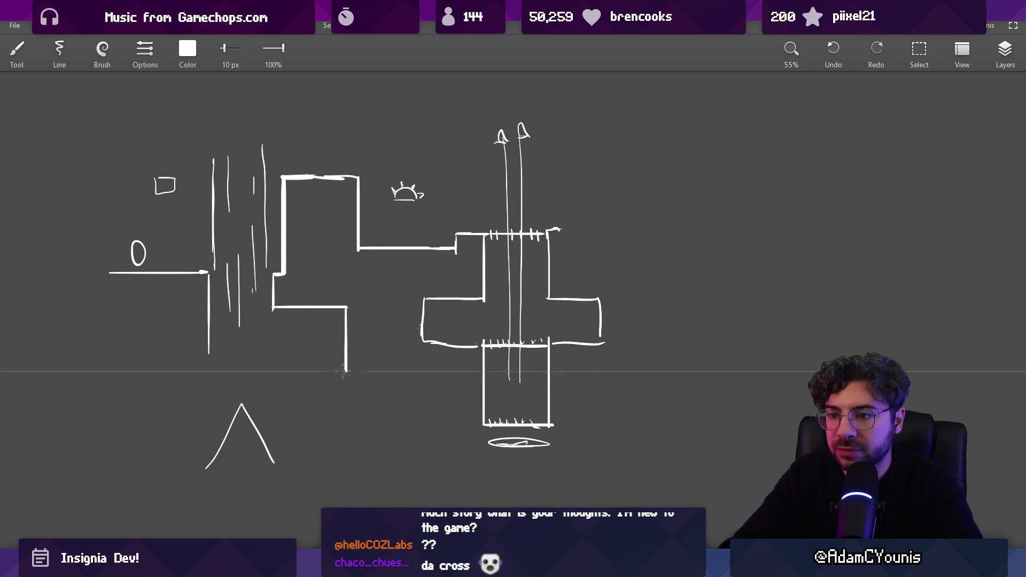
scroll(419, 264, up, 2)
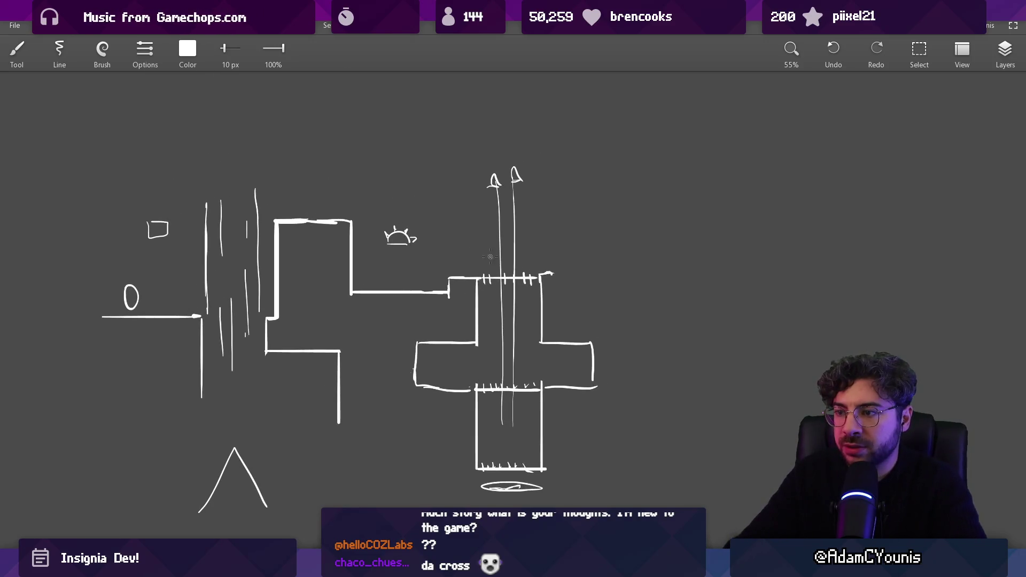
scroll(499, 199, up, 3)
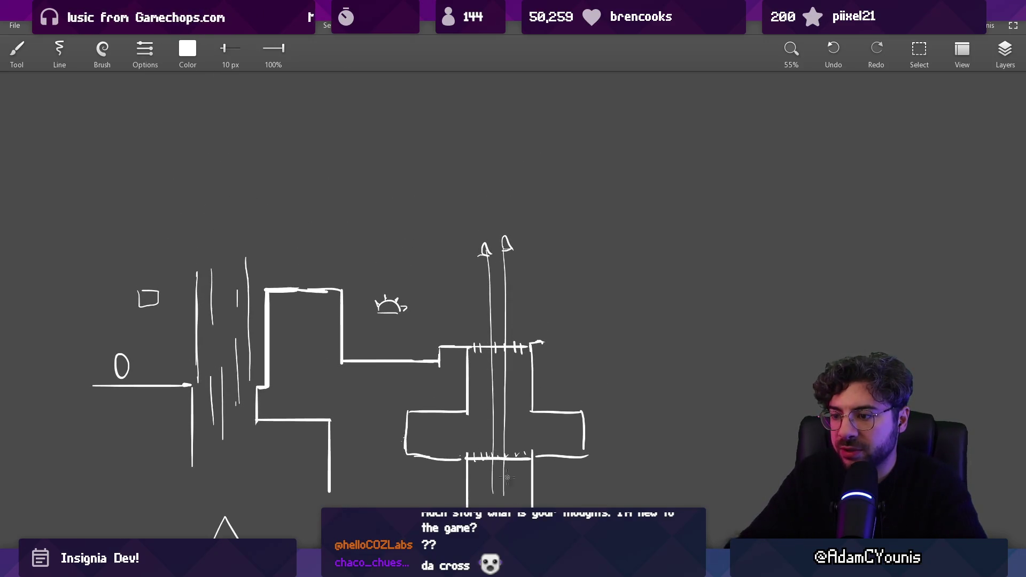
scroll(481, 439, down, 5)
drag(487, 423, 481, 80)
key(ctrl+z)
scroll(448, 246, up, 6)
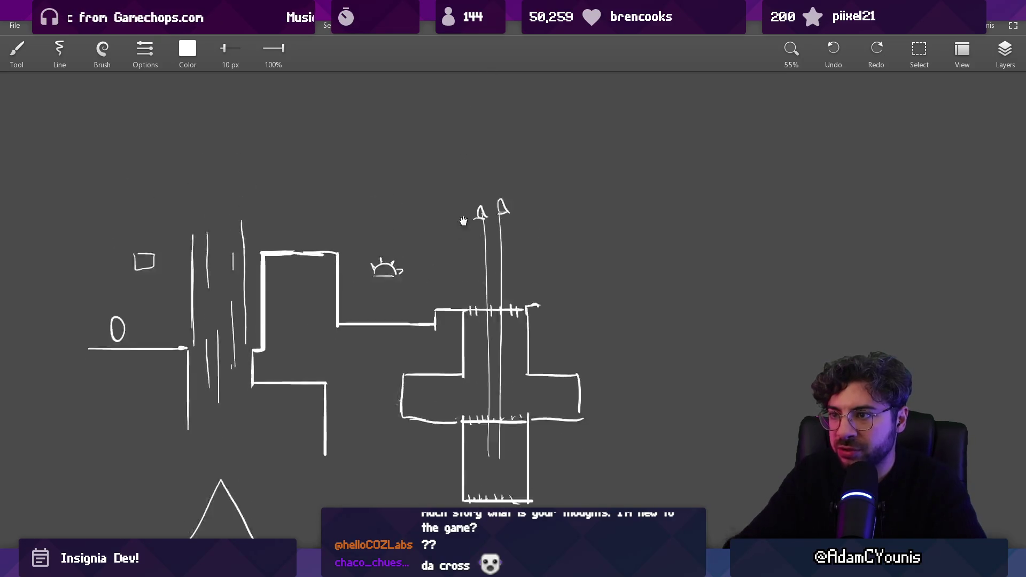
drag(436, 250, 377, 241)
drag(257, 246, 256, 258)
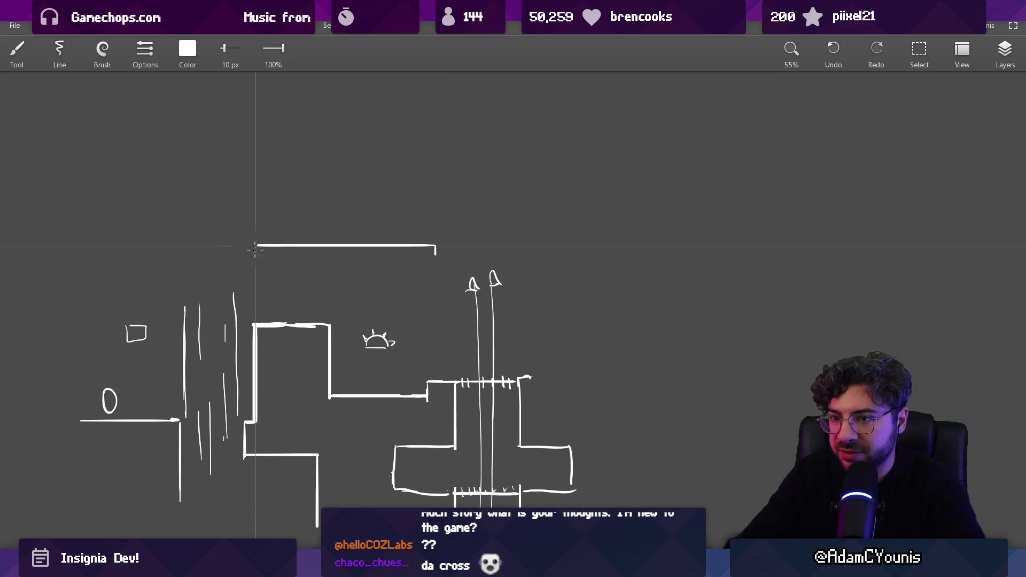
Replace the long top line with a platform line above the bracket and a short tick at its right.
key(ctrl+z)
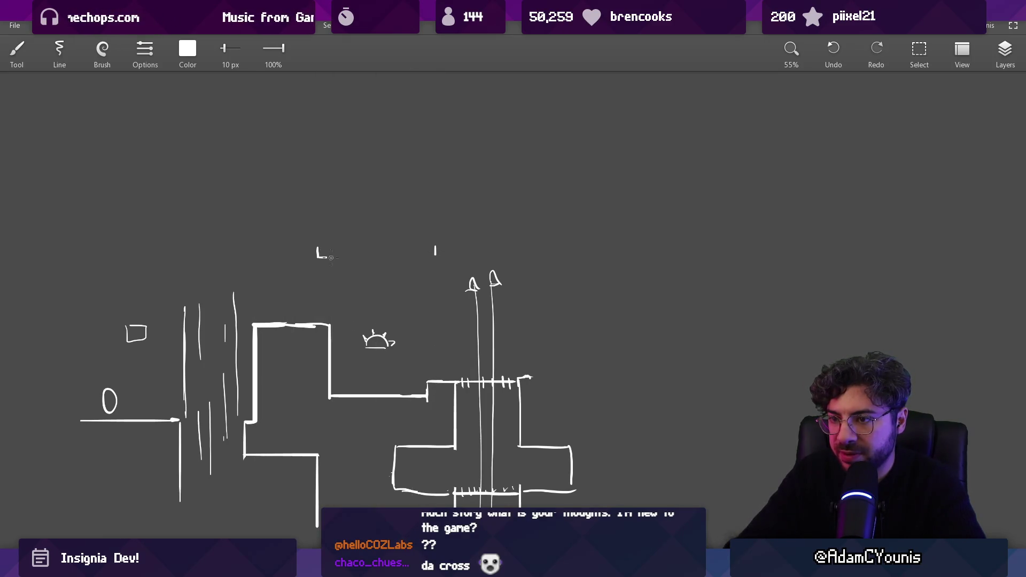
drag(324, 245, 439, 244)
mouse_move(517, 244)
mouse_down()
mouse_move(518, 256)
mouse_move(543, 257)
mouse_up()
mouse_move(534, 207)
mouse_down()
mouse_move(535, 190)
mouse_move(369, 188)
mouse_up()
key(ctrl+z)
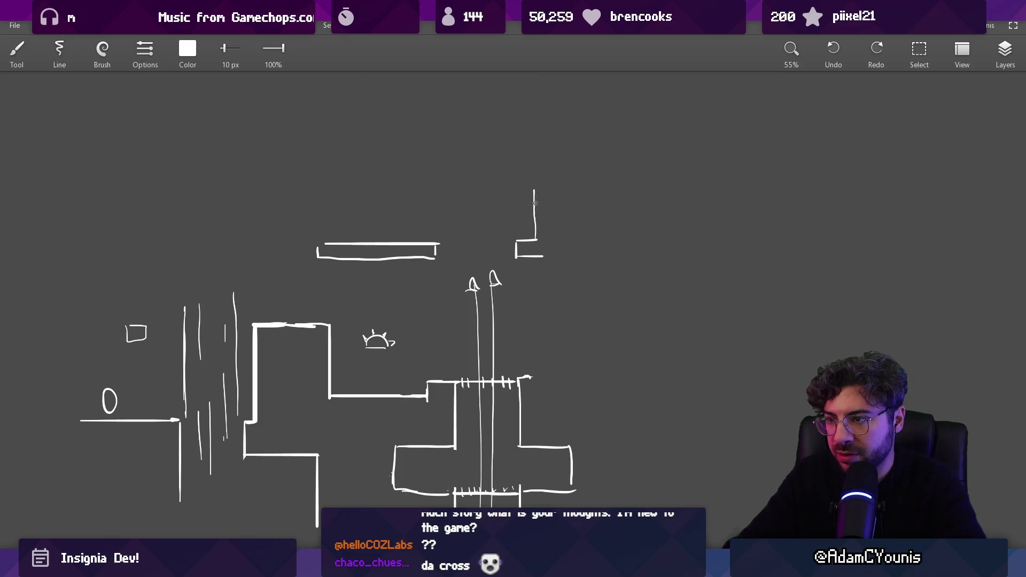
Close the outline into a box and draw a long wall down to a bottom edge, removing stray arcs.
mouse_move(535, 190)
mouse_down()
mouse_move(568, 191)
mouse_move(568, 256)
mouse_move(528, 198)
mouse_move(490, 197)
mouse_move(490, 305)
mouse_move(453, 298)
mouse_move(502, 283)
mouse_up()
mouse_move(488, 172)
mouse_down()
mouse_move(492, 103)
mouse_move(515, 101)
mouse_move(515, 484)
mouse_move(448, 484)
mouse_up()
mouse_move(374, 357)
mouse_down()
mouse_move(521, 357)
mouse_move(524, 378)
mouse_up()
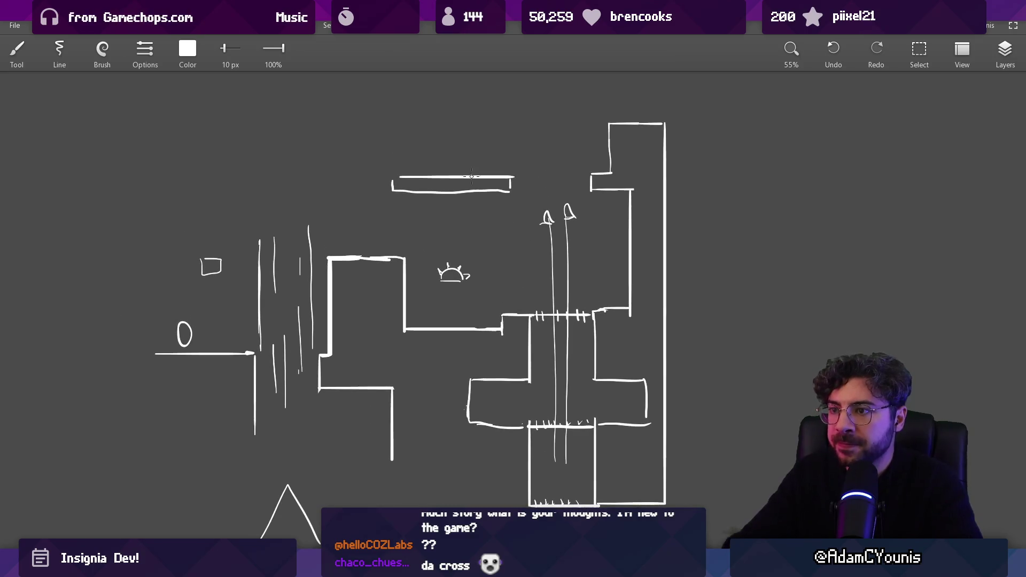
key(ctrl+z)
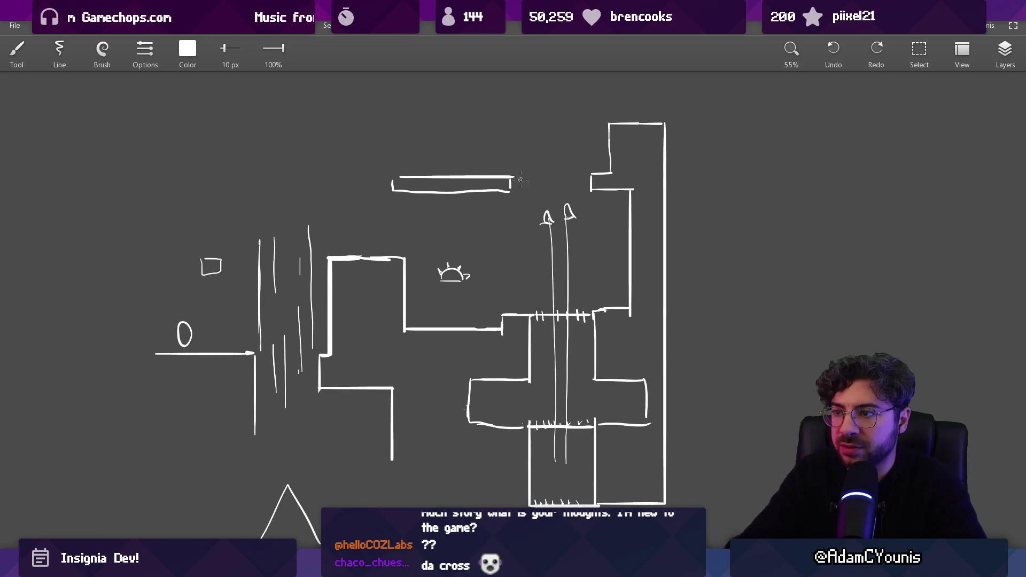
scroll(373, 186, right, 1)
key(ctrl+z)
mouse_move(293, 297)
mouse_down()
mouse_move(334, 281)
mouse_move(340, 216)
mouse_move(346, 302)
mouse_move(309, 260)
mouse_move(277, 258)
mouse_move(276, 409)
mouse_move(457, 409)
mouse_move(445, 321)
mouse_up()
Move the triangle spike up into the pit with a rectangle selection.
key(s)
drag(250, 344, 513, 463)
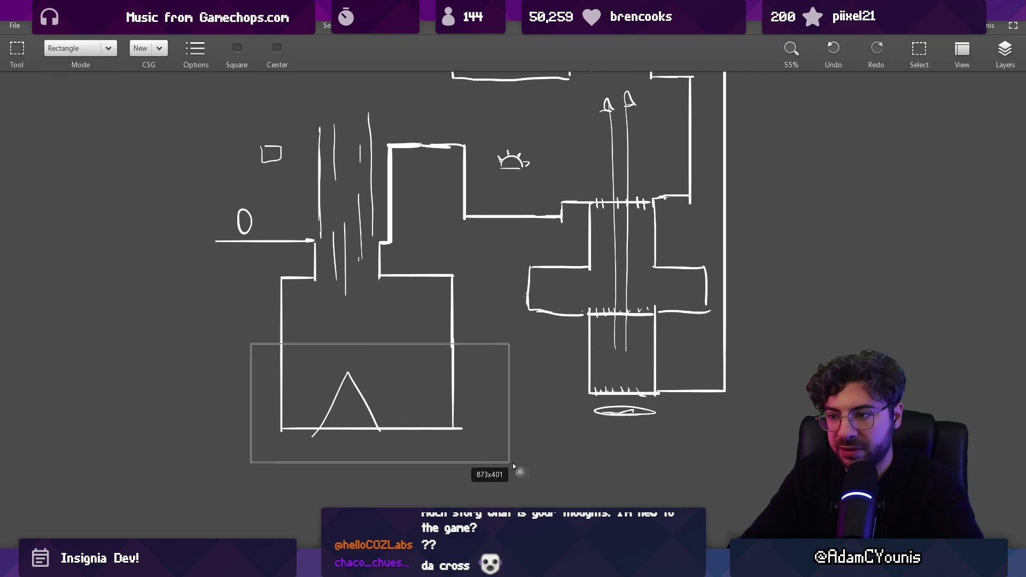
drag(419, 413, 418, 360)
key(Escape)
Navigate up to the floating platform and return to the brush, clearing a stray selection.
scroll(481, 274, up, 2)
scroll(482, 274, right, 2)
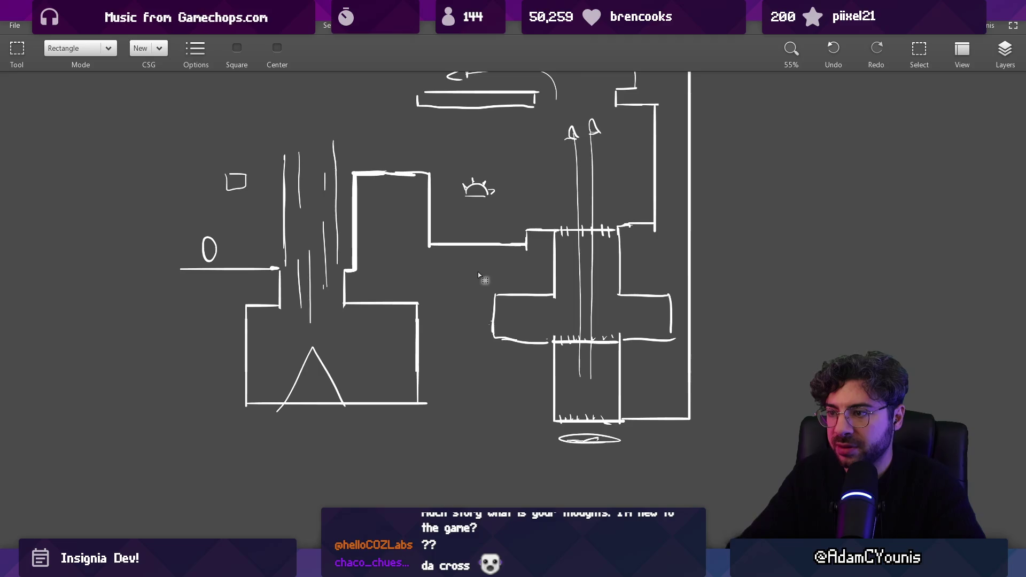
mouse_move(338, 241)
mouse_down()
mouse_move(396, 319)
mouse_move(381, 321)
mouse_move(407, 329)
mouse_up()
scroll(431, 323, up, 5)
scroll(431, 322, right, 5)
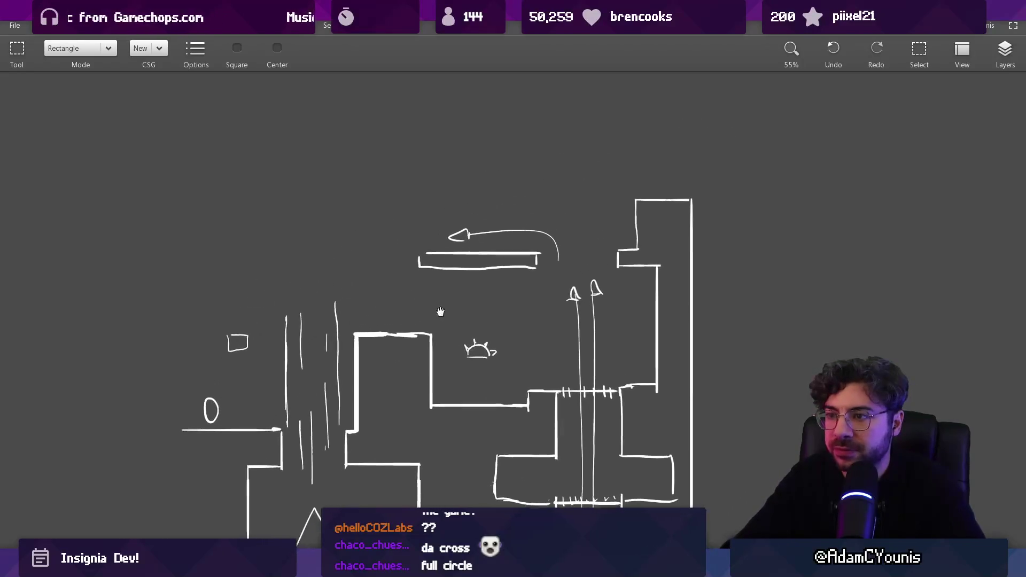
scroll(460, 273, up, 2)
drag(449, 263, 466, 264)
key(b)
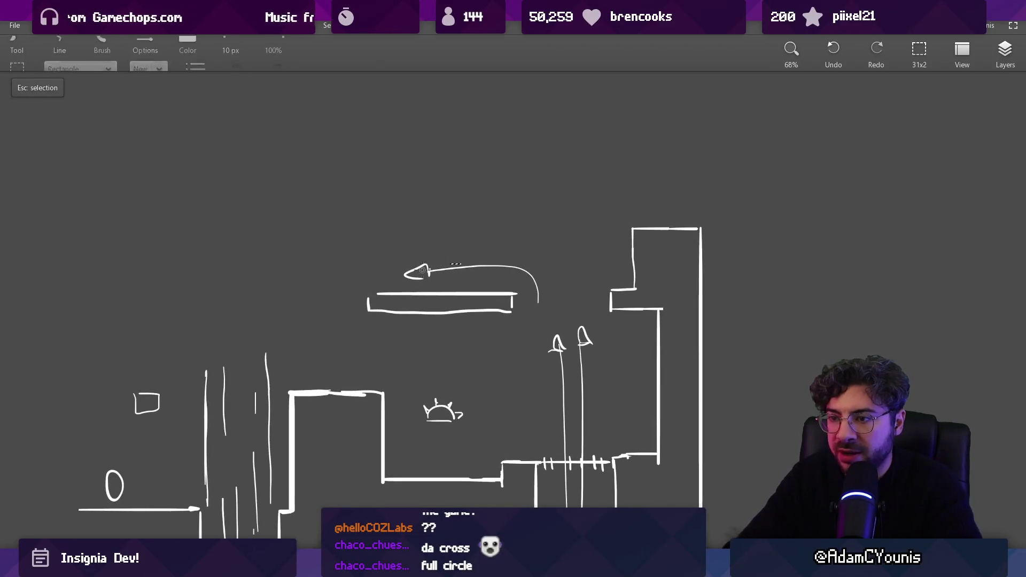
key(Escape)
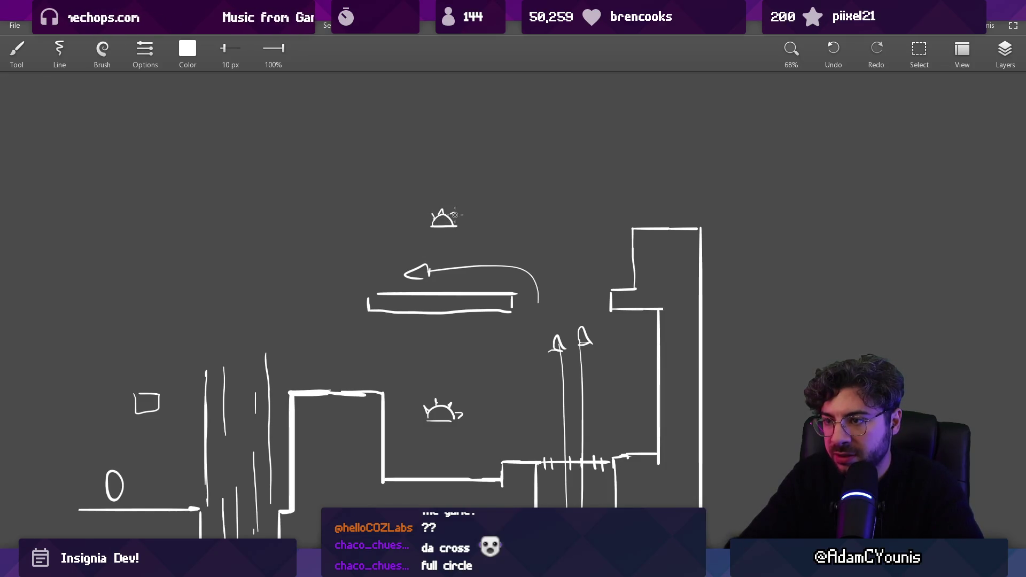
Draw a tall boundary wall rising from the floor's left end.
scroll(463, 339, down, 8)
scroll(463, 339, left, 2)
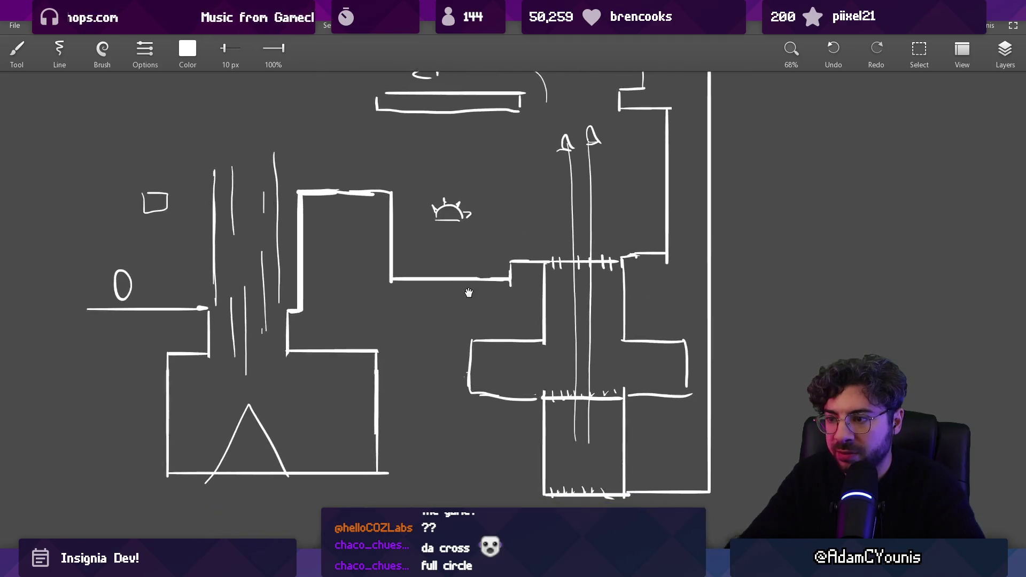
mouse_move(503, 326)
mouse_down()
mouse_move(499, 339)
mouse_move(554, 379)
mouse_move(566, 357)
mouse_move(654, 345)
mouse_up()
mouse_move(292, 398)
mouse_down()
mouse_move(292, 93)
mouse_move(283, 159)
mouse_up()
scroll(346, 231, right, 9)
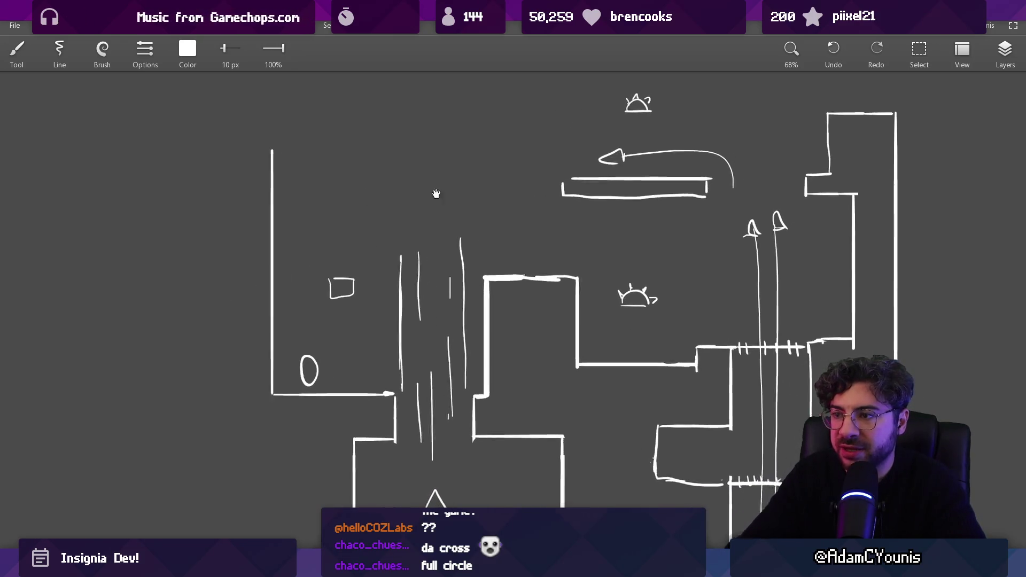
scroll(346, 231, up, 1)
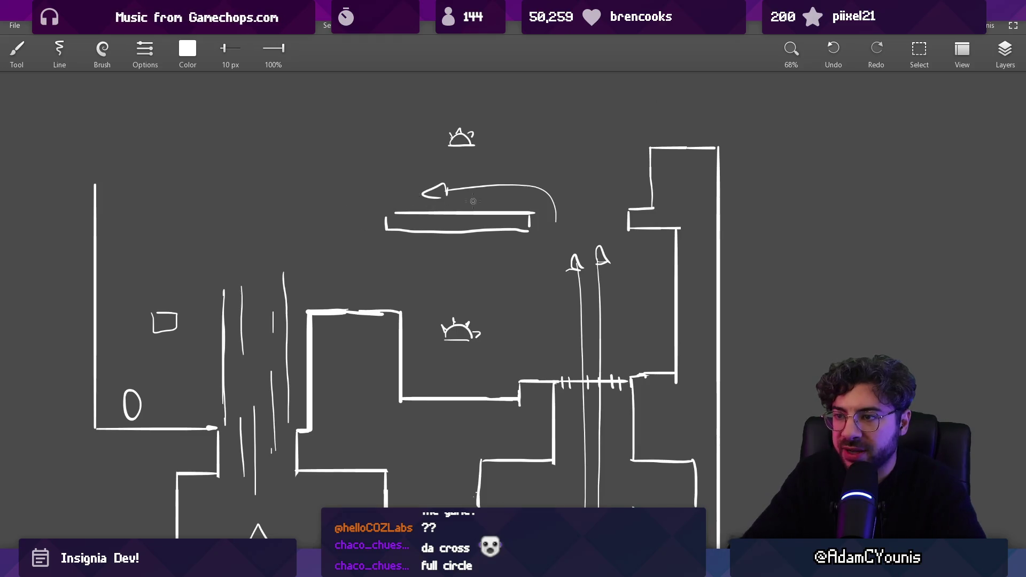
scroll(473, 201, right, 4)
scroll(473, 201, up, 2)
Erase the curved arrow above the floating platform.
key(e)
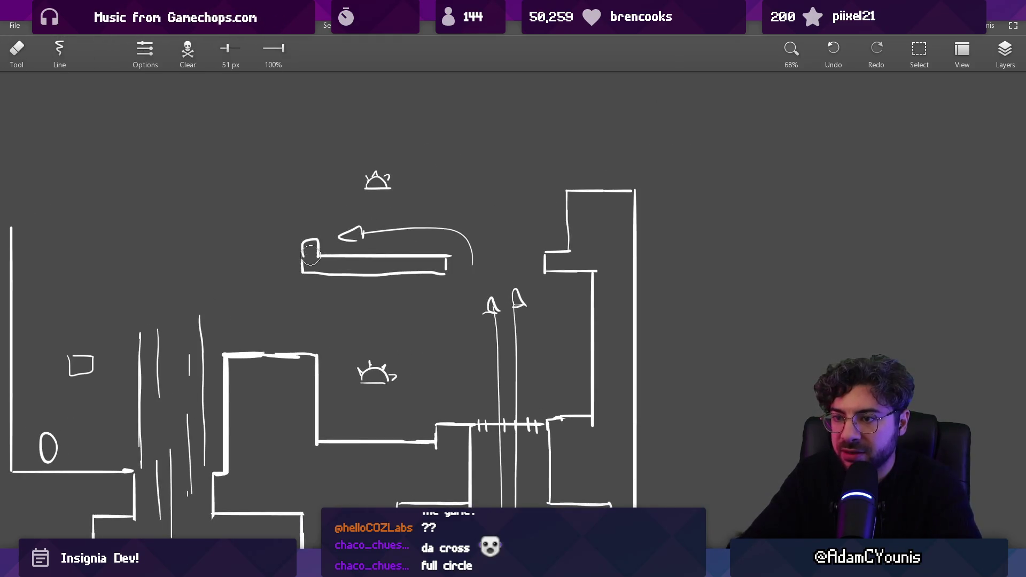
key(b)
scroll(299, 262, up, 1)
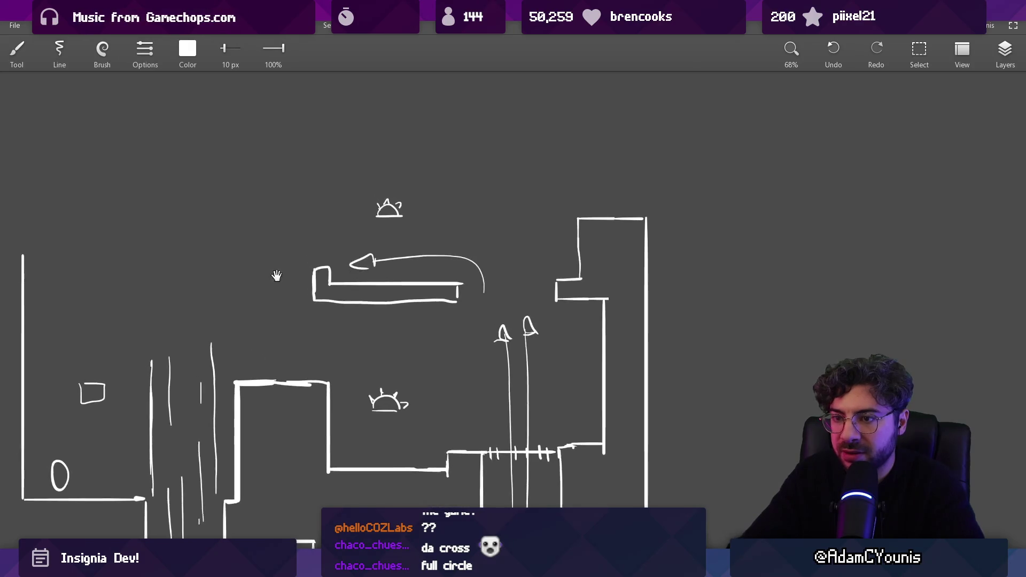
scroll(277, 275, left, 5)
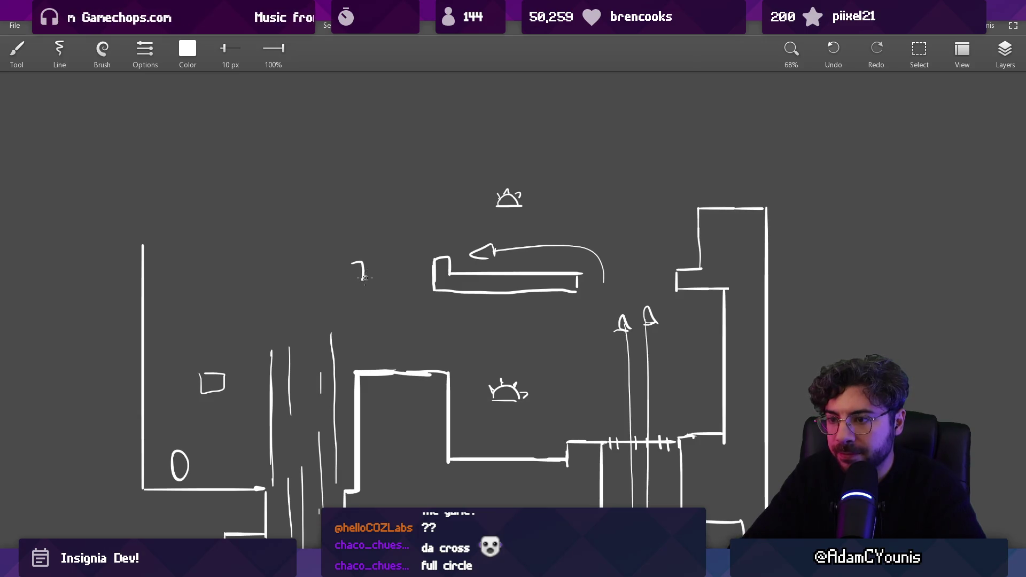
drag(391, 301, 320, 297)
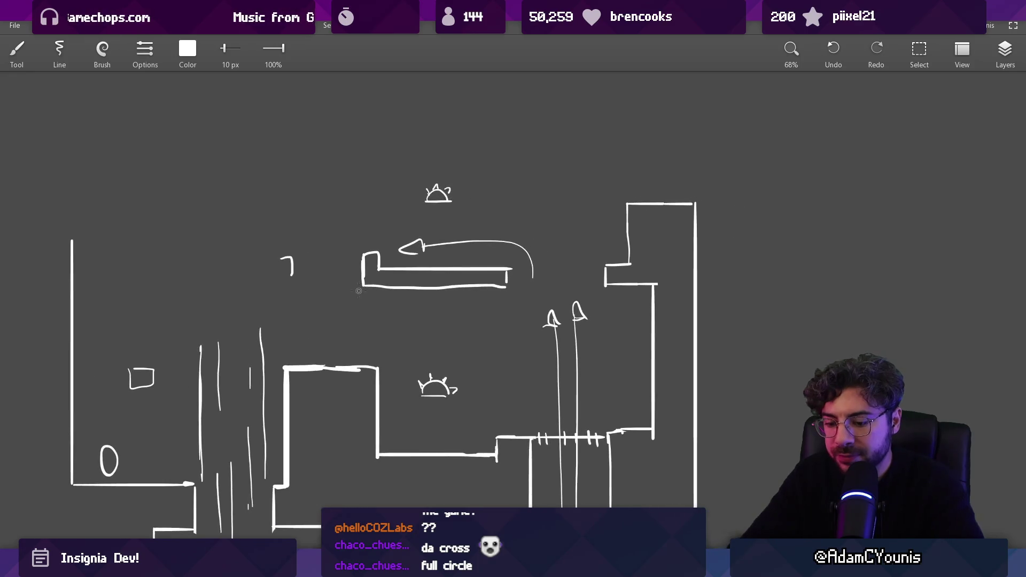
key(s)
drag(263, 243, 407, 293)
key(e)
drag(404, 245, 526, 246)
Shift the hook and the platform's left end to the right.
key(s)
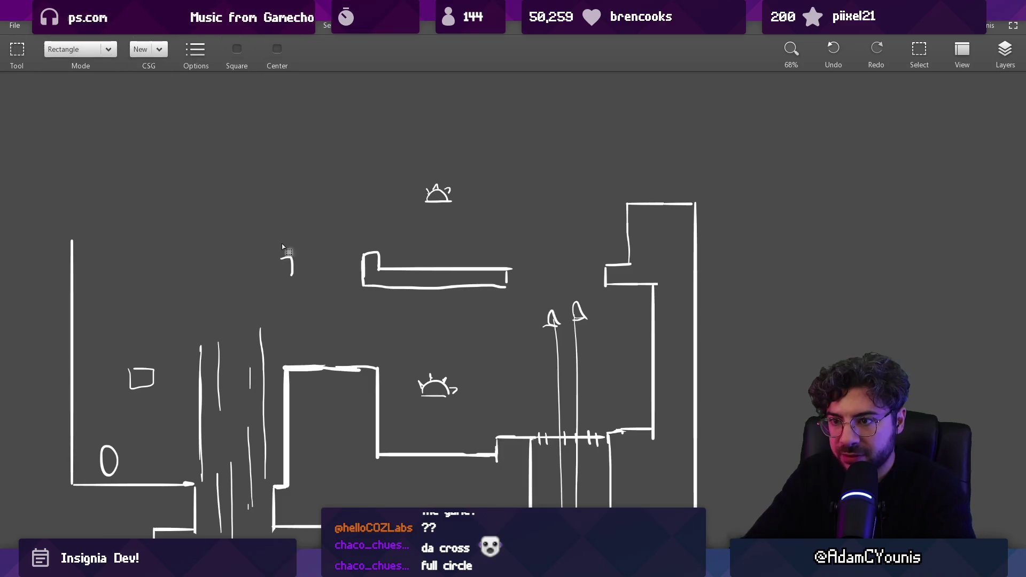
drag(261, 239, 426, 307)
mouse_move(364, 287)
mouse_down()
mouse_move(452, 291)
mouse_move(434, 267)
mouse_up()
Extend the hook stroke and redraw the box's right wall further left.
key(e)
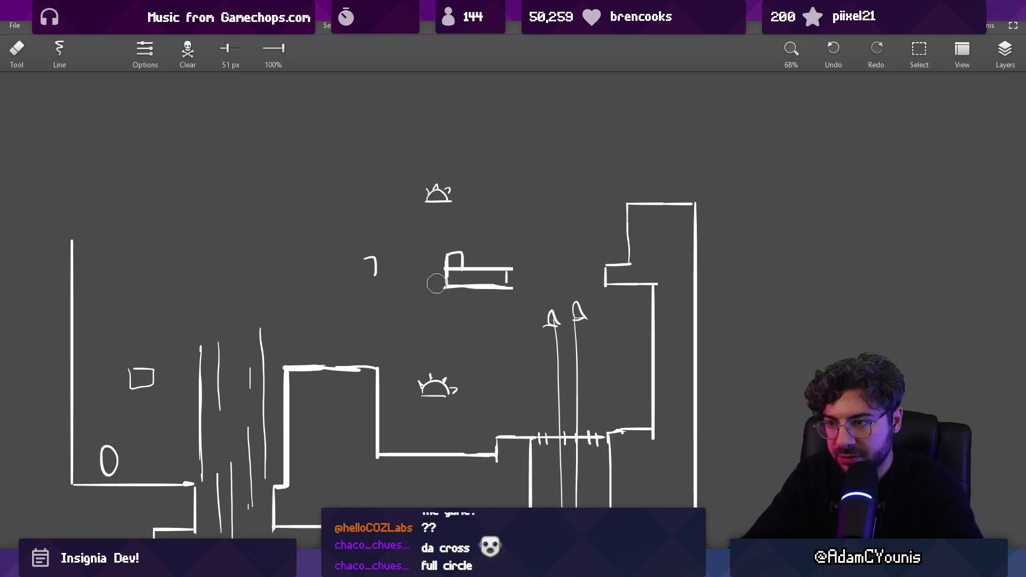
key(b)
drag(378, 292, 377, 309)
key(e)
drag(378, 352, 368, 419)
key(b)
mouse_move(357, 369)
mouse_down()
mouse_move(359, 455)
mouse_move(378, 454)
mouse_up()
Join the wall to the bottom line and add a short stroke, then undo these wall edits.
key(e)
drag(374, 260, 375, 309)
key(b)
drag(394, 266, 394, 302)
key(ctrl+z)
key(ctrl+z)
key(ctrl+z)
Move the floating platform's left part further left and deselect it.
drag(346, 240, 513, 311)
drag(444, 277, 361, 277)
key(Escape)
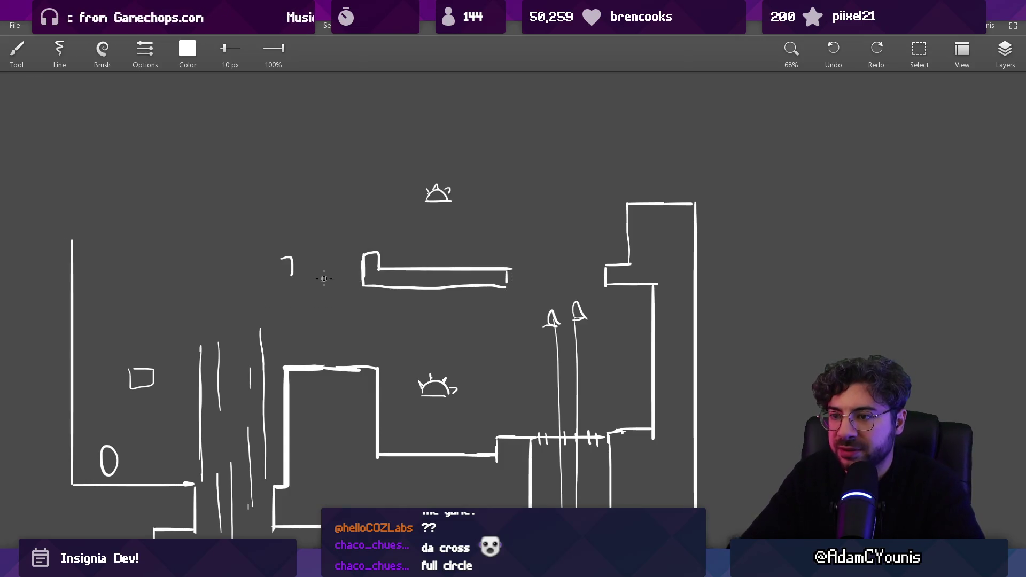
Erase the small hook stroke left of the platform and pan to the lower sketch.
key(e)
drag(283, 259, 294, 268)
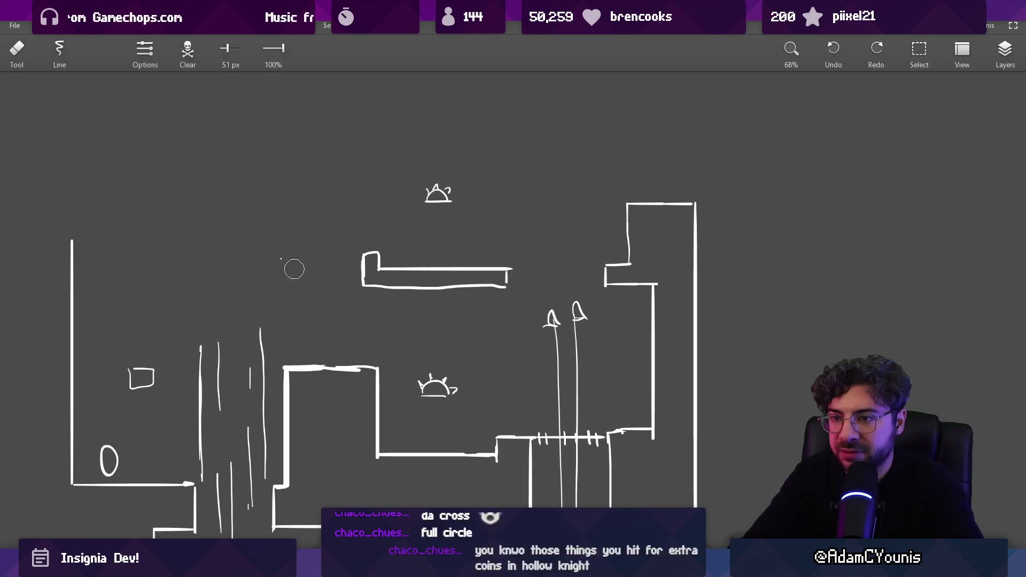
drag(467, 286, 401, 220)
drag(415, 384, 383, 215)
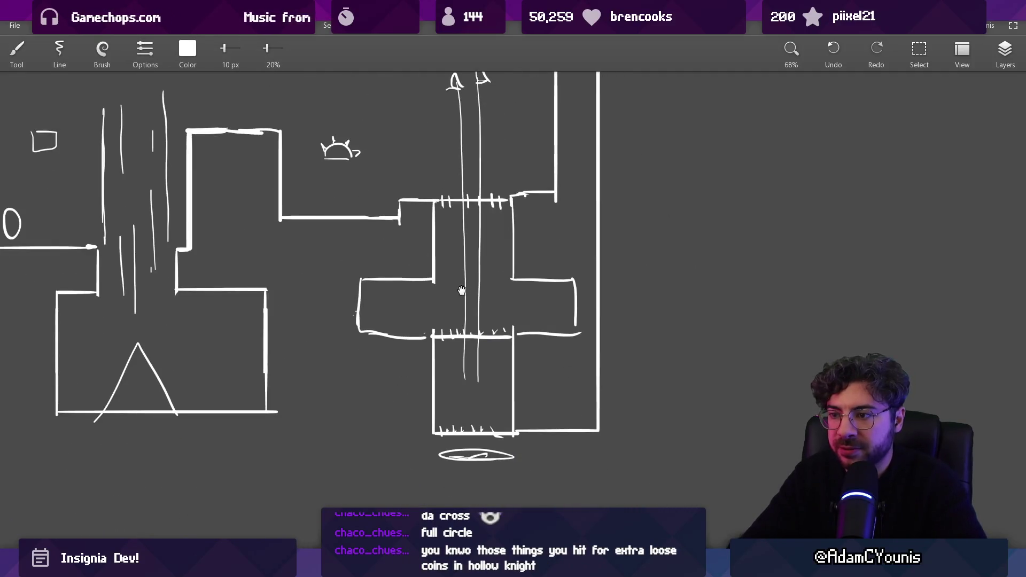
Zoom in on the cross-shaped room and undo a test stroke.
scroll(462, 291, up, 2)
mouse_move(457, 243)
mouse_down()
mouse_move(463, 275)
mouse_move(464, 264)
mouse_up()
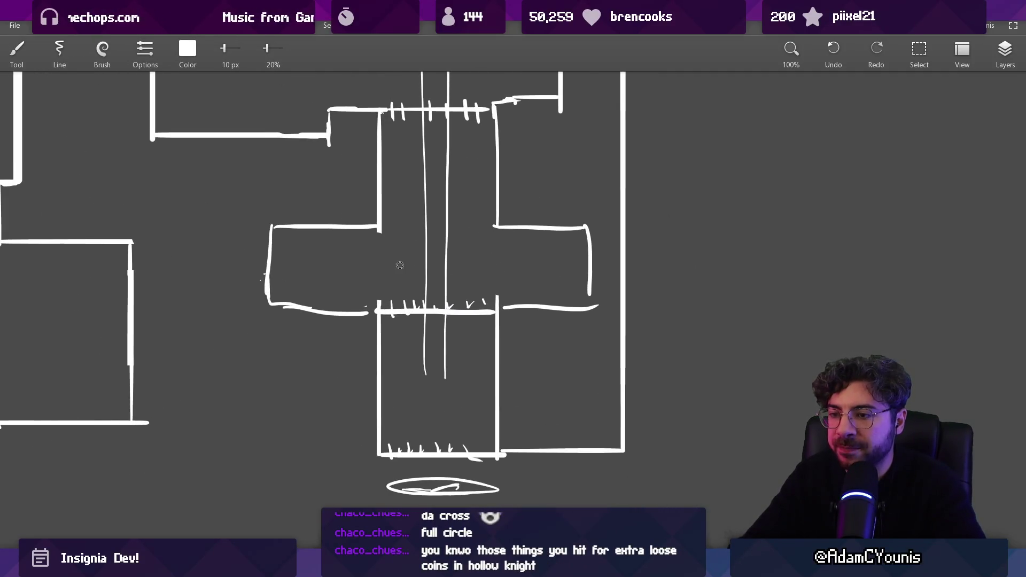
drag(342, 293, 406, 220)
key(ctrl+z)
Set brush opacity to 100%, then sketch and undo a stroke in the left arm.
drag(274, 48, 283, 48)
drag(286, 248, 341, 247)
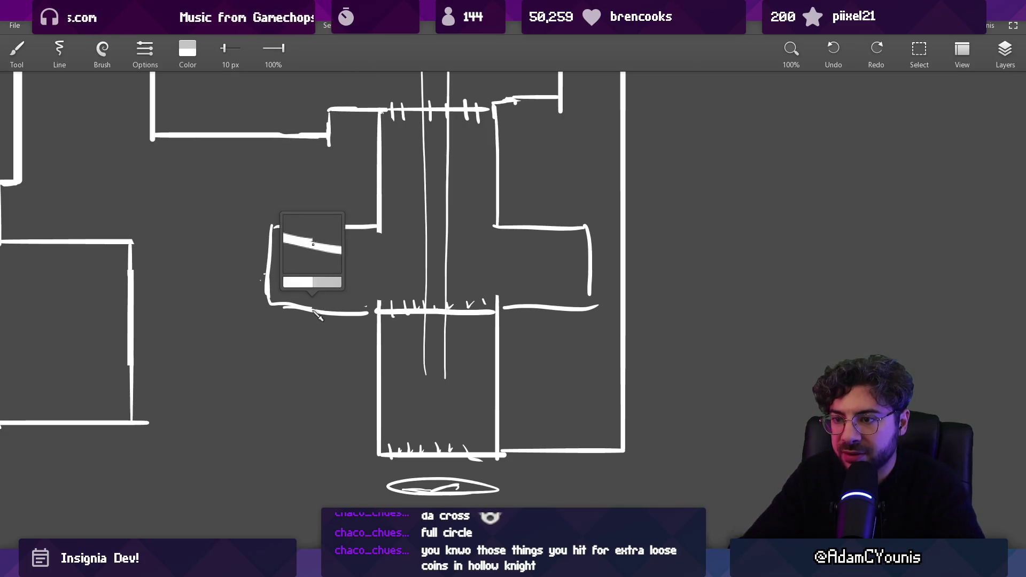
key(ctrl+z)
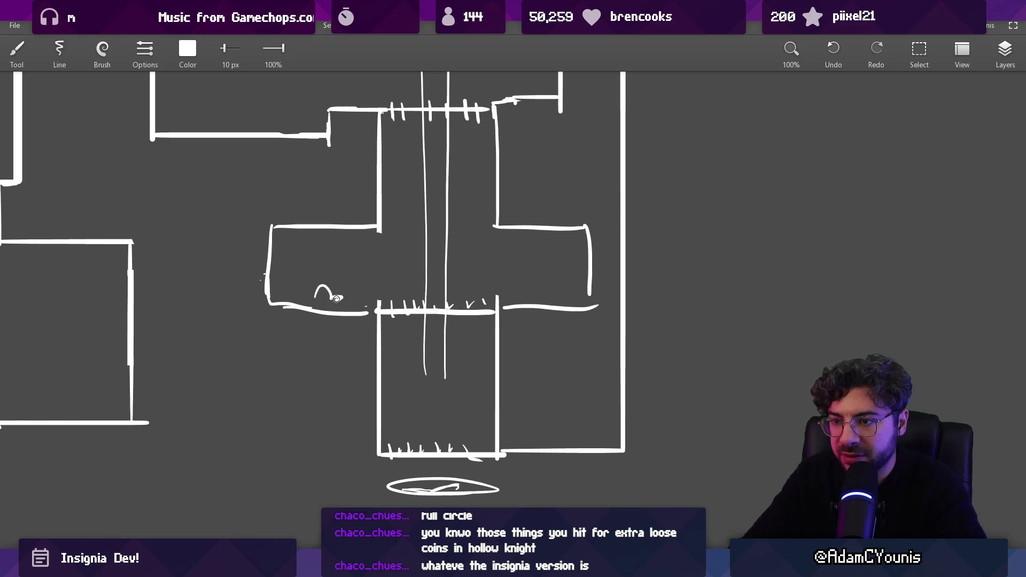
Pan to the left rooms with the triangle and back toward the cross room.
scroll(360, 276, up, 1)
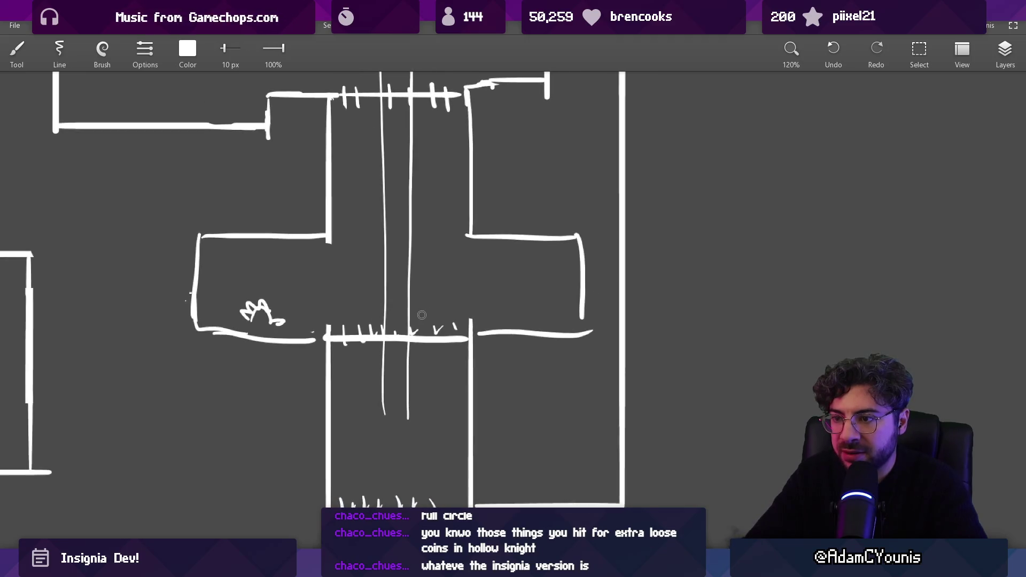
drag(370, 313, 731, 301)
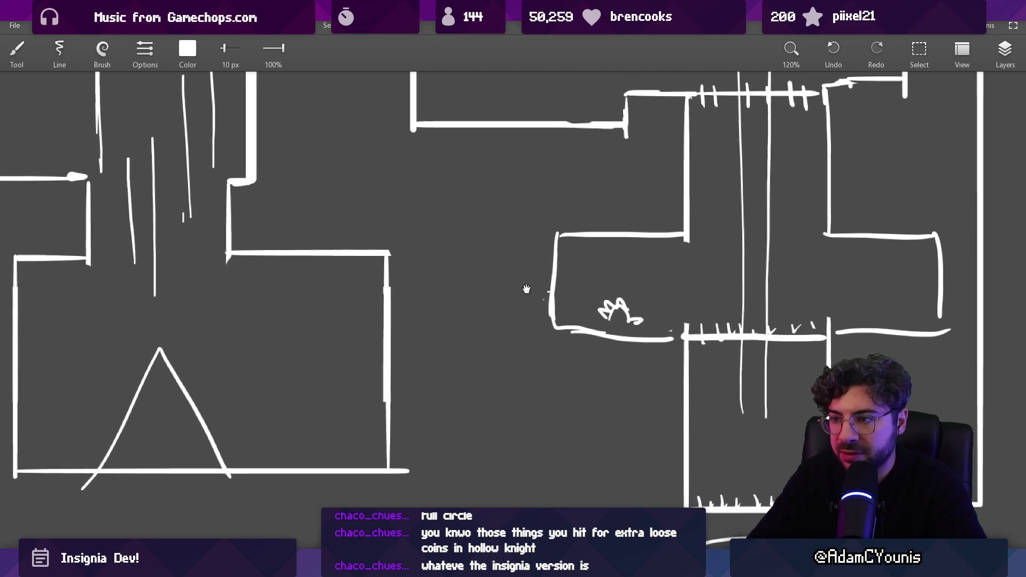
mouse_move(480, 292)
mouse_down()
mouse_move(447, 292)
mouse_move(465, 260)
mouse_move(453, 265)
mouse_move(476, 280)
mouse_move(432, 299)
mouse_up()
drag(480, 454, 473, 217)
drag(500, 434, 588, 300)
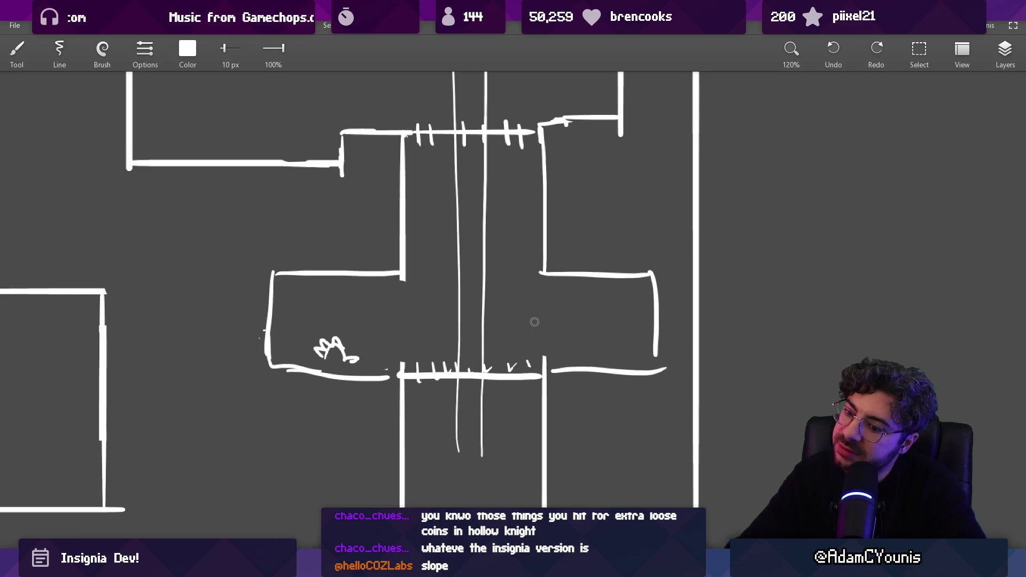
Erase the small bush scribble from the cross room's left arm.
key(e)
drag(363, 356, 331, 348)
scroll(394, 314, down, 2)
drag(394, 314, 481, 337)
scroll(481, 337, down, 1)
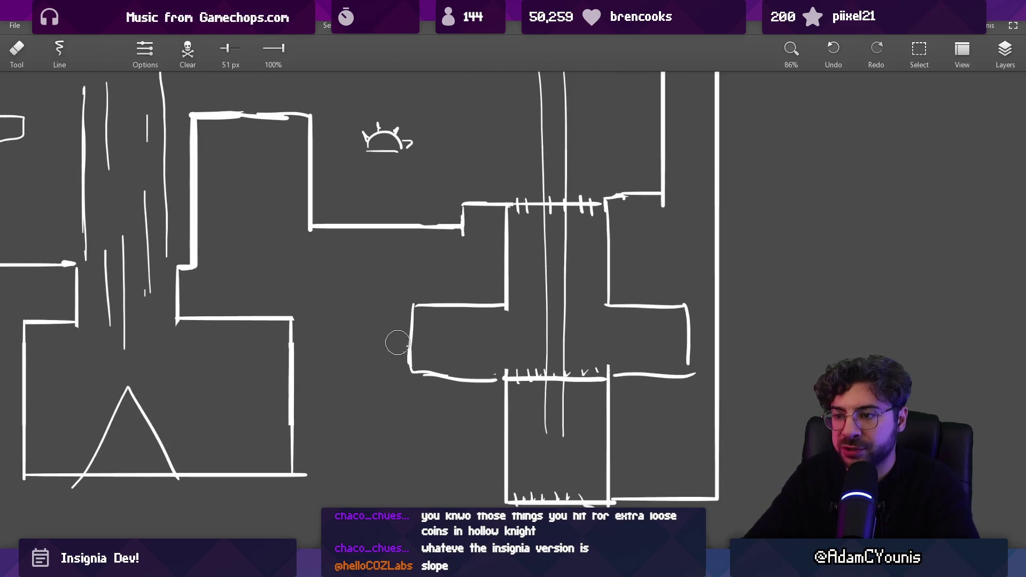
Draw two lines joining the left wall to the square, forming the ledge.
key(b)
scroll(470, 339, down, 4)
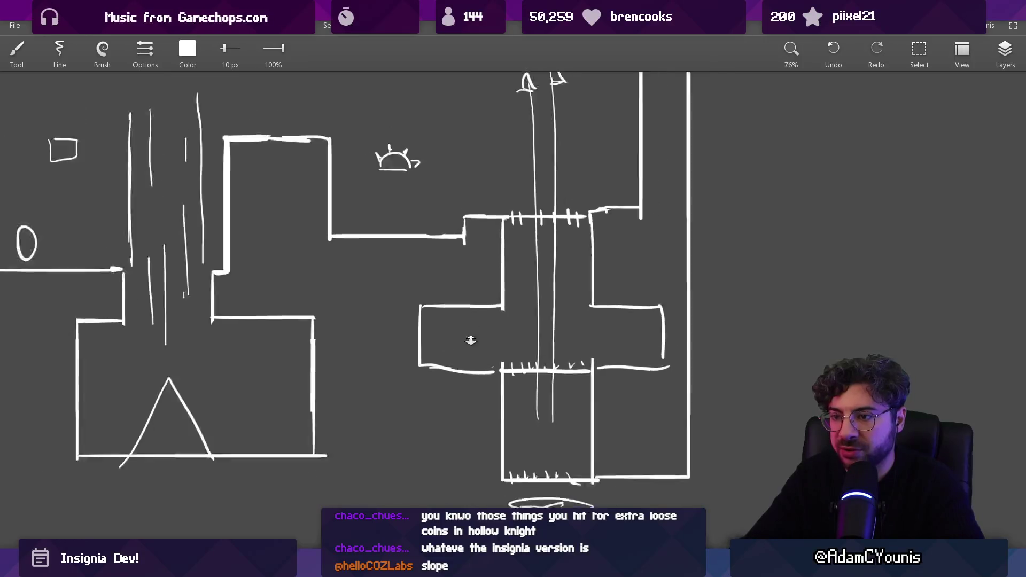
scroll(484, 212, up, 2)
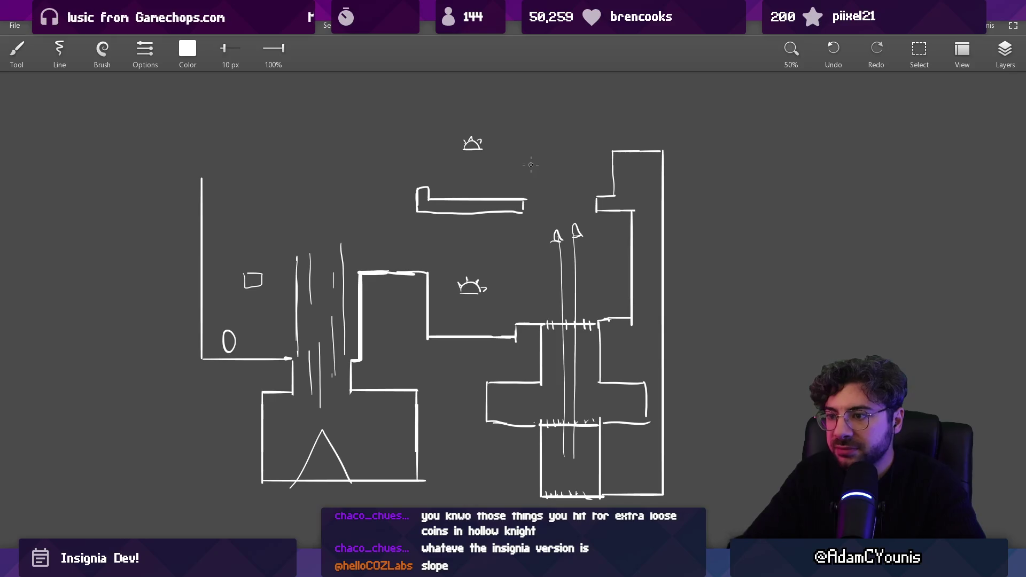
scroll(255, 289, up, 6)
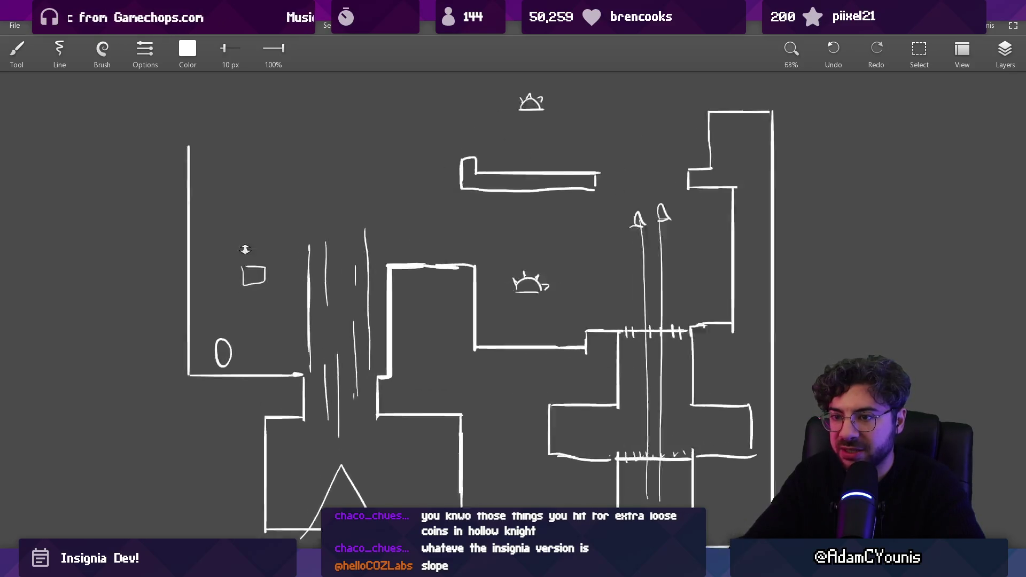
drag(126, 249, 231, 253)
mouse_move(127, 287)
mouse_down()
mouse_move(246, 287)
mouse_move(229, 270)
mouse_move(252, 269)
mouse_up()
Draw a long straight border line around the level.
key(e)
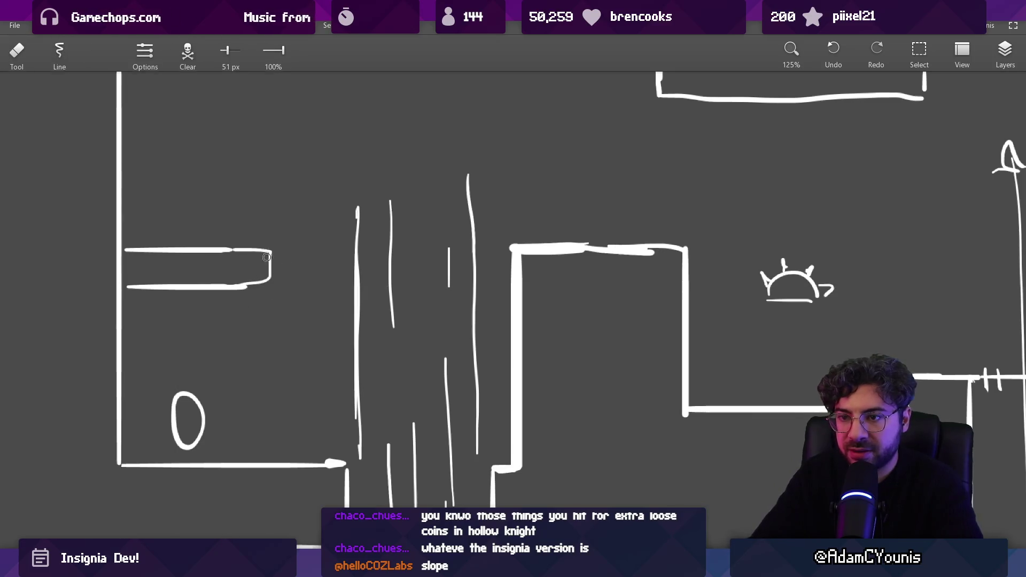
scroll(284, 340, down, 1)
key(b)
scroll(233, 343, down, 2)
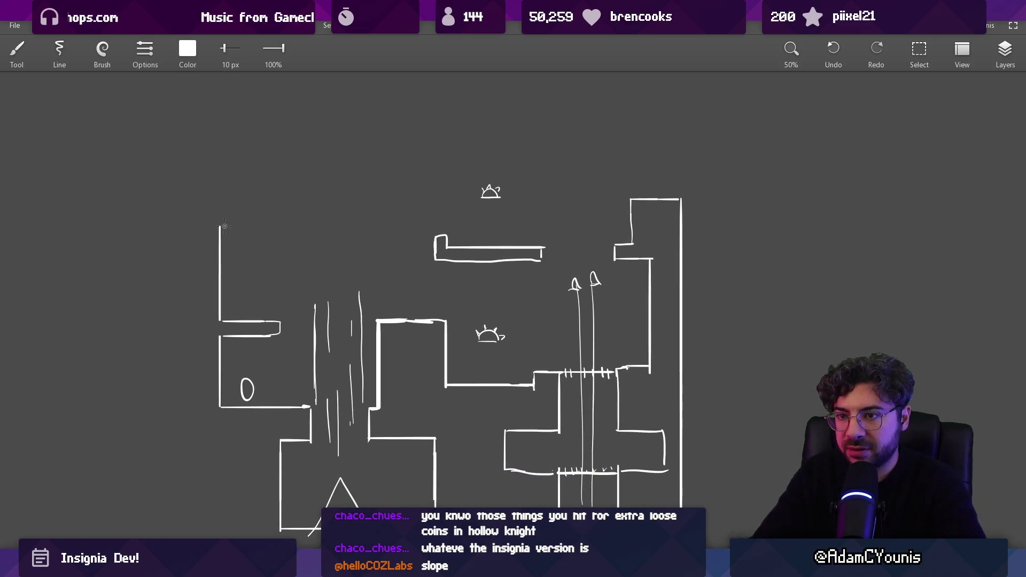
scroll(365, 188, up, 1)
scroll(282, 220, down, 2)
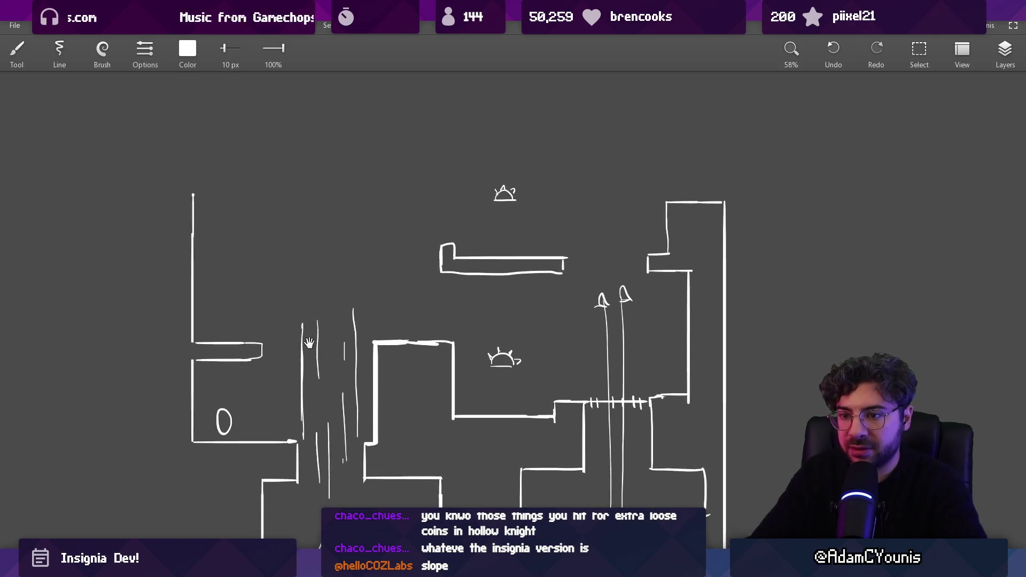
mouse_move(254, 155)
mouse_down()
mouse_move(240, 155)
mouse_move(240, 452)
mouse_move(529, 452)
mouse_up()
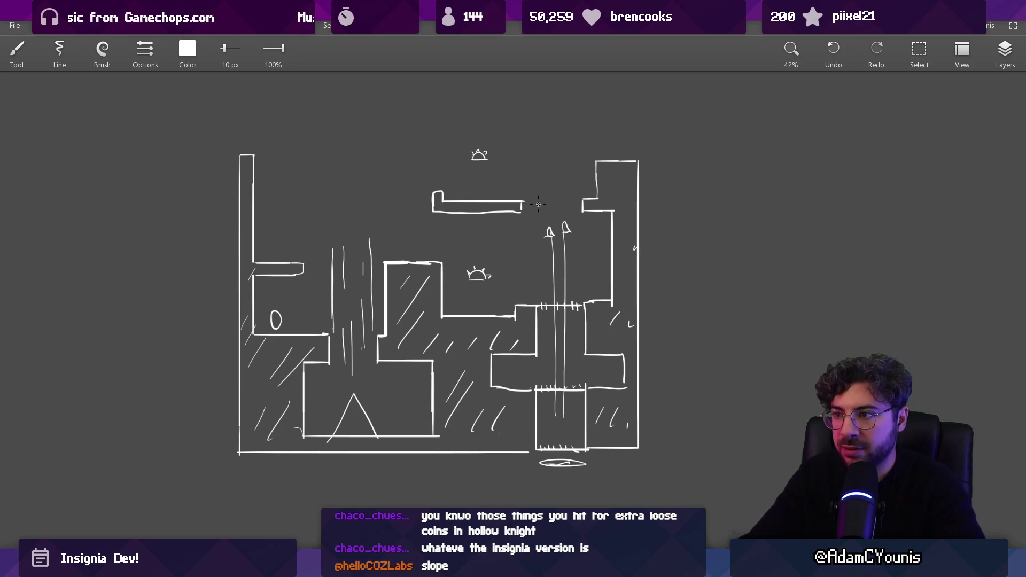
Extend the sketch's right-side wall lines, then bring up the Tiled room map.
drag(533, 179, 533, 232)
drag(584, 188, 584, 219)
drag(394, 231, 396, 288)
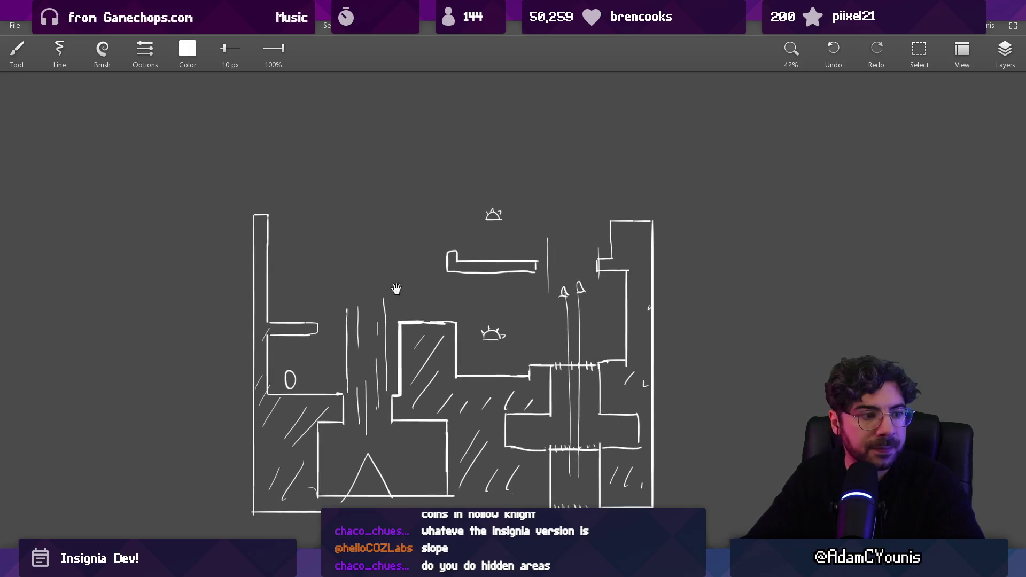
drag(391, 243, 379, 223)
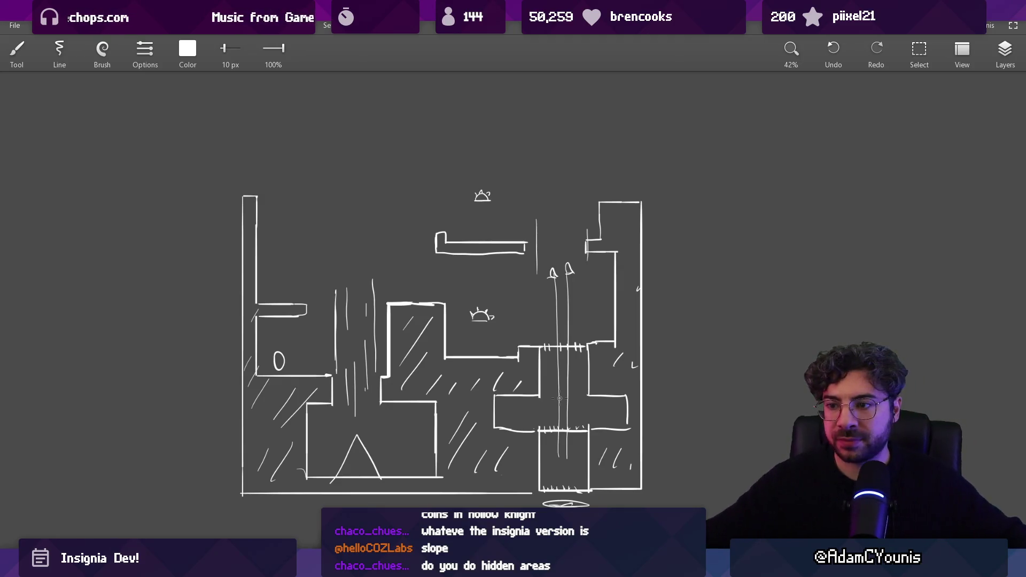
key(alt+Tab)
mouse_move(323, 383)
mouse_down()
mouse_move(418, 376)
mouse_move(362, 374)
mouse_up()
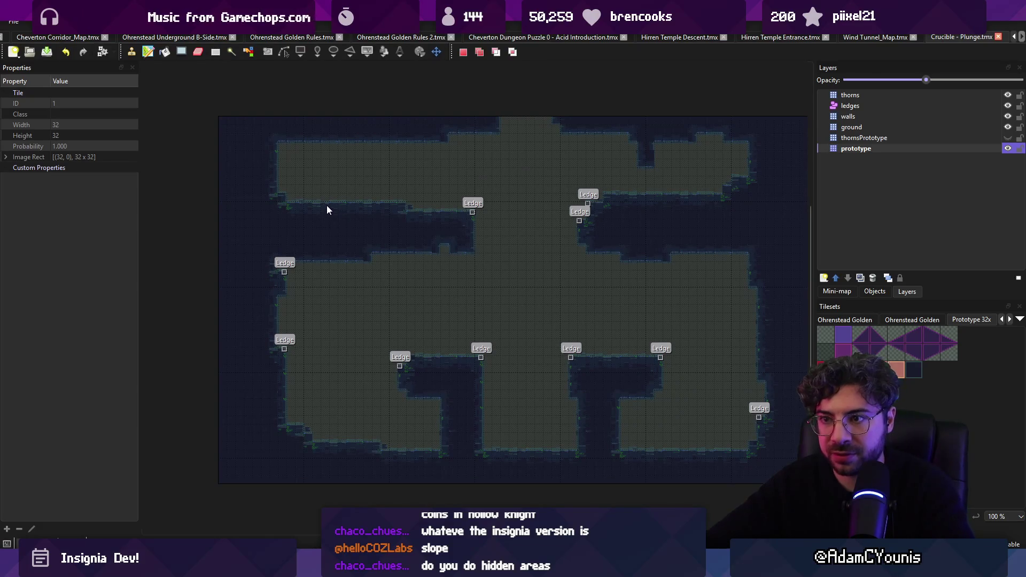
Repaint the left part of the map with wall tiles.
mouse_move(298, 189)
mouse_down()
mouse_move(492, 284)
mouse_move(360, 257)
mouse_move(380, 287)
mouse_move(260, 316)
mouse_up()
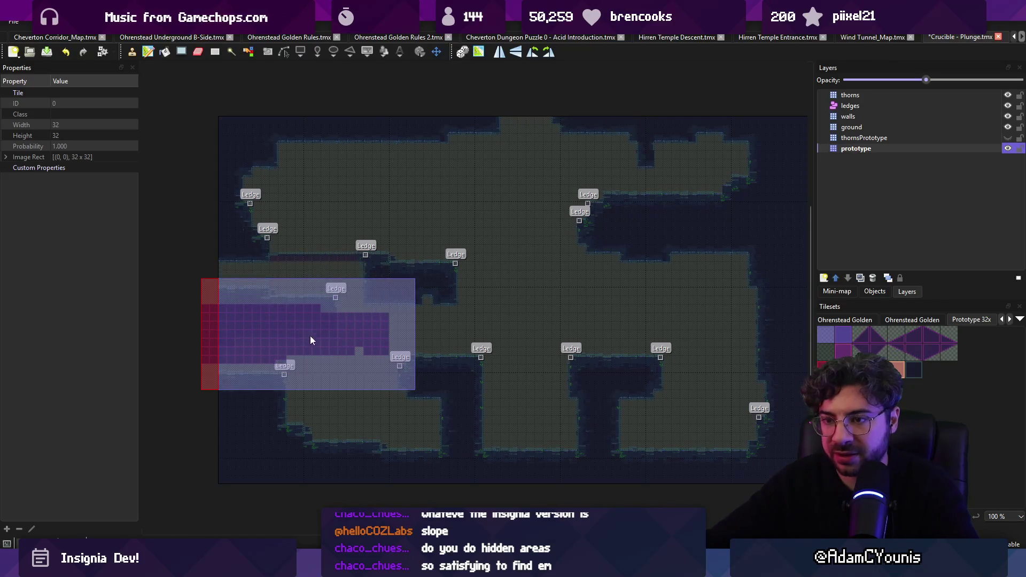
key(ctrl+z)
mouse_move(262, 361)
mouse_down()
mouse_move(251, 229)
mouse_move(260, 311)
mouse_up()
key(b)
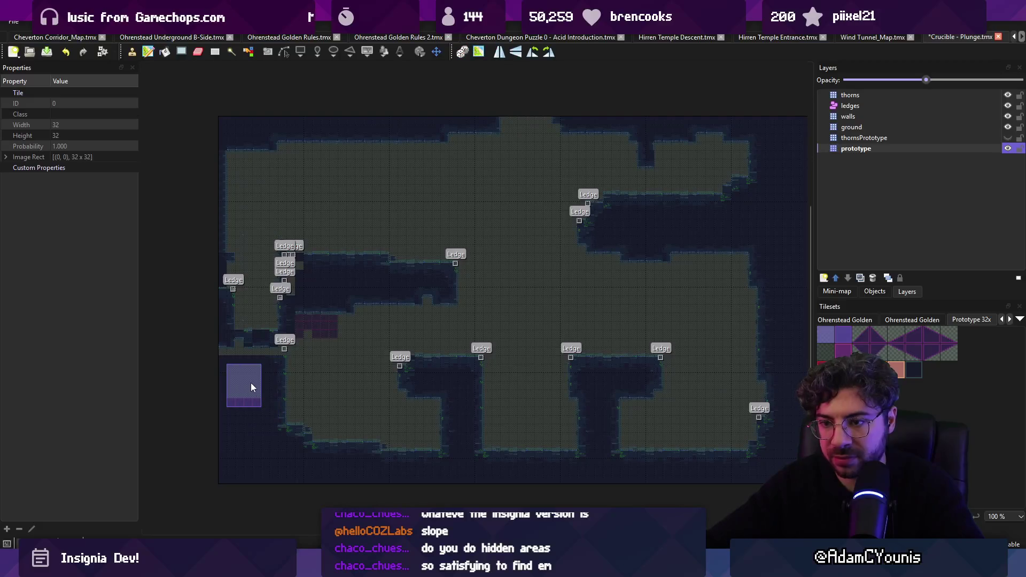
right_click(261, 399)
mouse_move(261, 399)
mouse_down()
mouse_move(244, 300)
mouse_move(277, 390)
mouse_move(249, 209)
mouse_move(231, 273)
mouse_up()
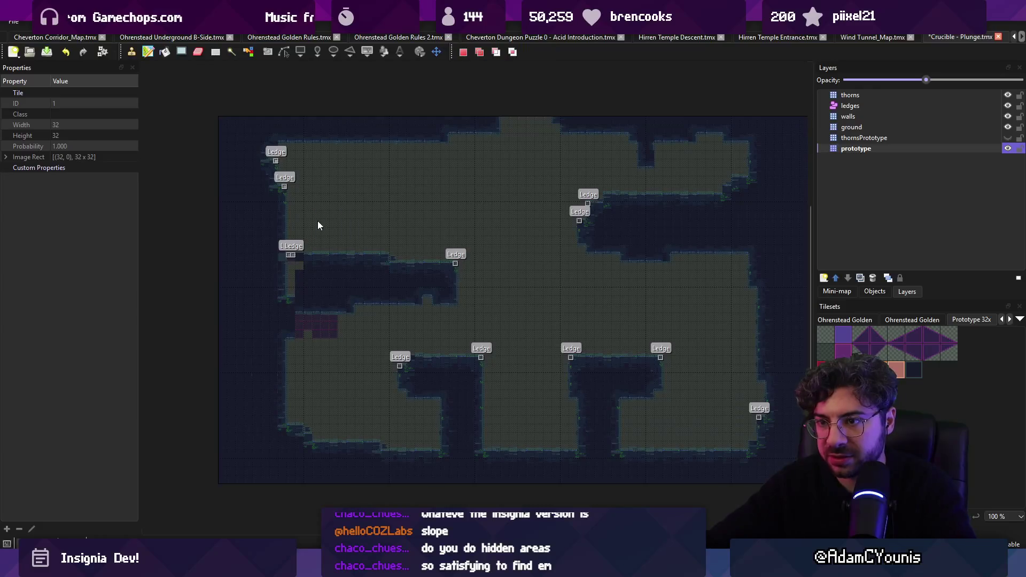
Paint wall tiles near the upper-left ledges.
right_click(341, 246)
key(r)
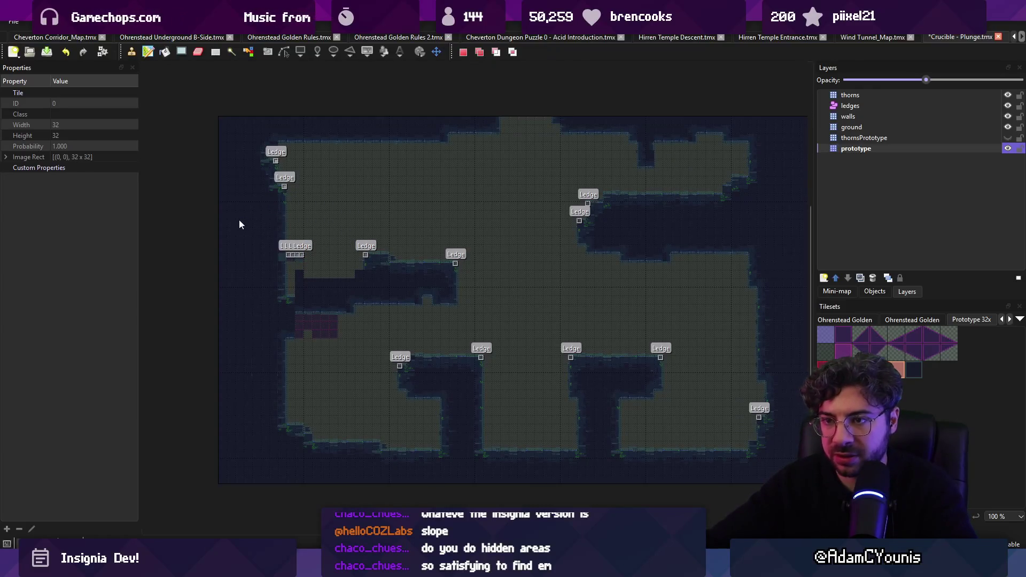
right_click(262, 252)
mouse_move(262, 252)
mouse_down()
mouse_move(287, 288)
mouse_move(437, 319)
mouse_up()
Paint ground over the dark wall areas and the upper-right wall column.
key(r)
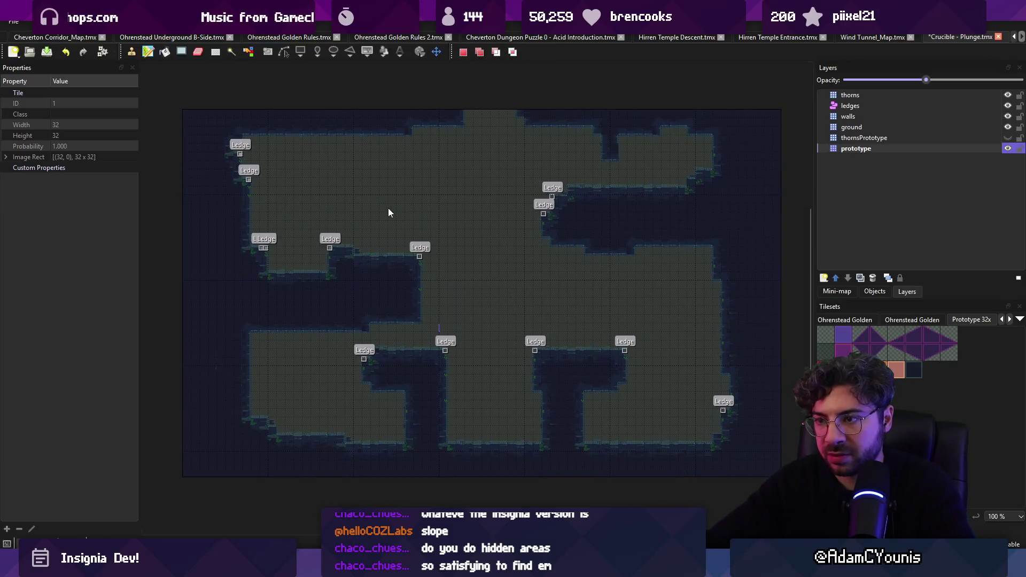
key(b)
drag(412, 226, 406, 412)
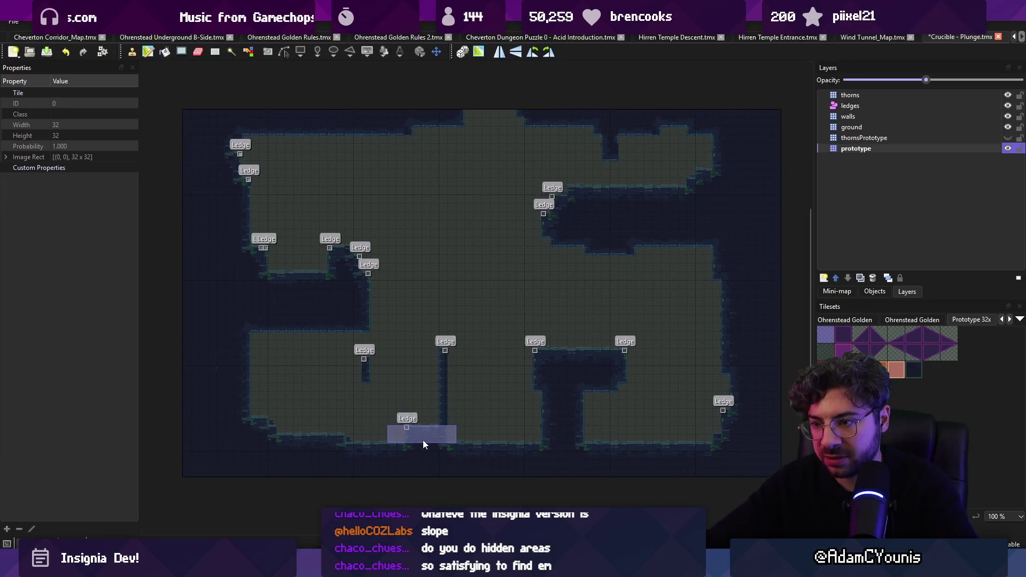
drag(657, 177, 655, 353)
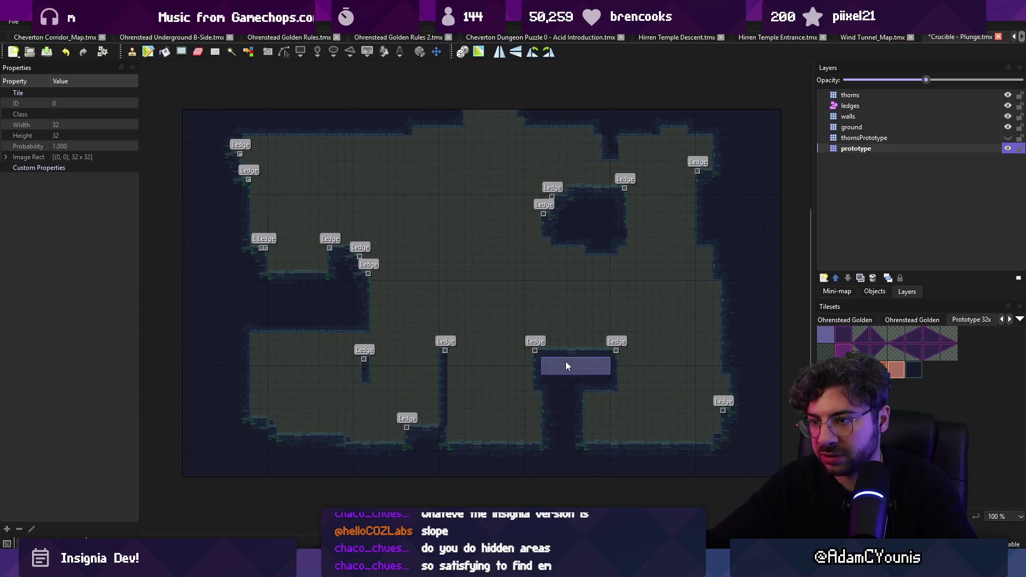
Pick a small strip of ground tiles and a wider strip of wall tiles as stamps.
key(r)
key(b)
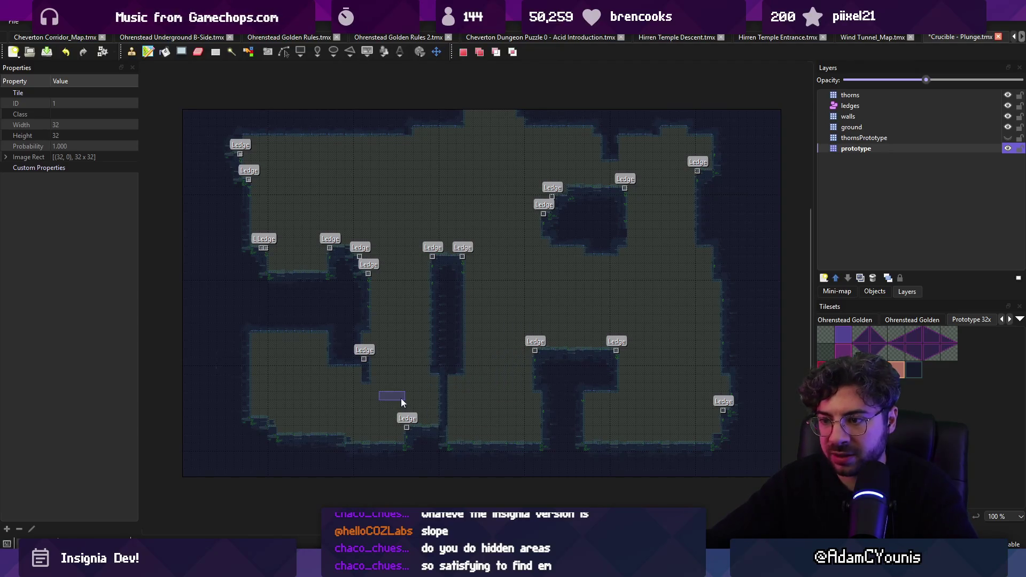
right_click(425, 430)
right_click(254, 309)
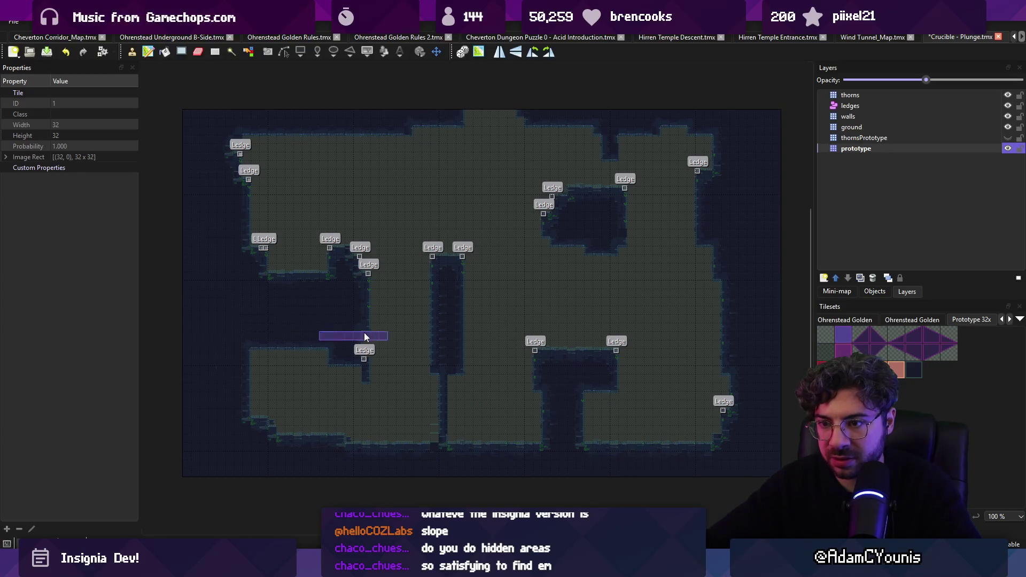
Paint wall over the ground to the right of the dark shaft.
scroll(364, 335, right, 2)
drag(403, 271, 406, 323)
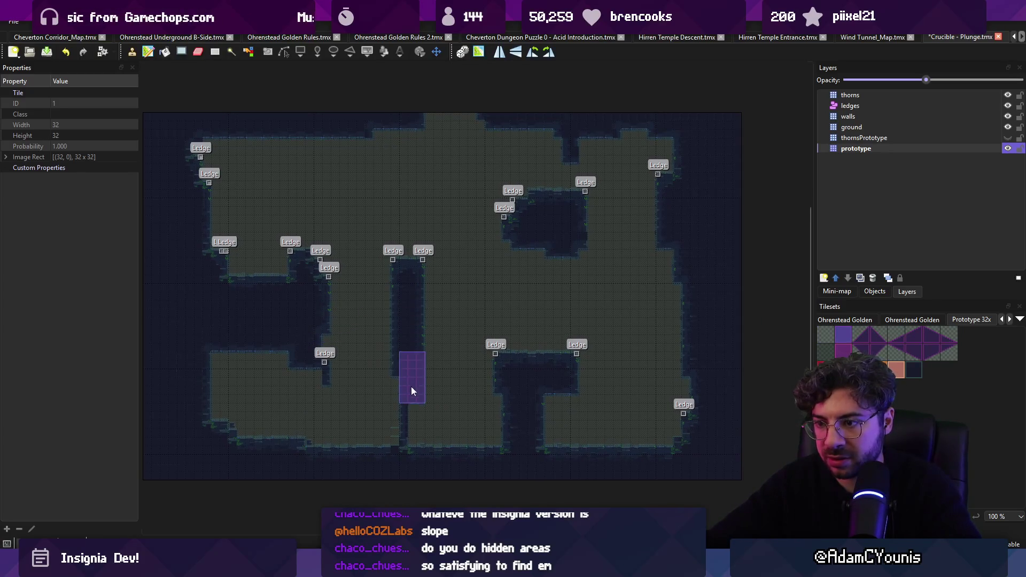
mouse_move(419, 360)
mouse_down()
mouse_move(415, 397)
mouse_move(494, 445)
mouse_move(438, 428)
mouse_up()
right_click(376, 387)
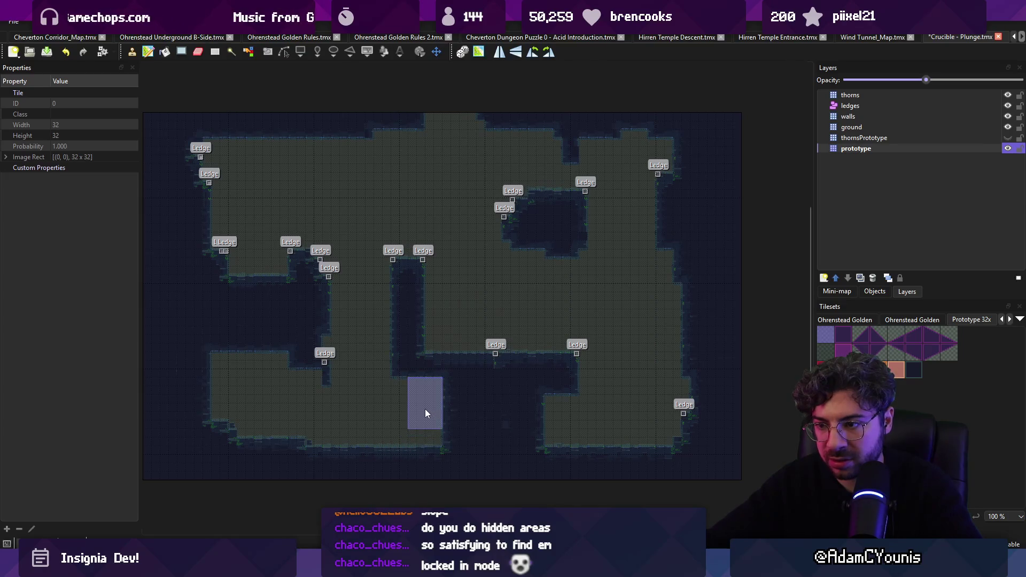
right_click(294, 323)
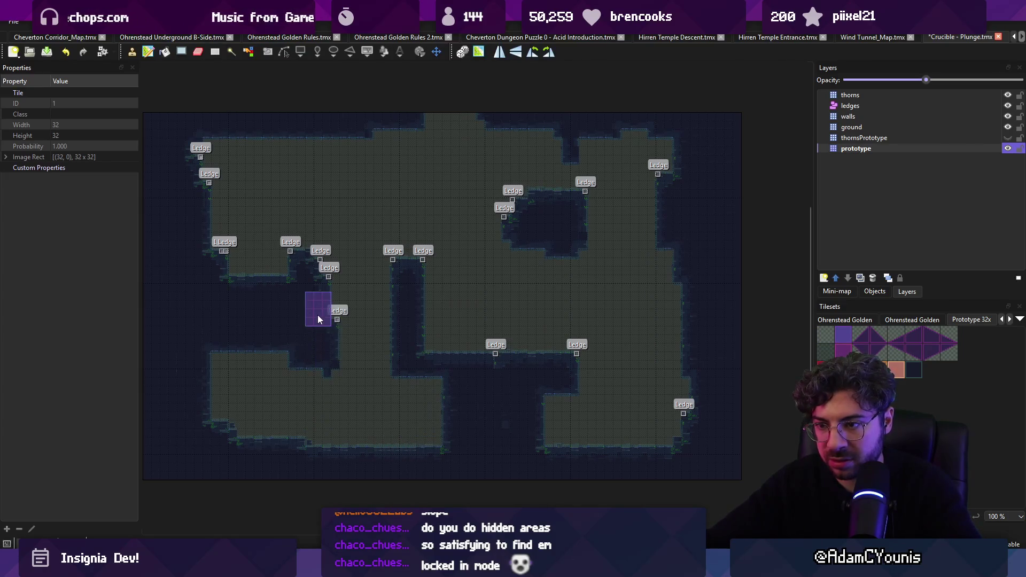
Open the wall into a corridor with prototype tiles and carve a strip right of the floor.
scroll(329, 319, up, 1)
scroll(396, 327, right, 1)
key(r)
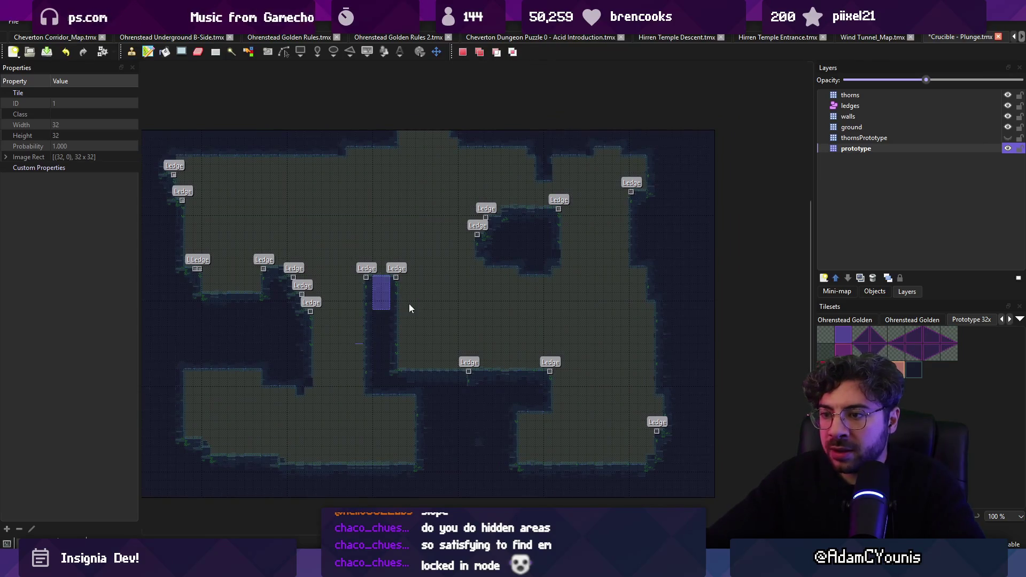
key(b)
click(454, 347)
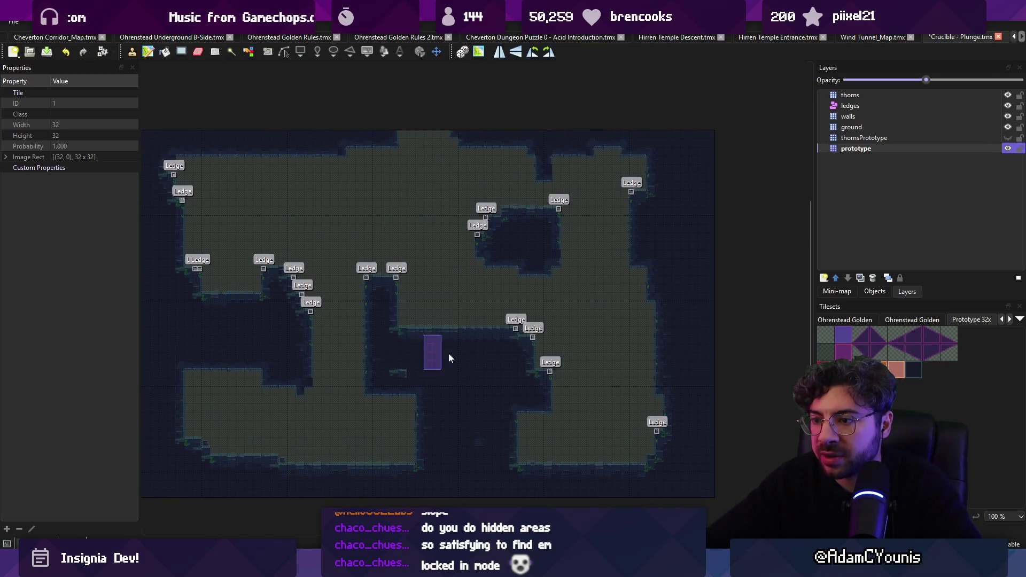
click(518, 348)
click(518, 364)
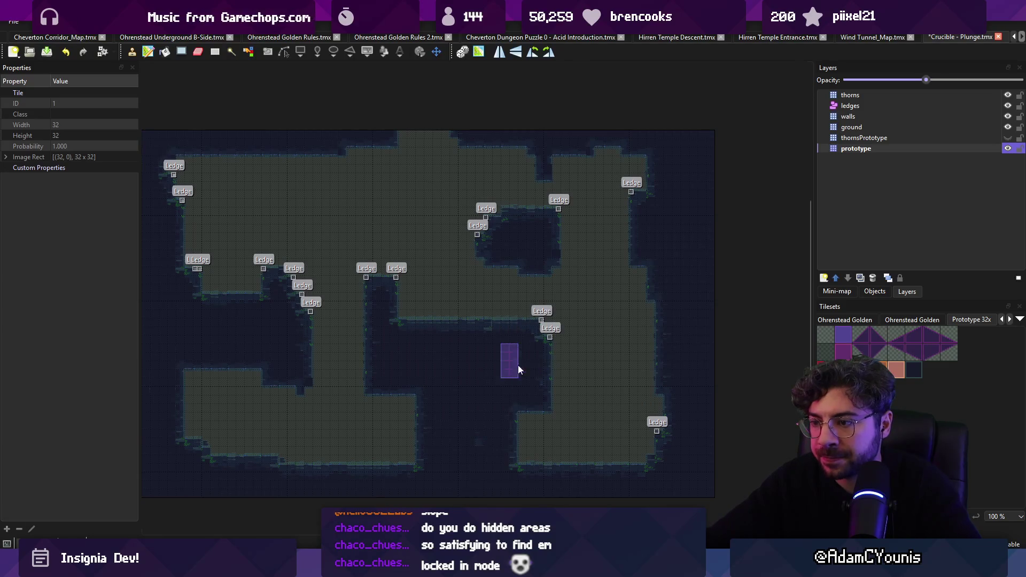
scroll(545, 363, right, 3)
key(r)
key(b)
click(514, 348)
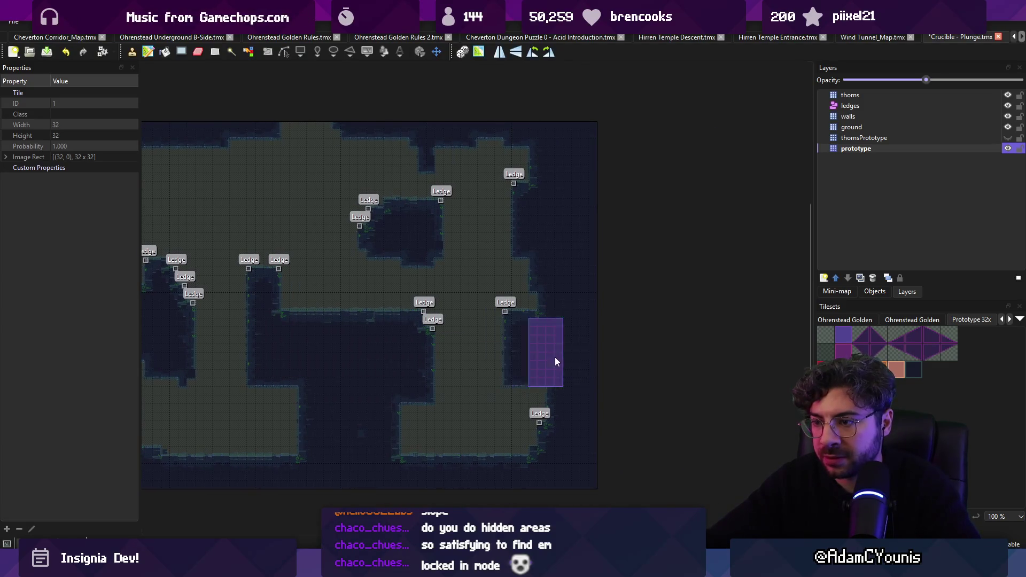
Copy a row of tiles and paint it as a new purple platform strip.
key(r)
scroll(446, 313, up, 2)
drag(463, 348, 529, 361)
scroll(451, 279, up, 1)
click(501, 333)
scroll(497, 342, down, 2)
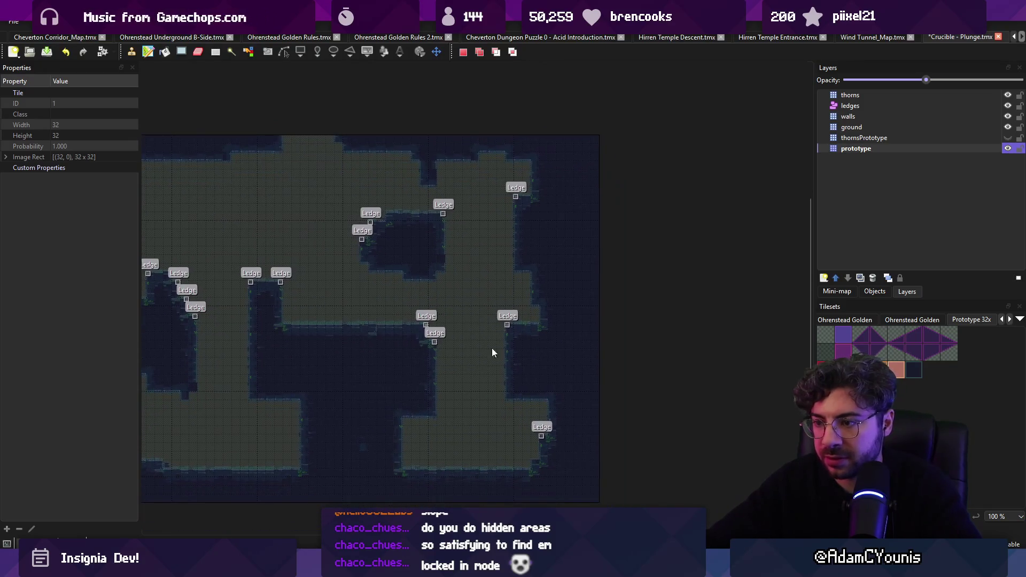
key(b)
drag(421, 381, 510, 390)
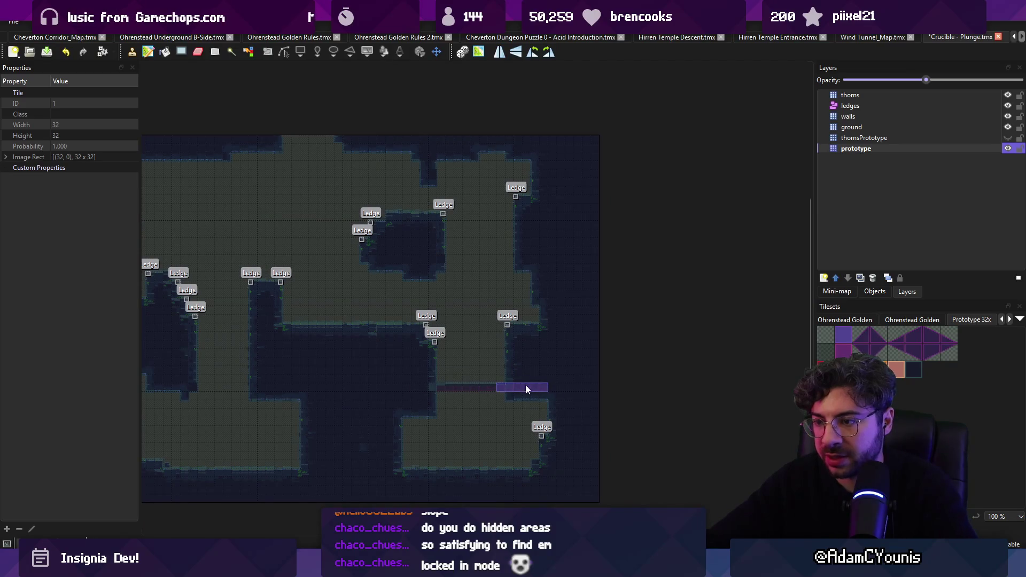
Capture a 9x3 tile block, place it lower, and add a ground block beside the platform.
scroll(526, 388, down, 2)
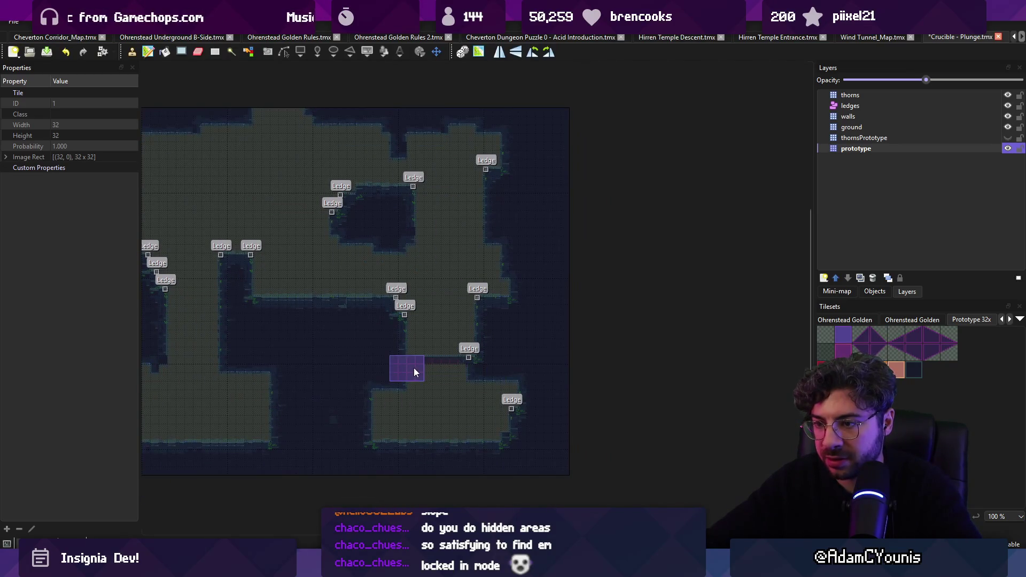
scroll(374, 342, down, 2)
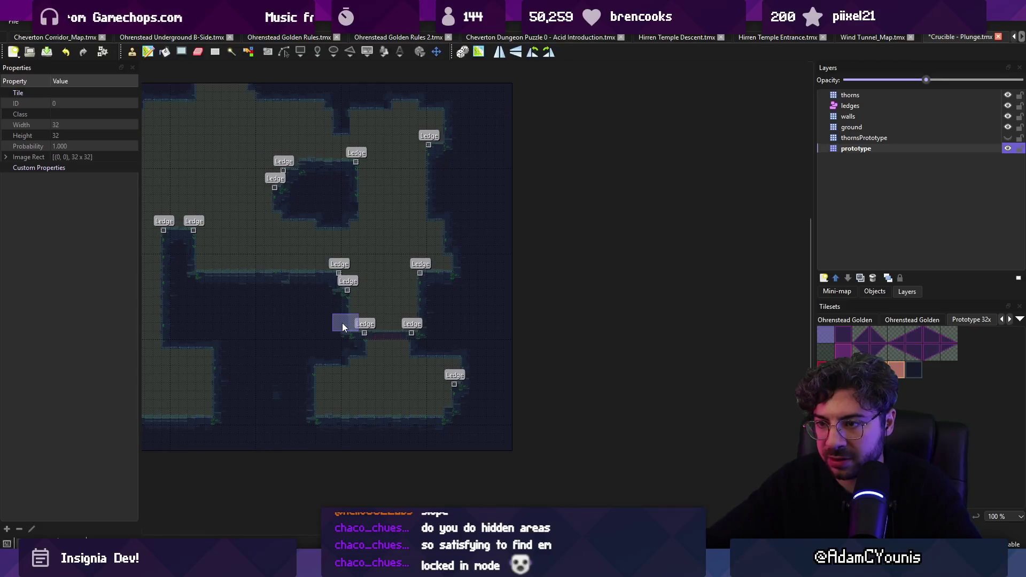
drag(317, 300, 426, 334)
click(389, 348)
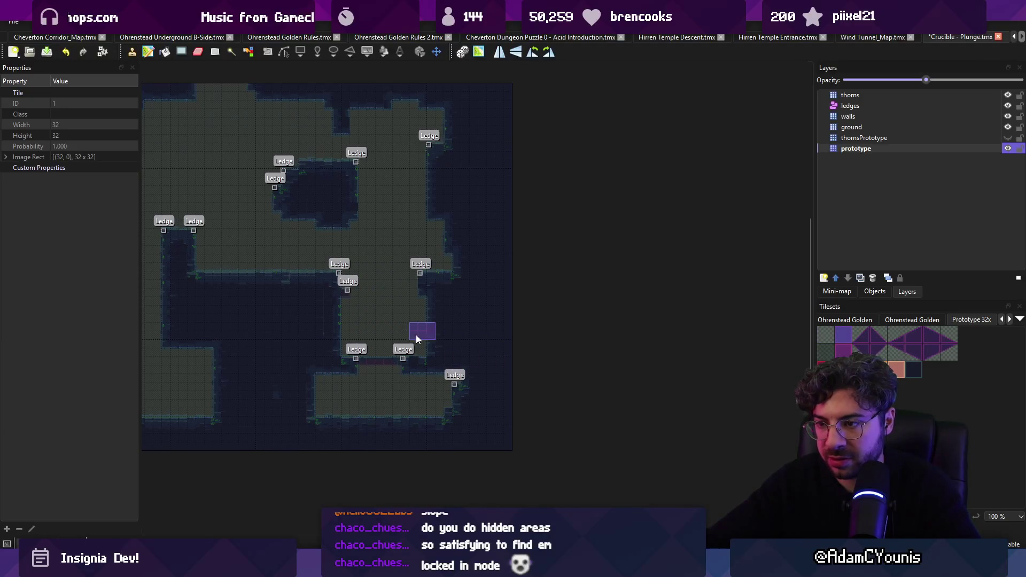
click(448, 344)
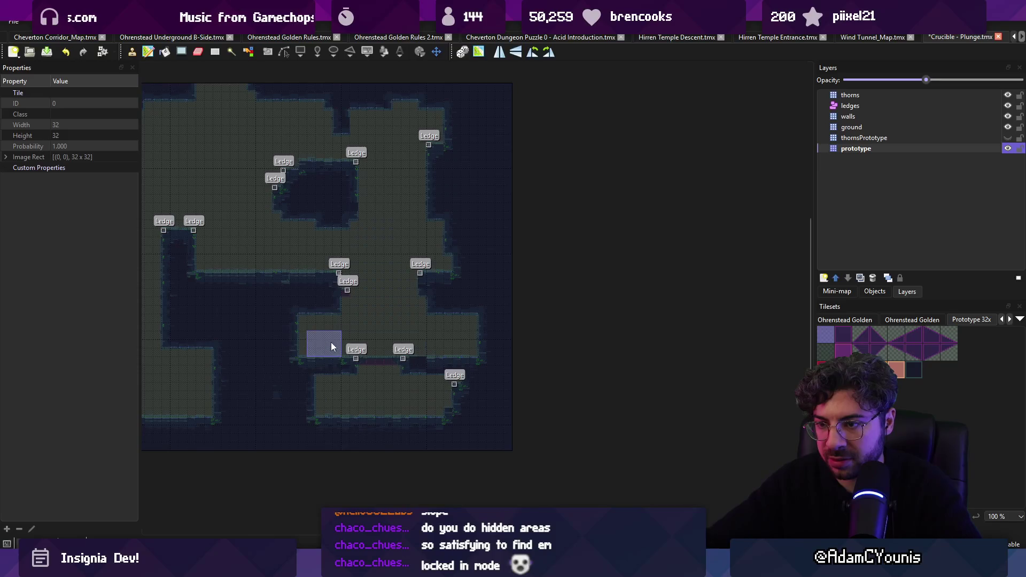
Fill the platform gap with floor tiles.
key(r)
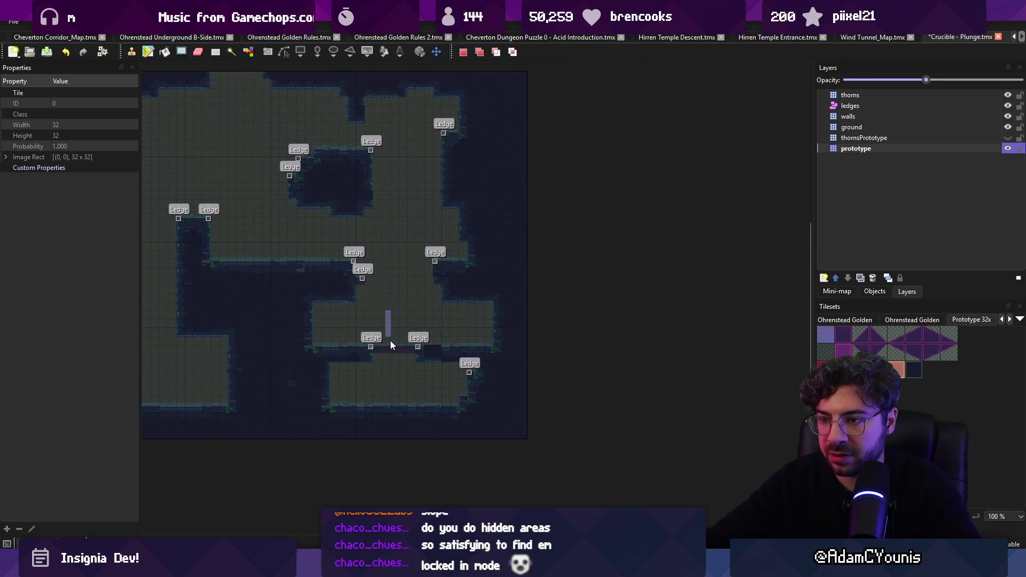
scroll(390, 344, up, 3)
key(ctrl+v)
drag(393, 363, 458, 373)
scroll(457, 376, down, 3)
Capture a 7-tile row stamp, save the map, and paint it beside the middle platform.
key(r)
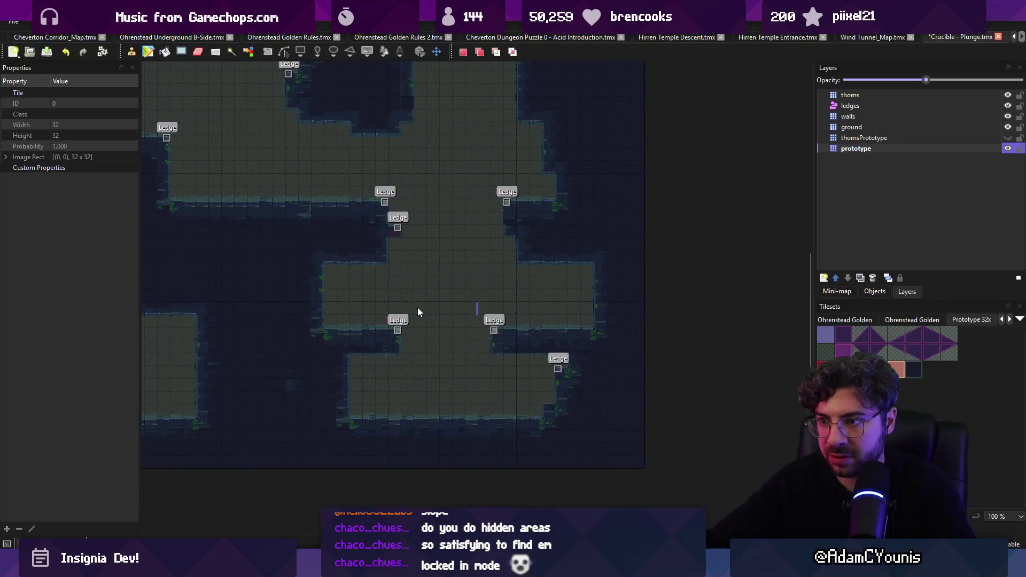
key(b)
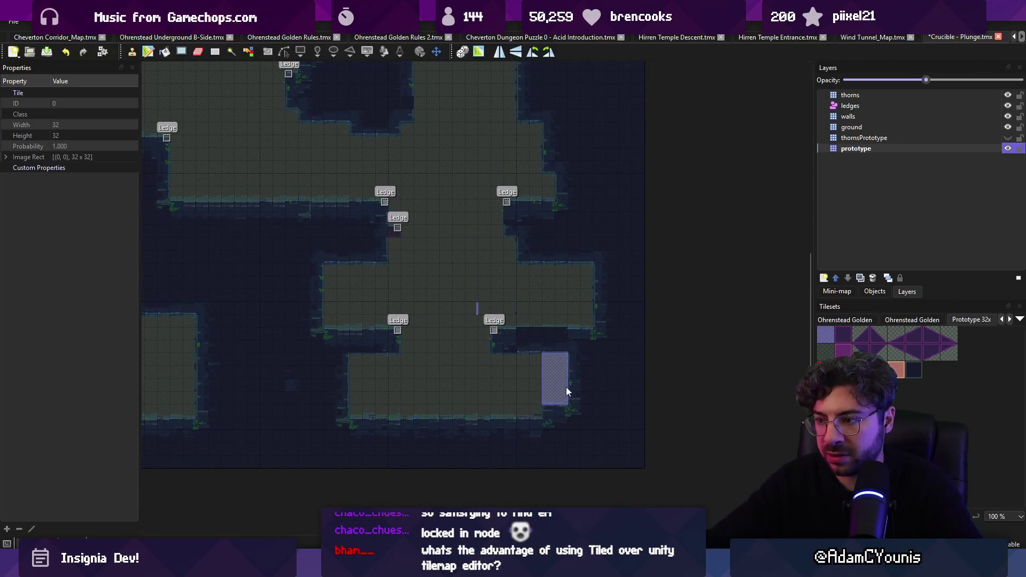
mouse_move(457, 412)
mouse_down()
mouse_move(466, 412)
mouse_move(447, 418)
mouse_move(444, 467)
mouse_up()
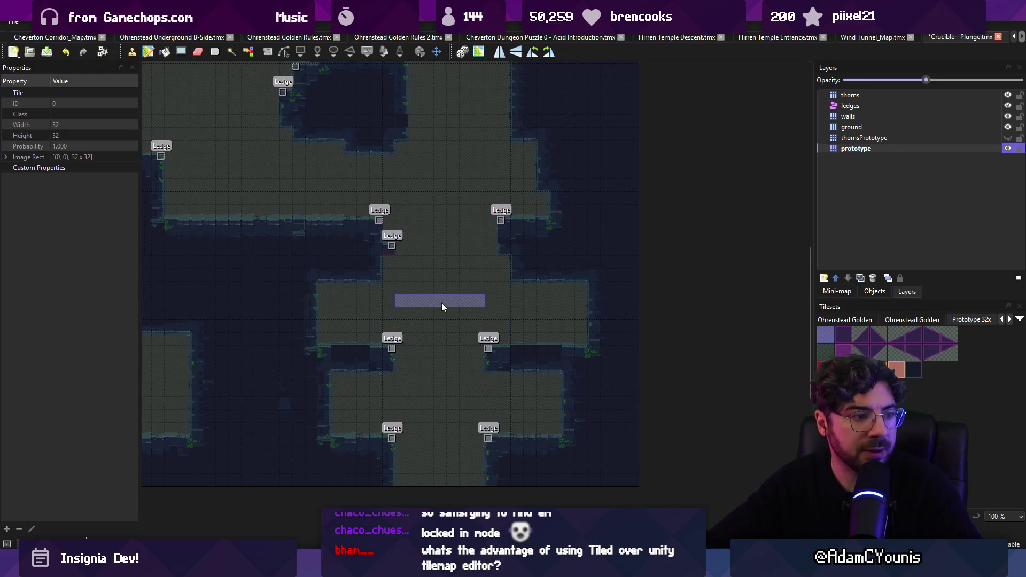
key(ctrl+s)
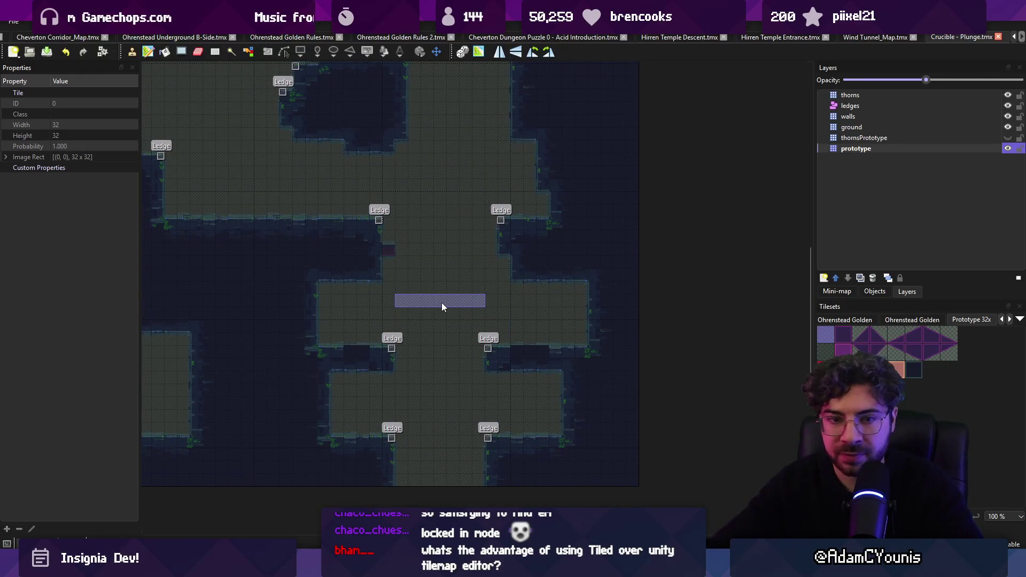
key(r)
key(b)
click(364, 370)
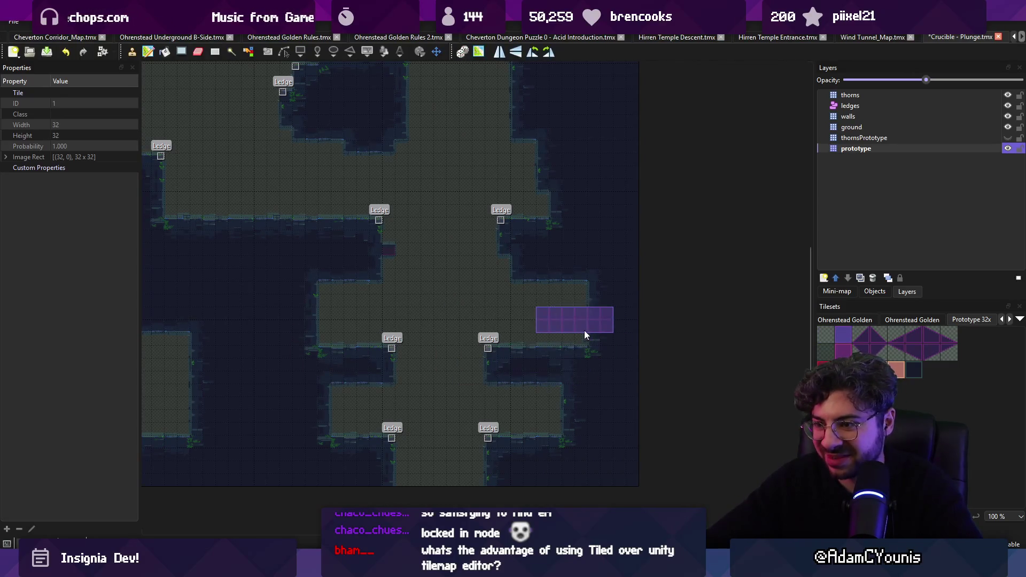
Paste the copied tiles and Ledge objects at the map's bottom edge.
key(r)
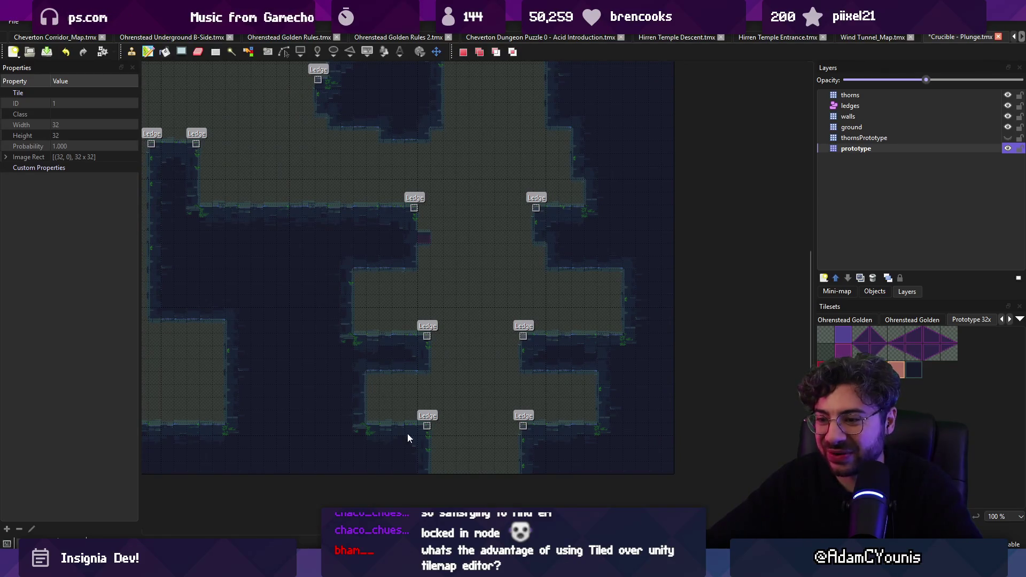
key(ctrl+v)
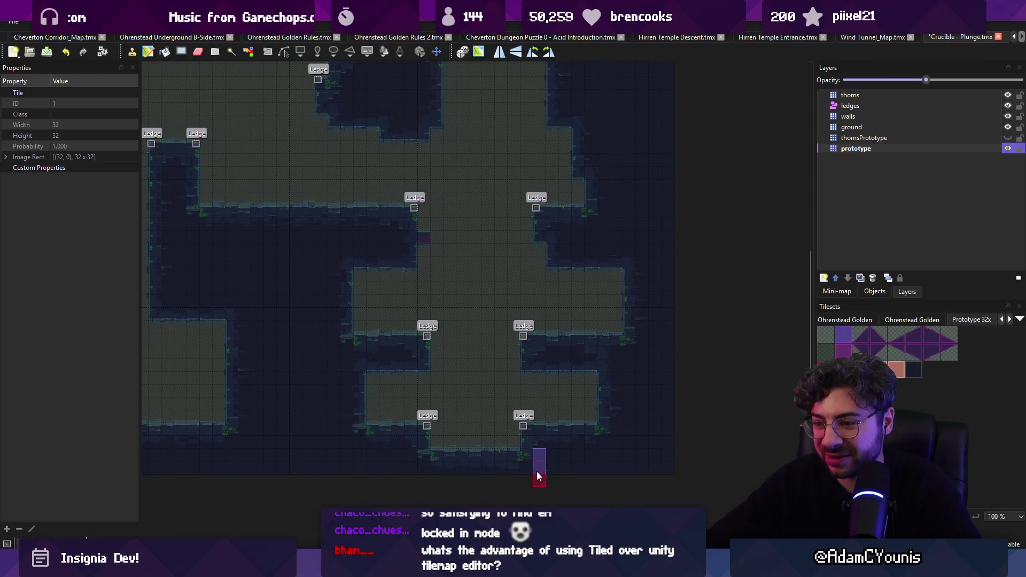
click(390, 468)
key(r)
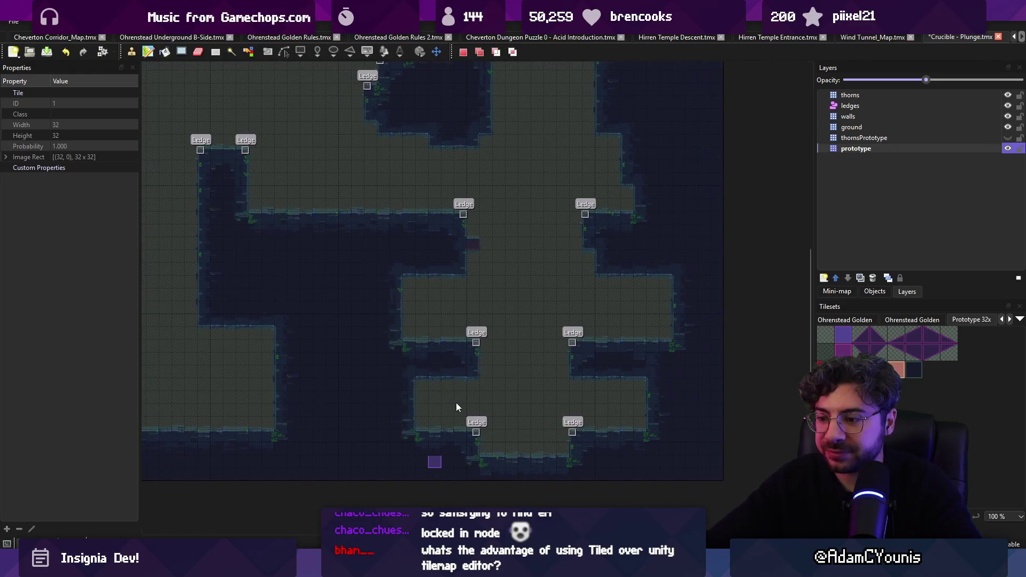
key(alt+Tab)
key(alt+Tab)
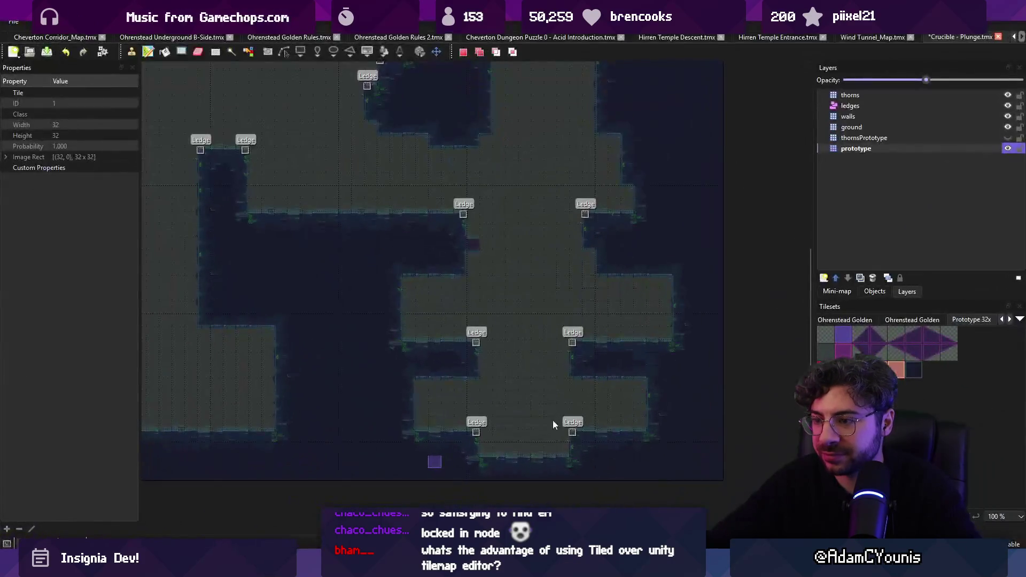
Save the map and place two 5x2 platform stamps in the lower room.
key(ctrl+v)
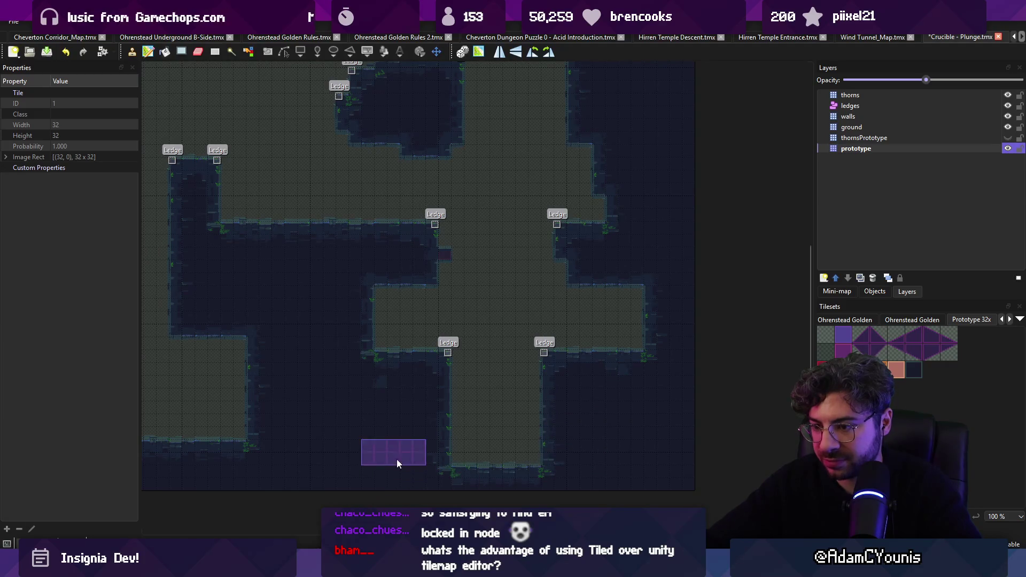
key(ctrl+s)
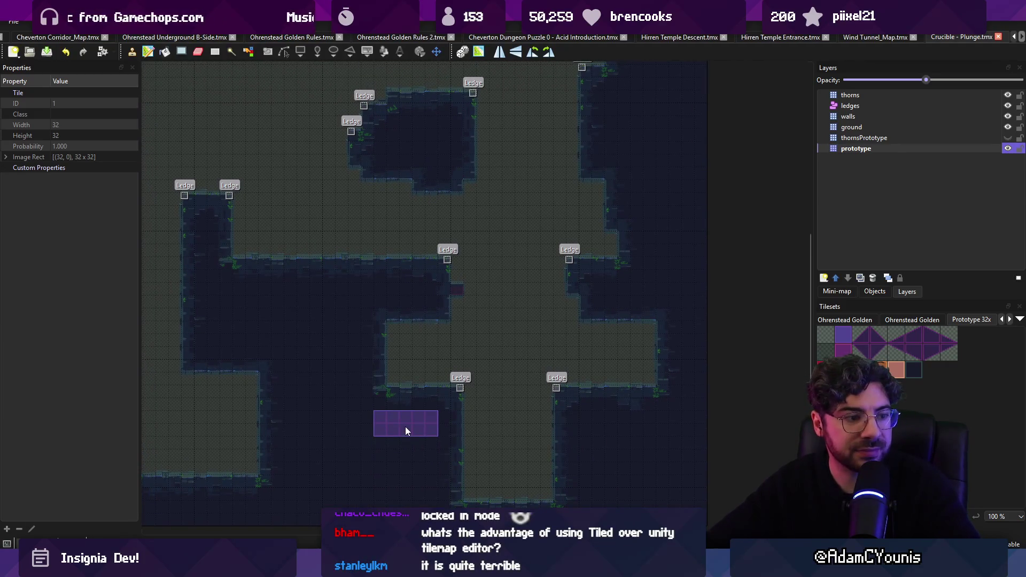
click(405, 432)
click(487, 394)
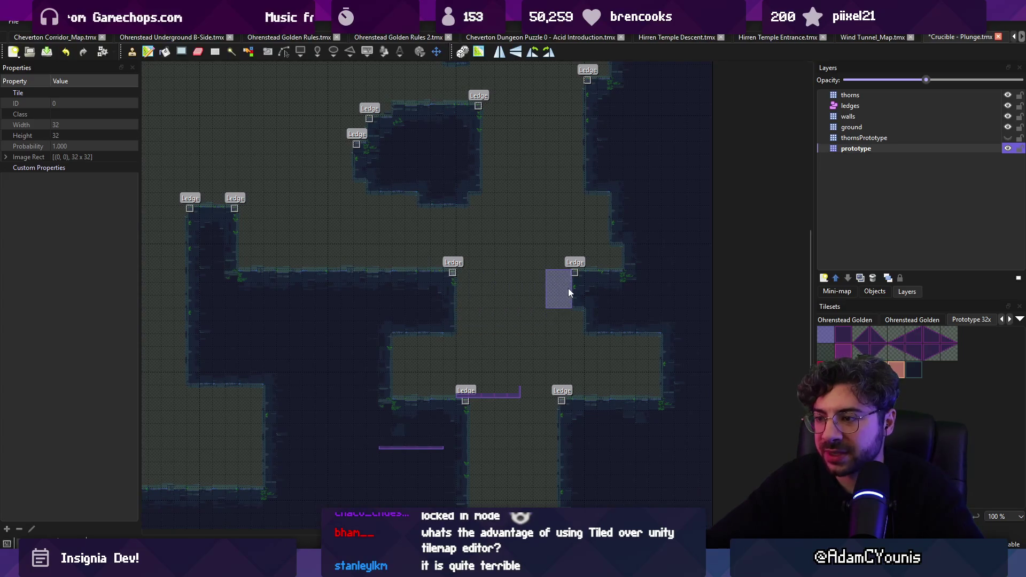
click(843, 334)
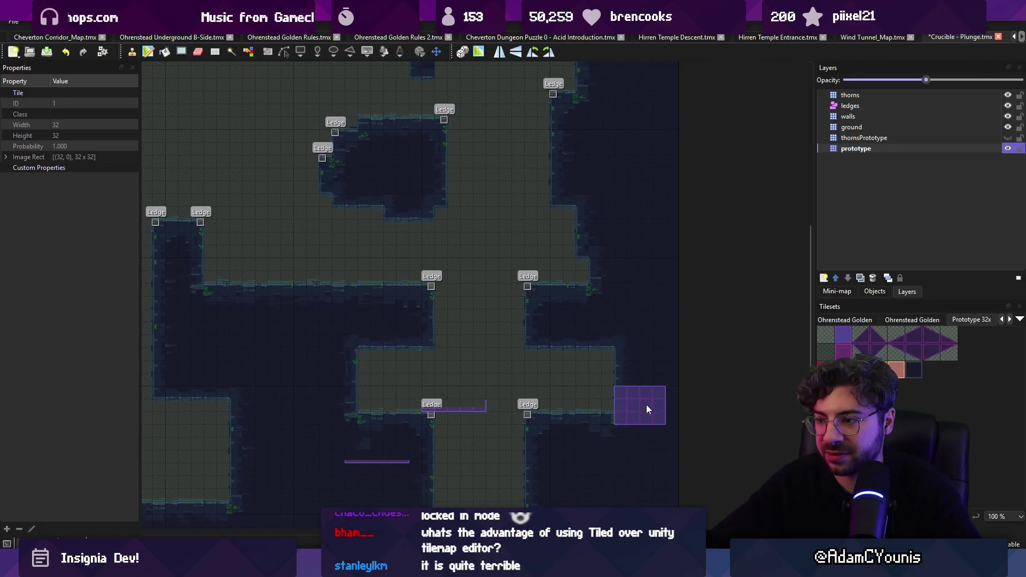
scroll(518, 379, down, 3)
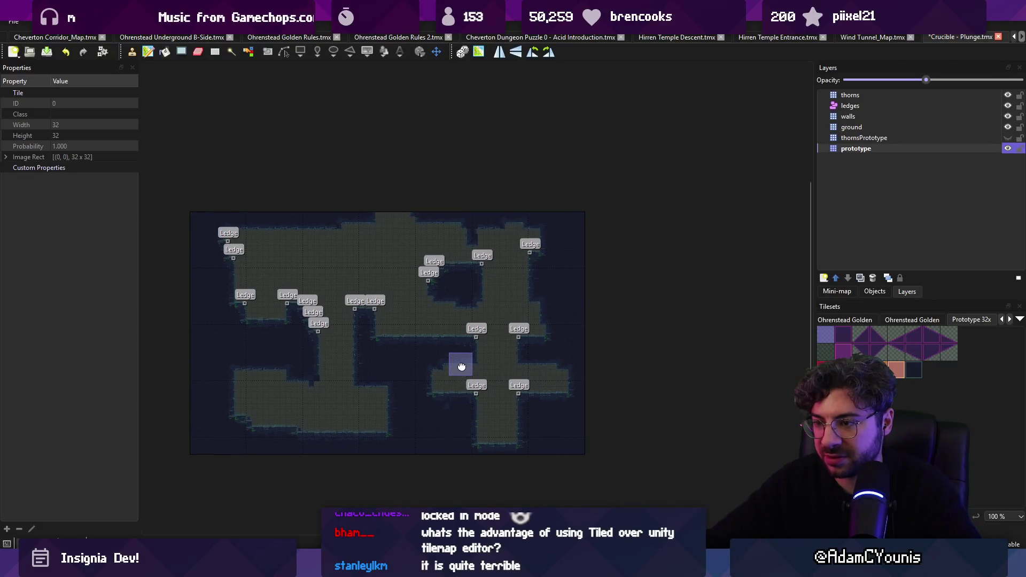
Return to the stamp brush and save the level map.
scroll(534, 364, down, 1)
scroll(504, 350, up, 4)
key(b)
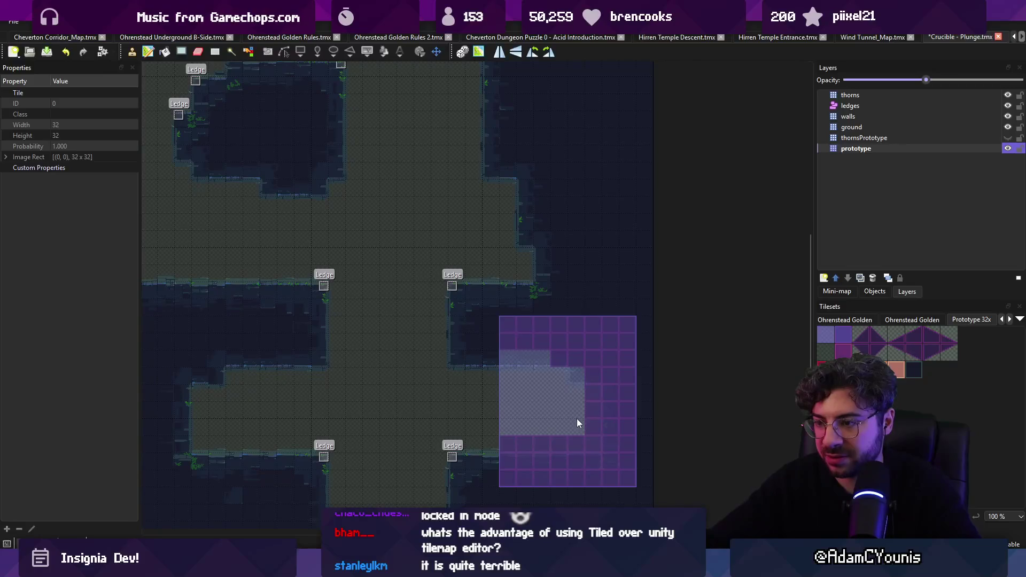
scroll(594, 370, down, 2)
key(r)
key(ctrl+s)
scroll(534, 356, up, 2)
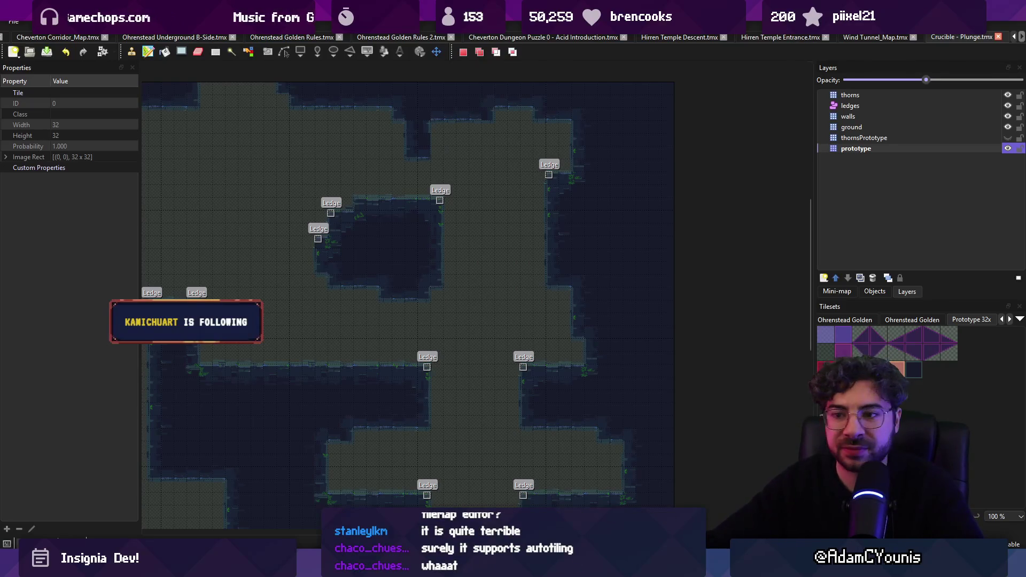
Paint ground over the left wall top and carve a 3x3 wall block below the platform.
key(ctrl+v)
scroll(359, 315, left, 2)
drag(325, 362, 364, 360)
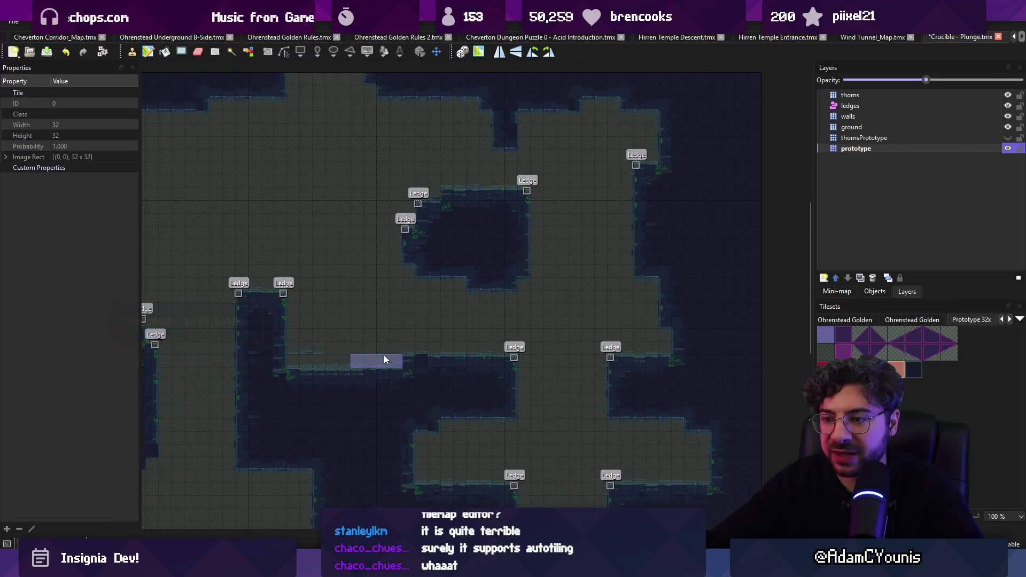
right_click(438, 364)
click(454, 387)
Paint a 2x2 ground block over the right wall, then switch to the Ohrenstead Golden Rules map.
right_click(668, 365)
scroll(614, 317, up, 1)
drag(659, 316, 604, 330)
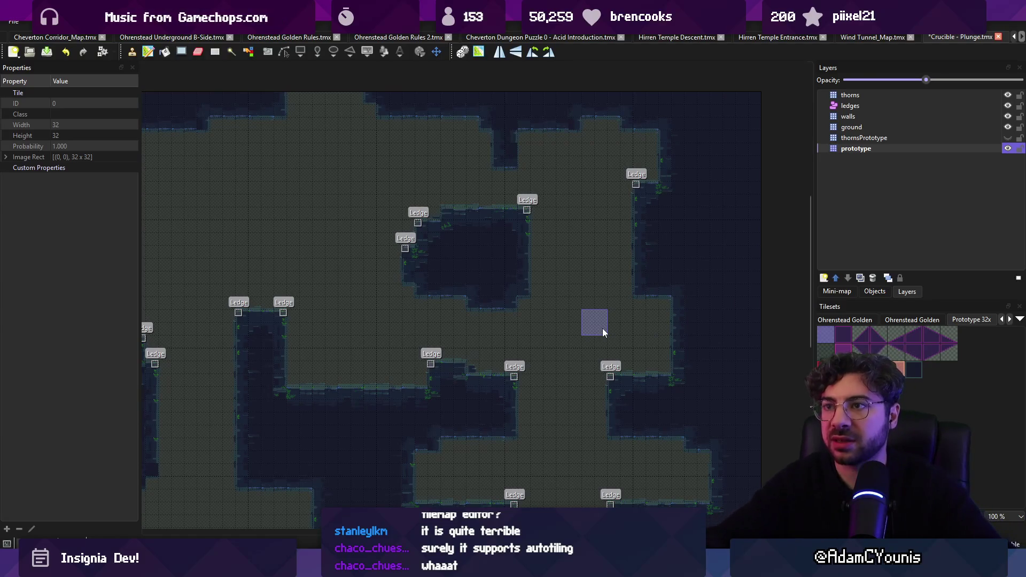
click(316, 38)
scroll(450, 290, down, 5)
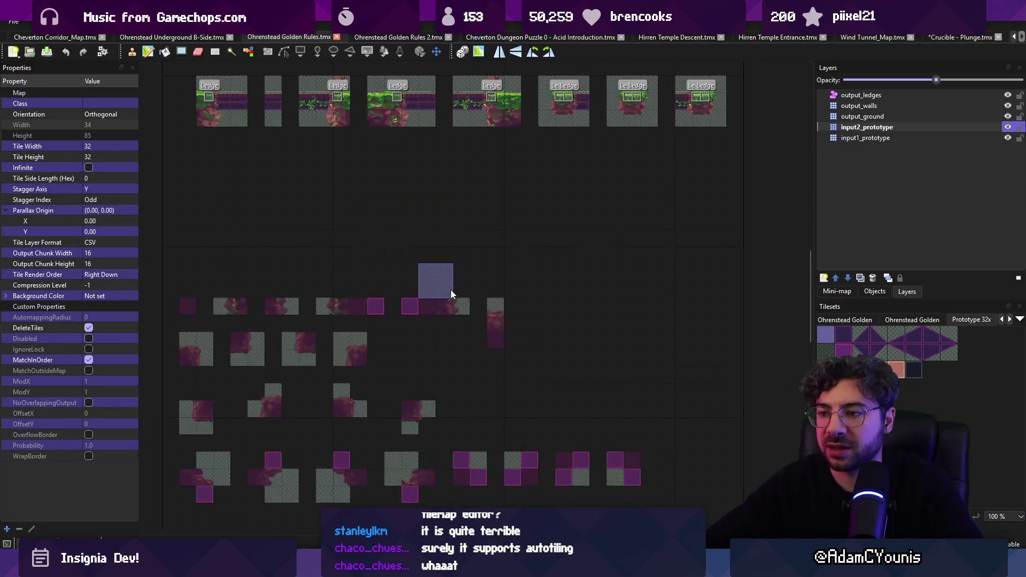
Fill the ledge rule's middle row with prototype tiles, undoing the stray repaint below.
scroll(363, 176, up, 3)
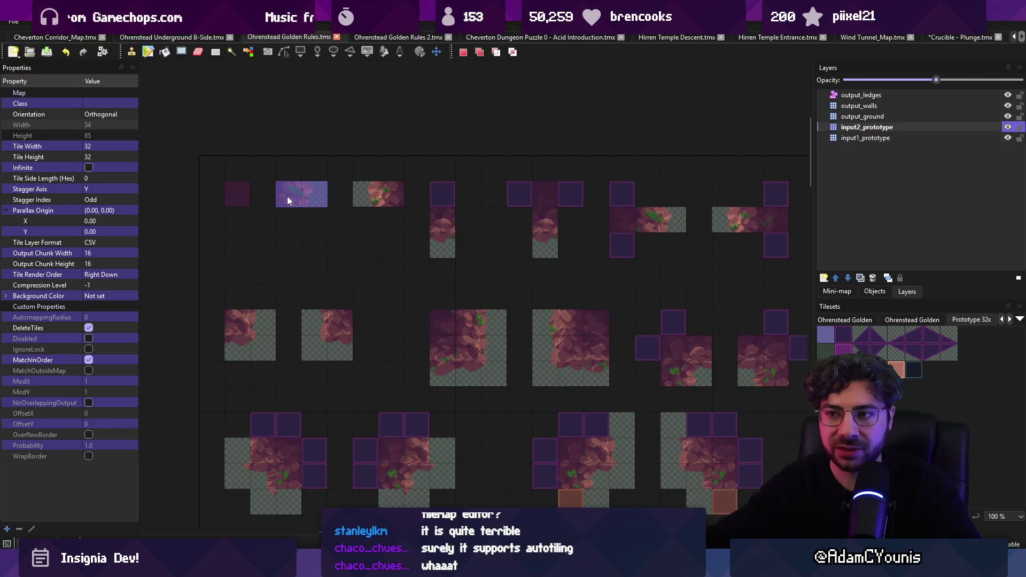
scroll(287, 197, down, 5)
scroll(348, 422, up, 5)
scroll(347, 422, down, 2)
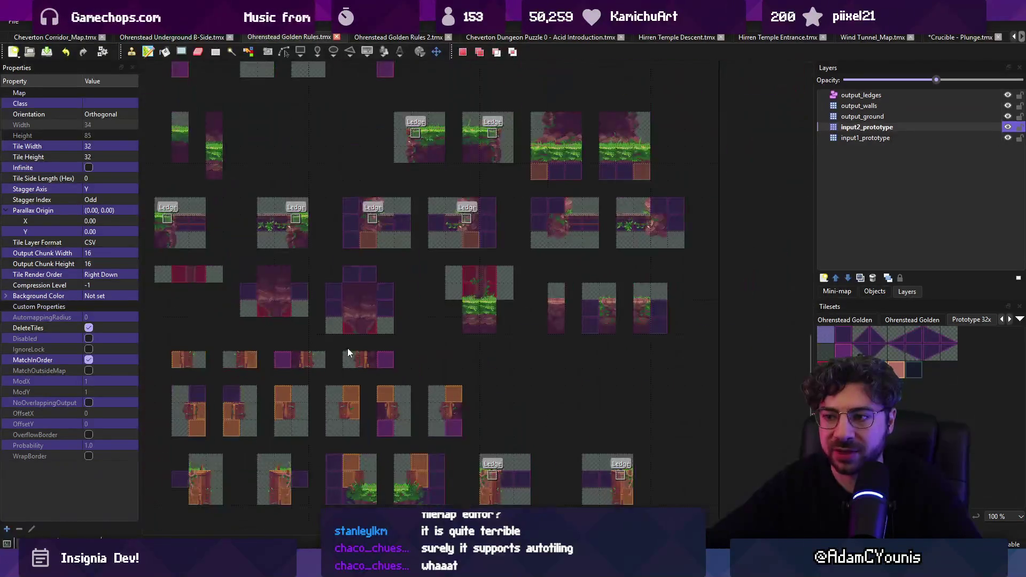
scroll(347, 348, up, 6)
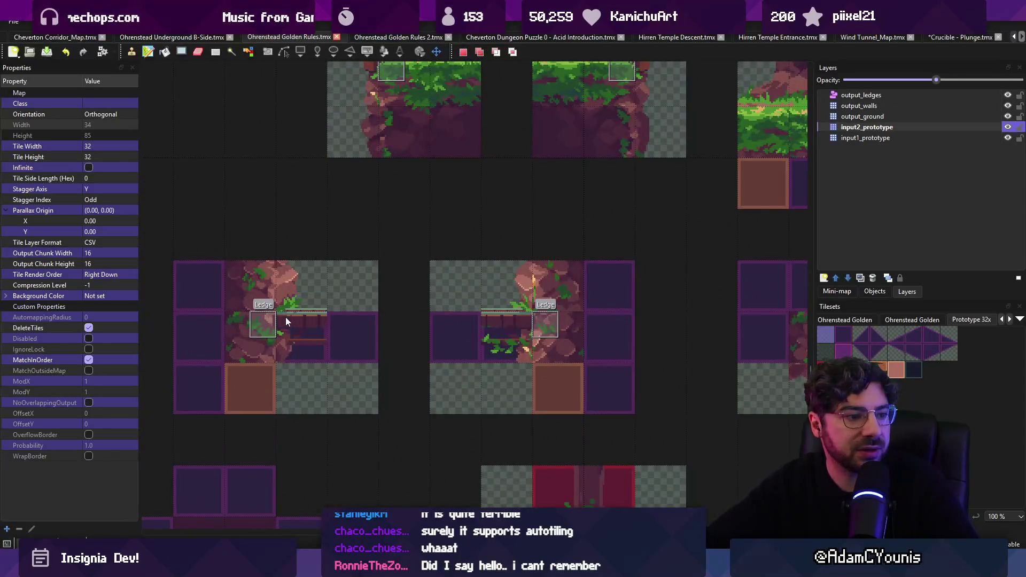
drag(249, 315, 313, 316)
click(313, 323)
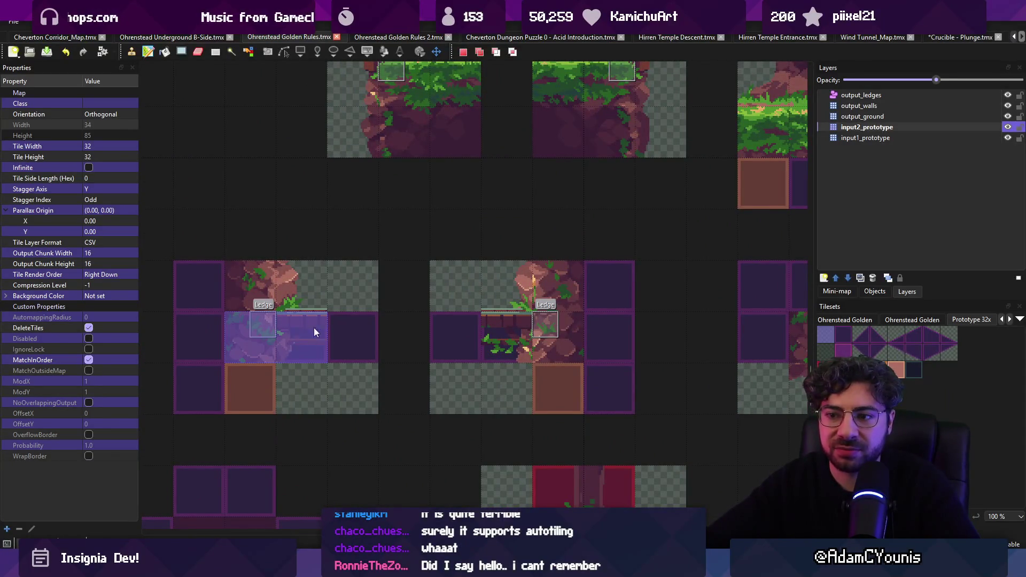
drag(236, 350, 350, 337)
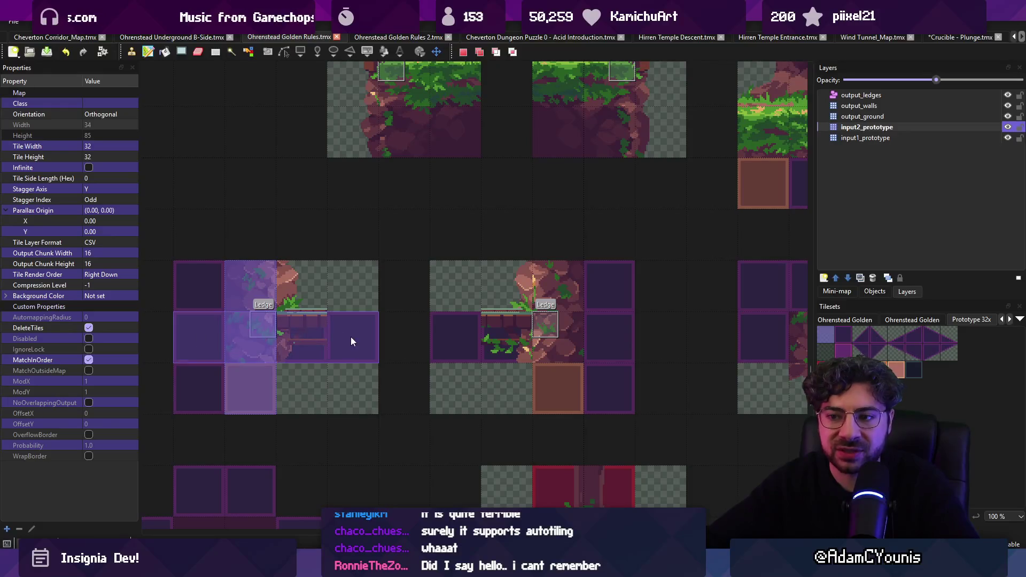
click(1007, 129)
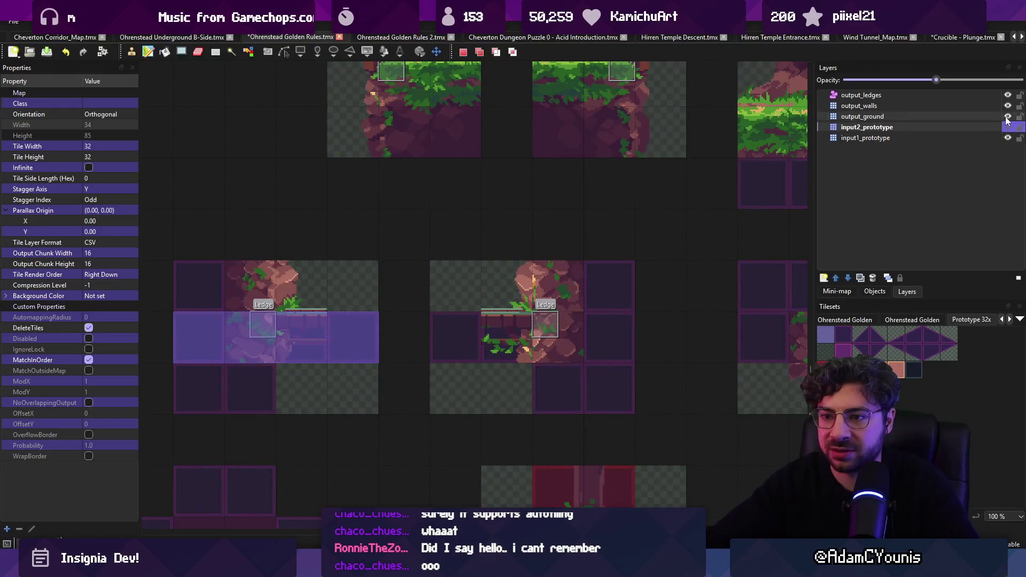
key(ctrl+z)
Look over the rule patterns, then switch to the hand-drawn level sketch.
scroll(540, 293, down, 3)
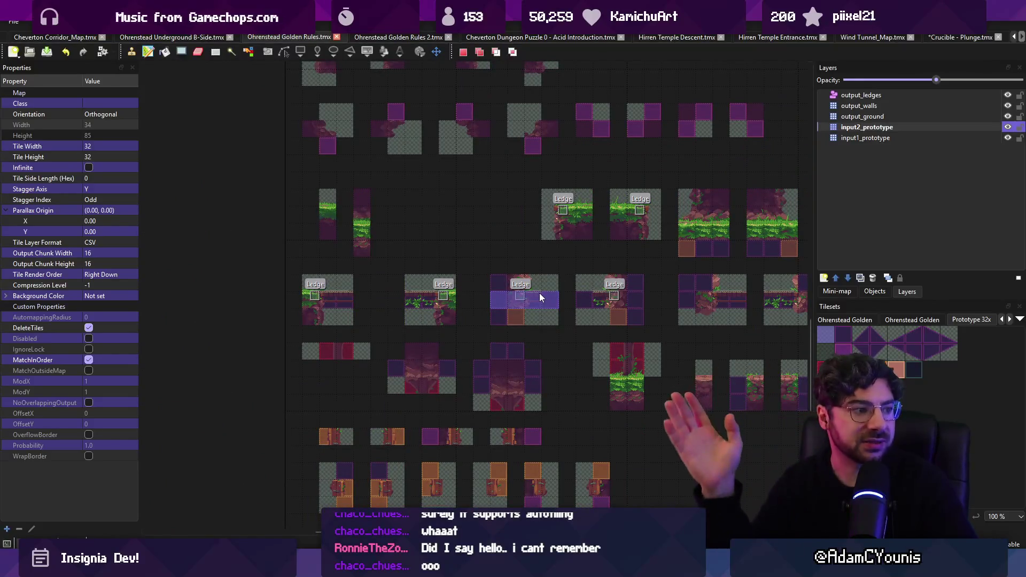
scroll(490, 246, down, 2)
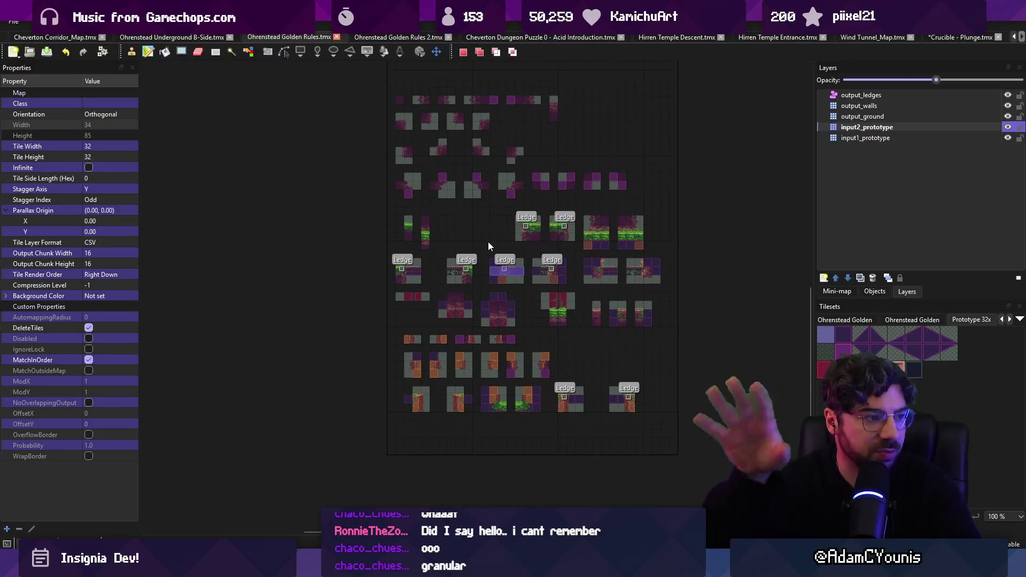
scroll(489, 242, up, 3)
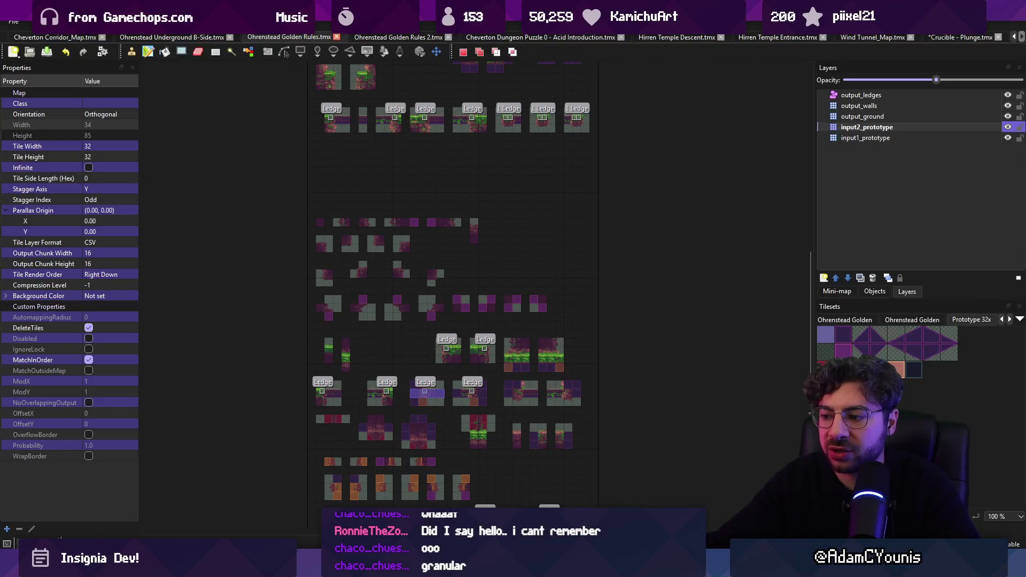
key(alt+Tab)
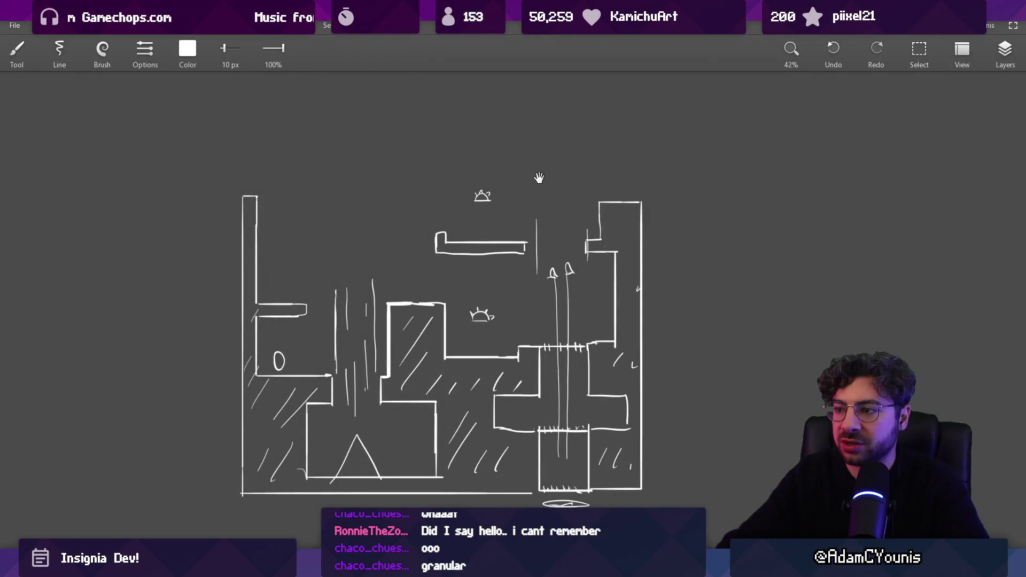
Brush a 3x3 grid of lines on empty canvas.
drag(582, 212, 187, 214)
mouse_move(371, 203)
mouse_down()
mouse_move(372, 322)
mouse_move(505, 202)
mouse_move(515, 344)
mouse_up()
drag(379, 336, 520, 336)
drag(423, 206, 423, 334)
mouse_move(468, 220)
mouse_down()
mouse_move(468, 212)
mouse_move(469, 342)
mouse_up()
drag(370, 249, 525, 249)
drag(369, 286, 513, 286)
scroll(492, 261, up, 2)
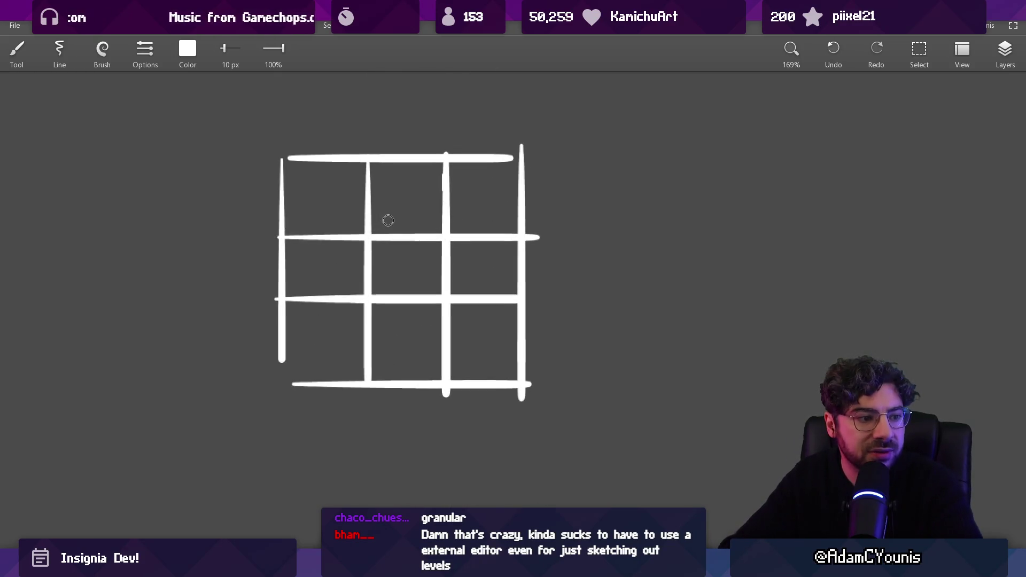
Draw an X in the centre cell and a question mark top-left, removing the top-right mark.
drag(391, 252, 426, 281)
drag(426, 251, 392, 281)
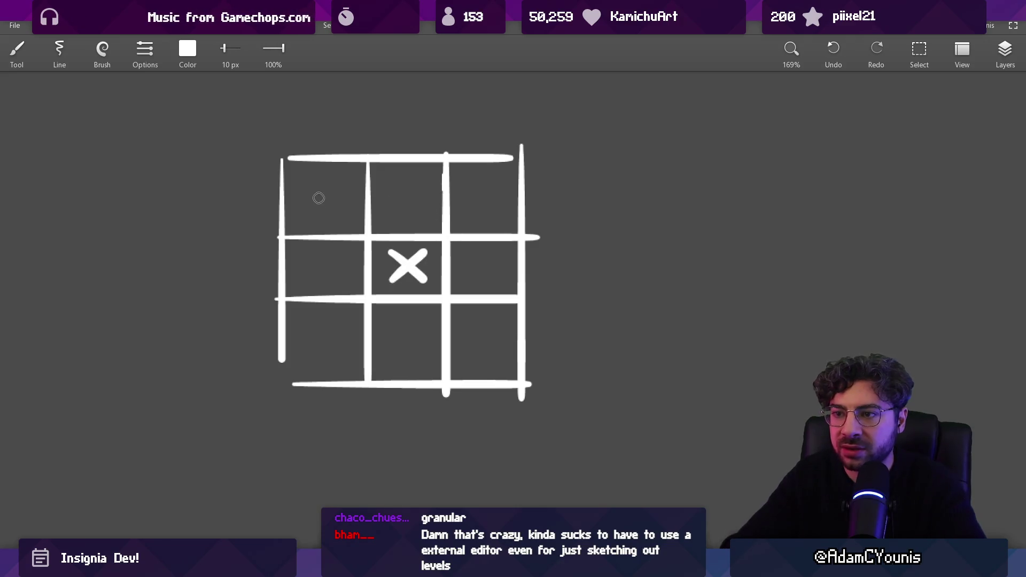
drag(319, 192, 330, 208)
click(332, 215)
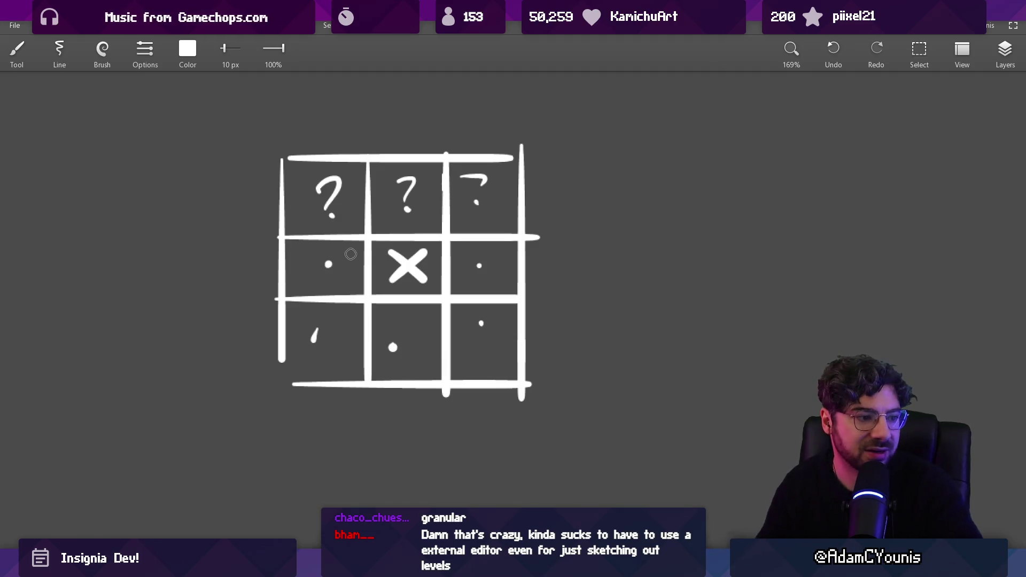
key(e)
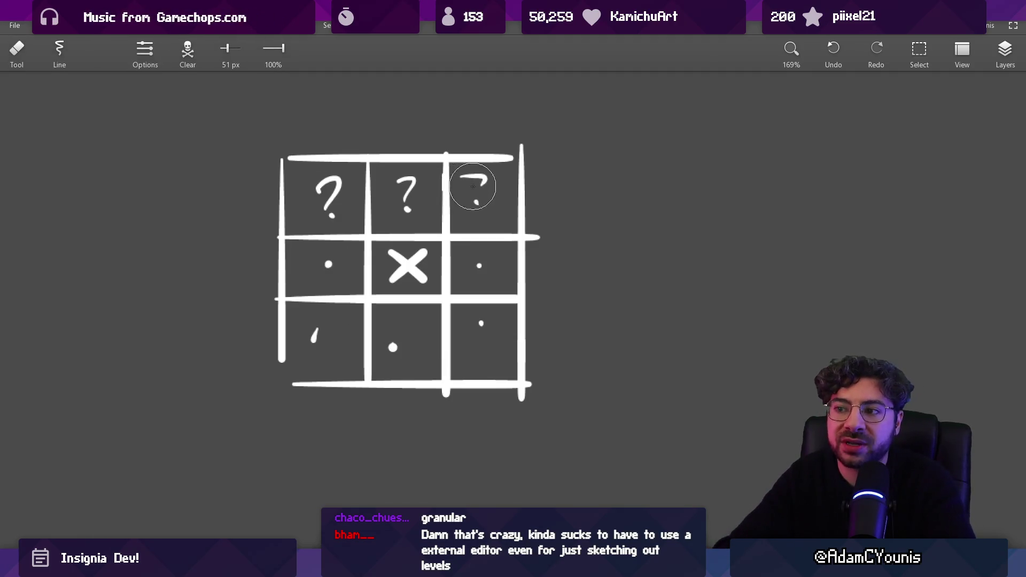
drag(472, 196, 476, 183)
key(b)
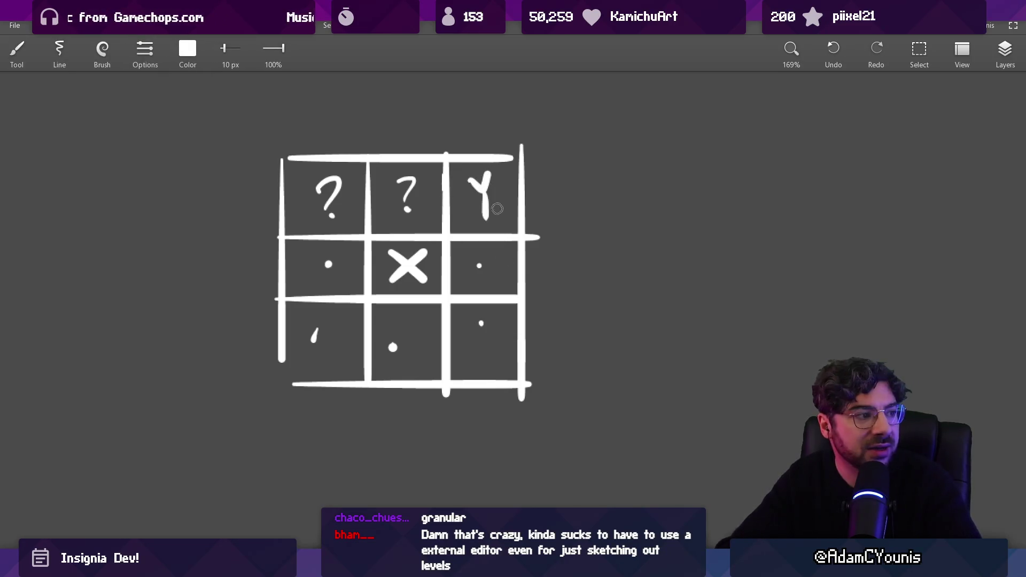
key(e)
mouse_move(476, 190)
mouse_down()
mouse_move(483, 207)
mouse_move(503, 179)
mouse_move(490, 204)
mouse_up()
key(b)
key(ctrl+z)
key(ctrl+z)
key(ctrl+z)
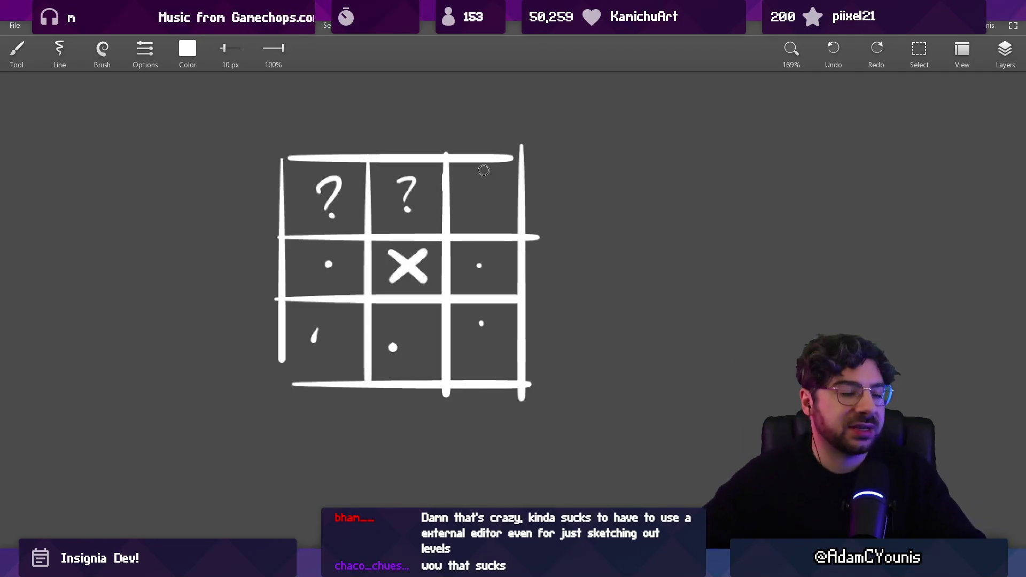
Pan the grid left and draw two wavy lines to its right.
drag(365, 209, 2, 207)
drag(324, 206, 529, 190)
drag(354, 262, 526, 251)
Draw a third wavy line, two vertical wall lines, and squiggles past them.
mouse_move(349, 324)
mouse_down()
mouse_move(362, 333)
mouse_move(509, 304)
mouse_up()
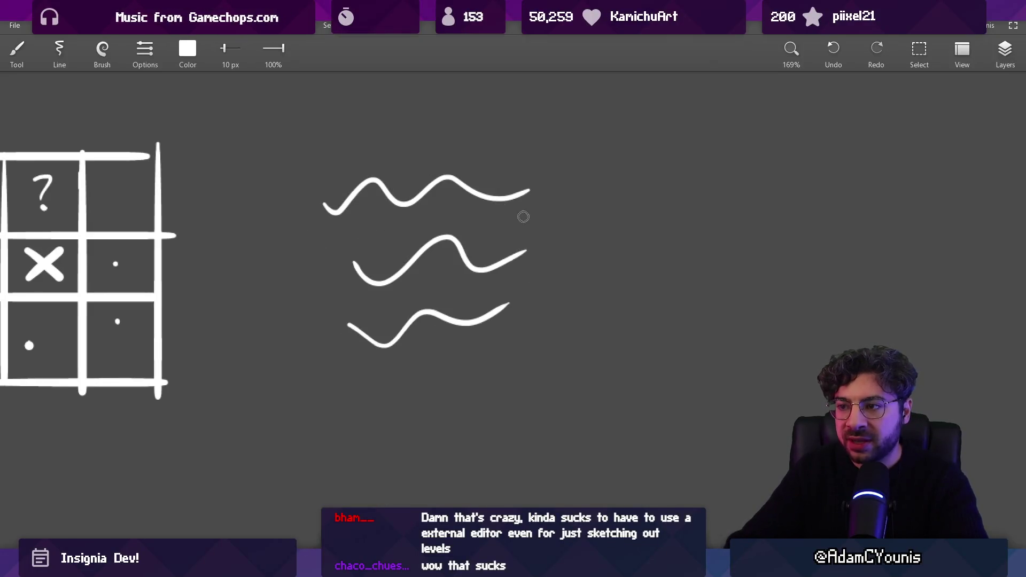
drag(527, 155, 535, 343)
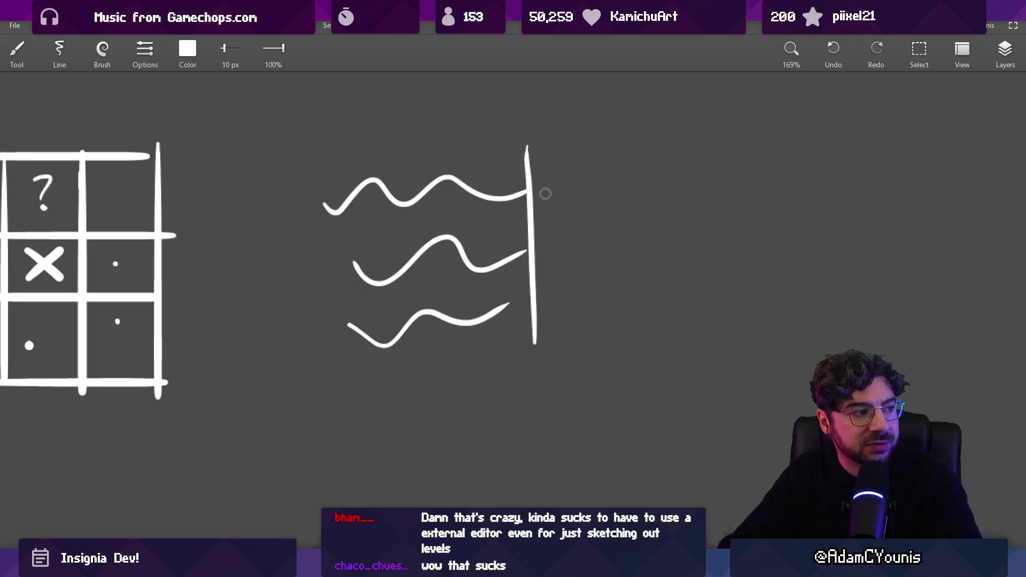
drag(593, 134, 607, 368)
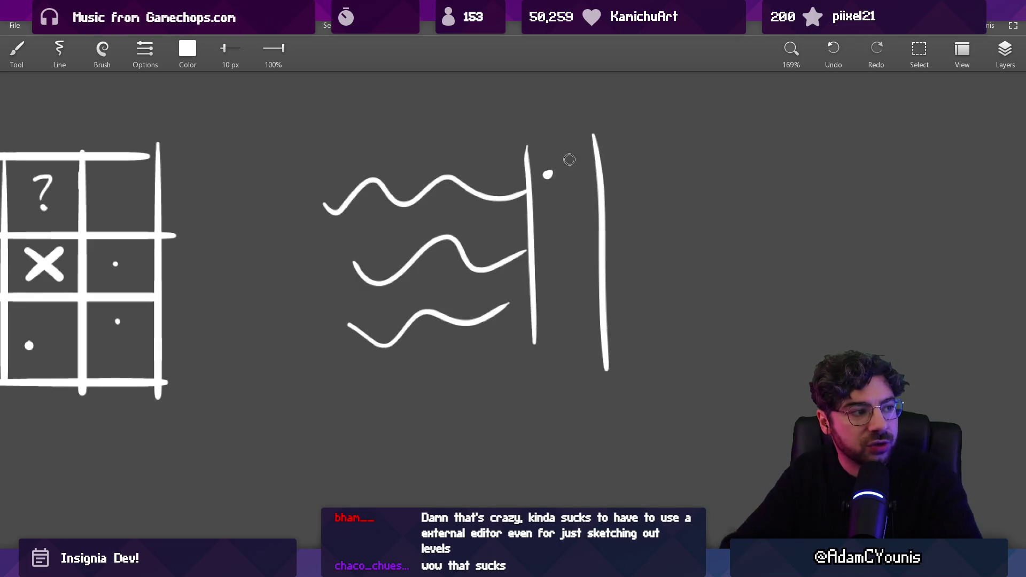
drag(616, 171, 614, 194)
mouse_move(627, 194)
mouse_down()
mouse_move(639, 175)
mouse_move(668, 178)
mouse_up()
mouse_move(627, 227)
mouse_down()
mouse_move(640, 215)
mouse_move(704, 243)
mouse_up()
drag(633, 288, 636, 294)
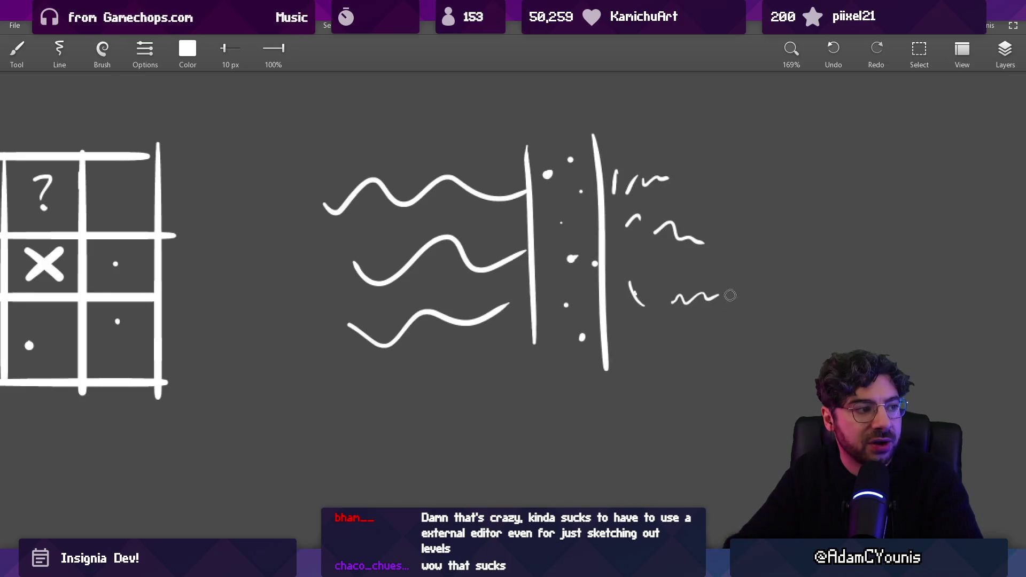
Undo the stray stroke and box, and erase the second vertical line with its dots.
scroll(720, 332, down, 1)
mouse_move(547, 219)
mouse_down()
mouse_move(648, 243)
mouse_move(611, 216)
mouse_up()
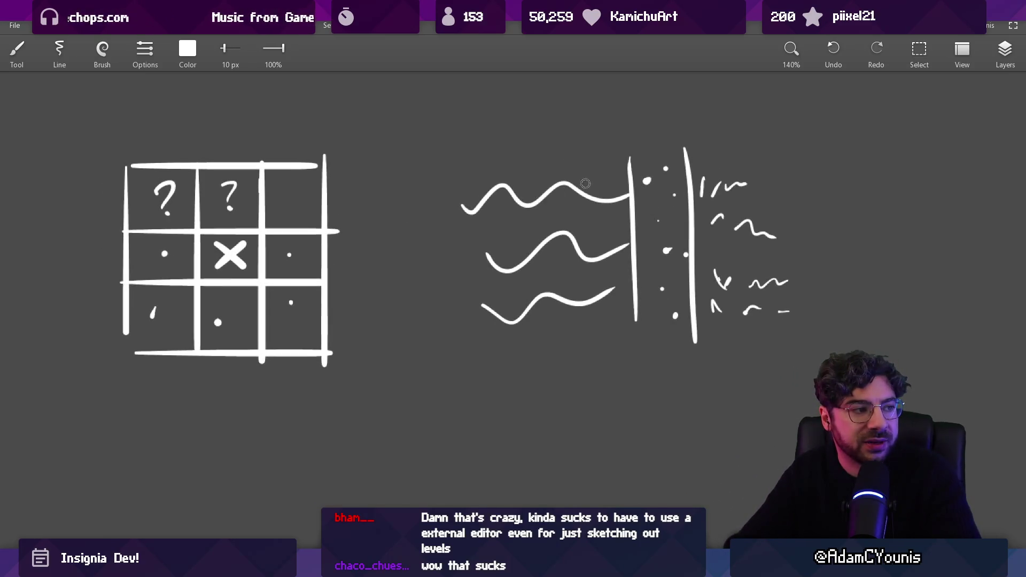
mouse_move(497, 169)
mouse_down()
mouse_move(513, 303)
mouse_move(588, 159)
mouse_up()
key(ctrl+z)
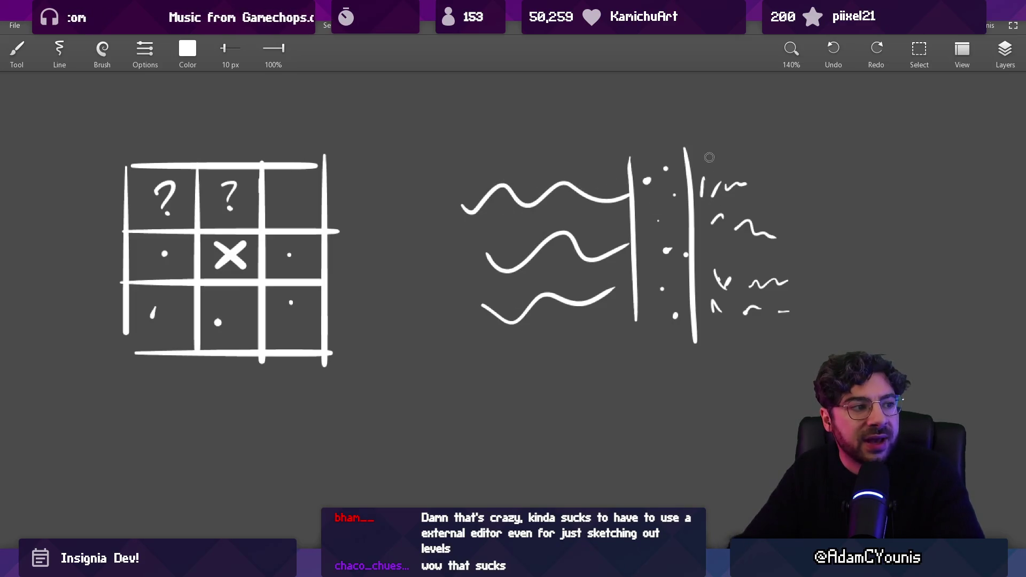
drag(709, 157, 805, 203)
key(ctrl+z)
drag(669, 169, 672, 349)
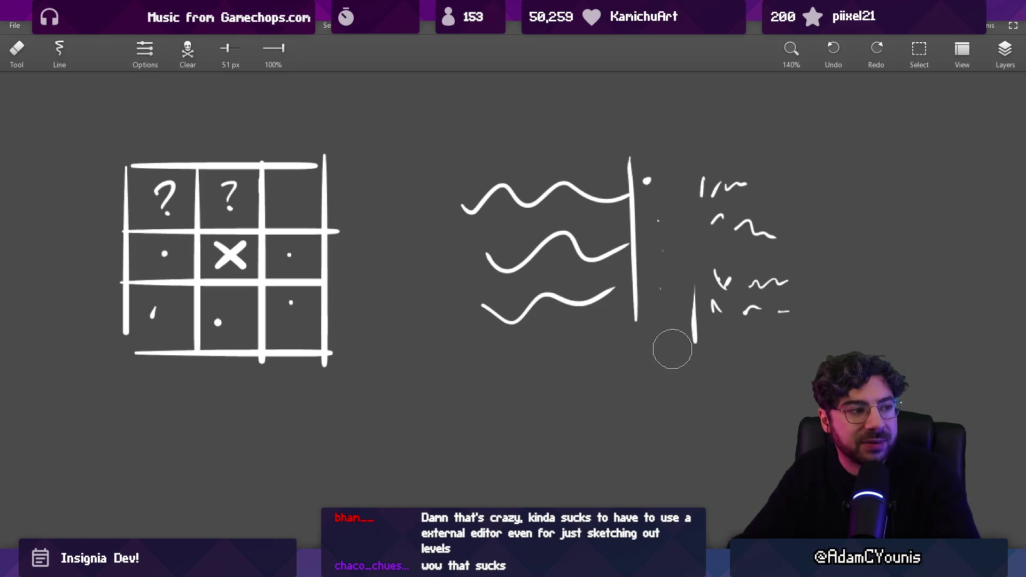
Move the squiggles left next to the wall line with rectangle selection.
key(s)
drag(678, 133, 797, 336)
drag(773, 277, 719, 275)
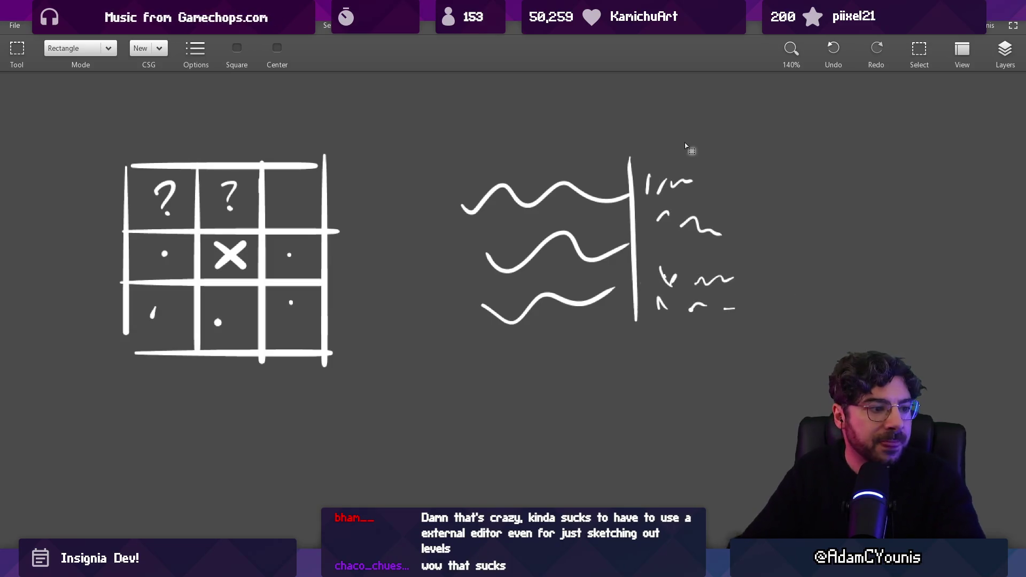
scroll(686, 146, down, 5)
Sketch a new platform shape with horizontal strokes, undoing a wavy stroke.
key(b)
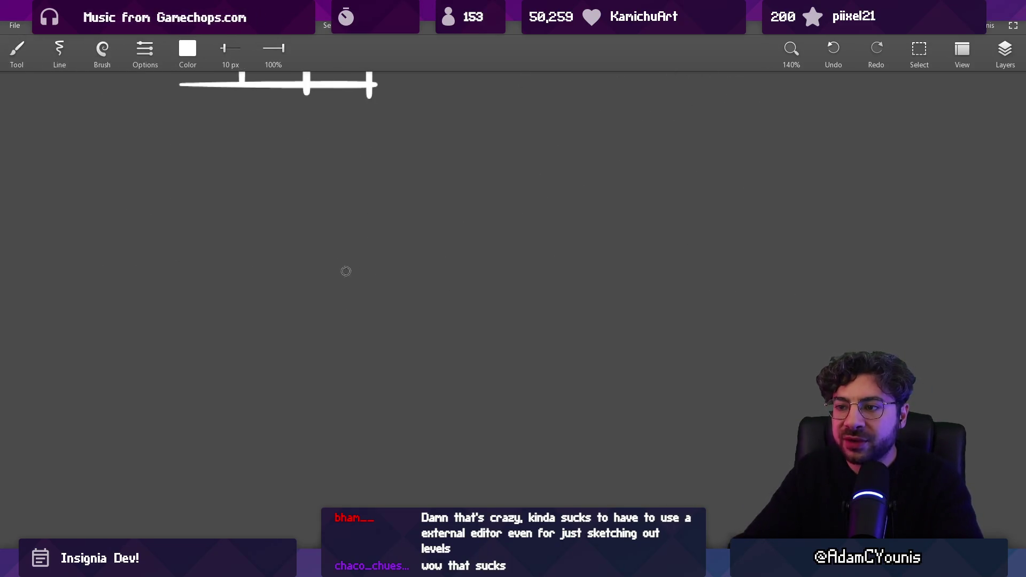
drag(231, 277, 475, 273)
drag(282, 256, 498, 233)
key(ctrl+z)
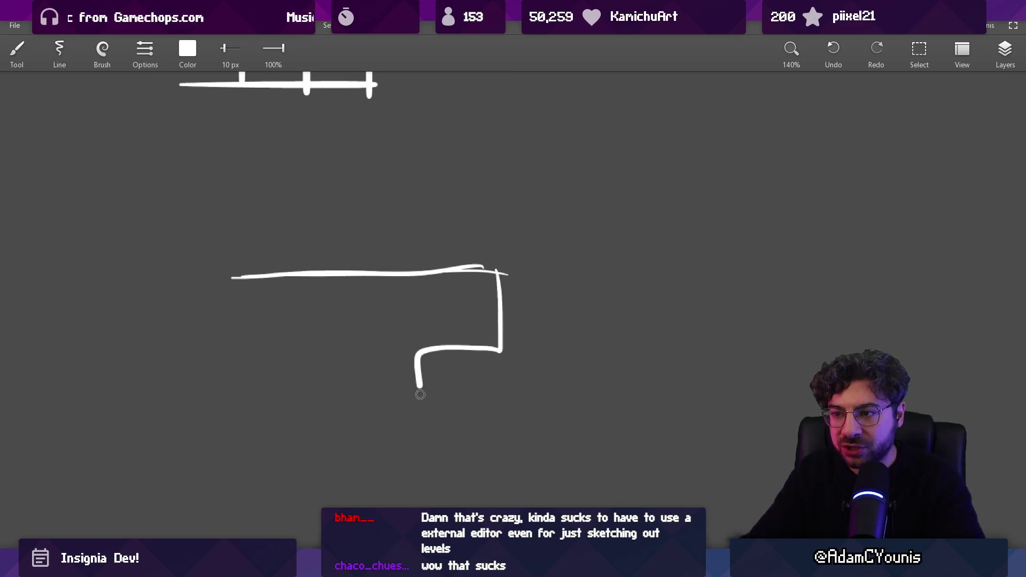
drag(501, 464, 332, 478)
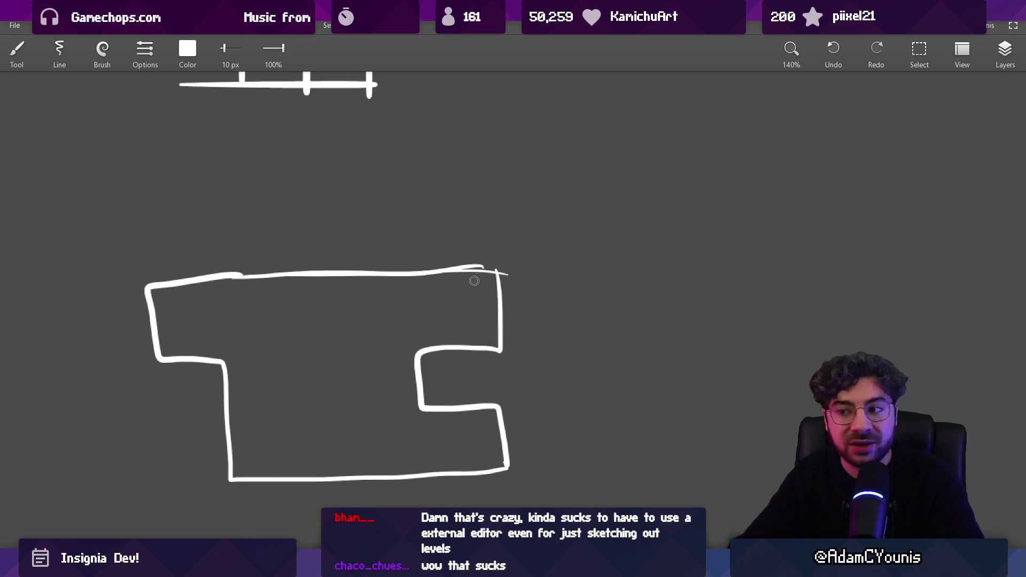
scroll(474, 281, up, 2)
drag(58, 322, 572, 321)
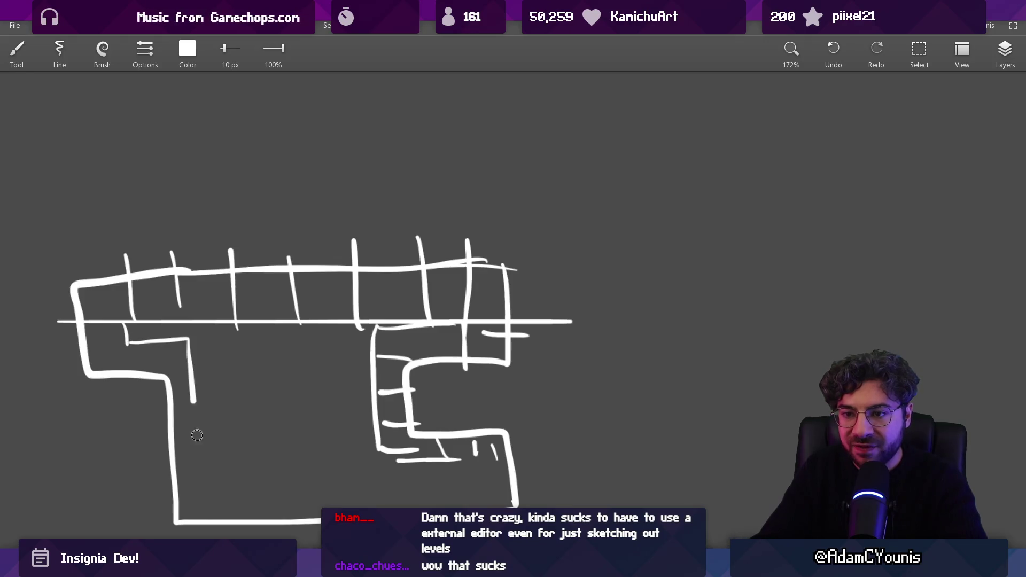
Add left wall and corridor strokes, undoing the stray ones.
drag(197, 435, 208, 532)
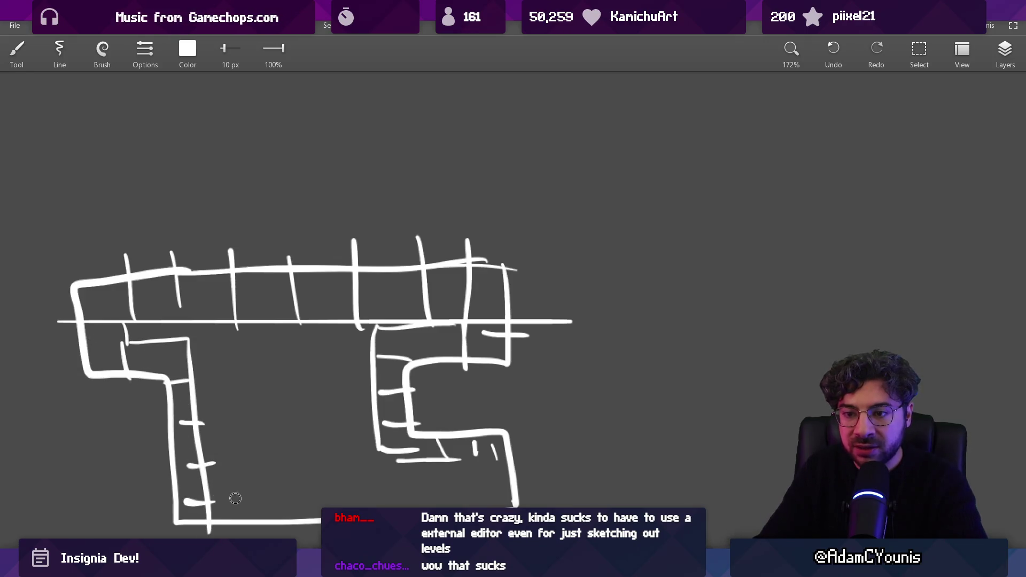
scroll(620, 480, down, 3)
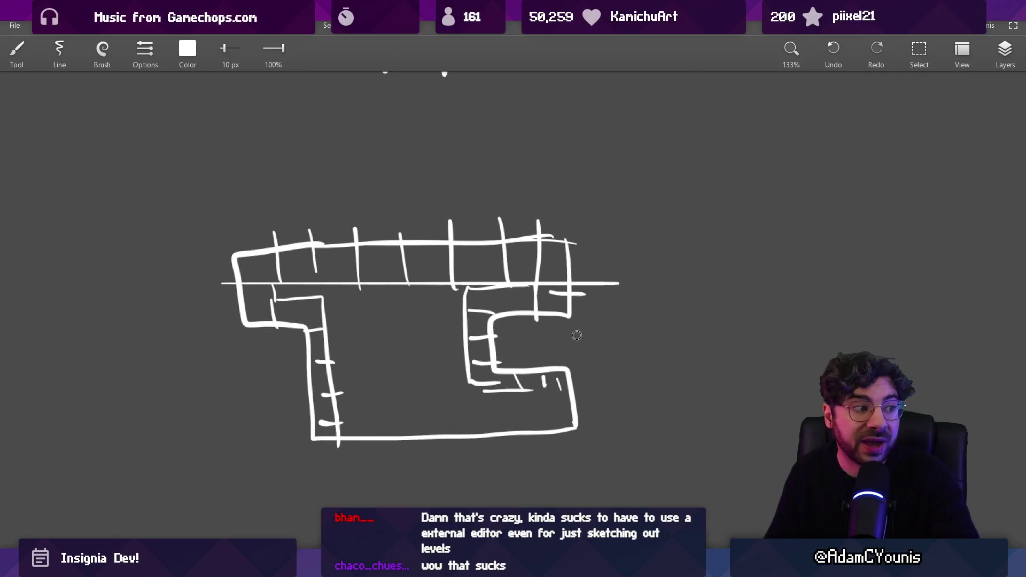
mouse_move(473, 180)
mouse_down()
mouse_move(342, 499)
mouse_move(615, 294)
mouse_up()
key(ctrl+z)
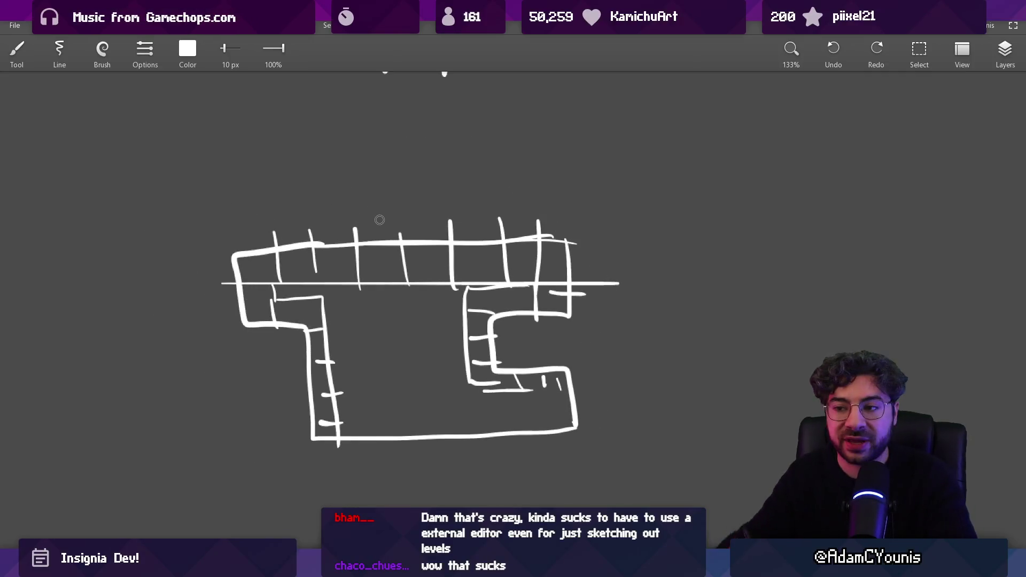
drag(359, 302, 439, 347)
key(ctrl+z)
drag(320, 313, 322, 425)
mouse_move(318, 315)
mouse_down()
mouse_move(287, 241)
mouse_move(488, 300)
mouse_move(535, 406)
mouse_up()
key(ctrl+z)
key(ctrl+z)
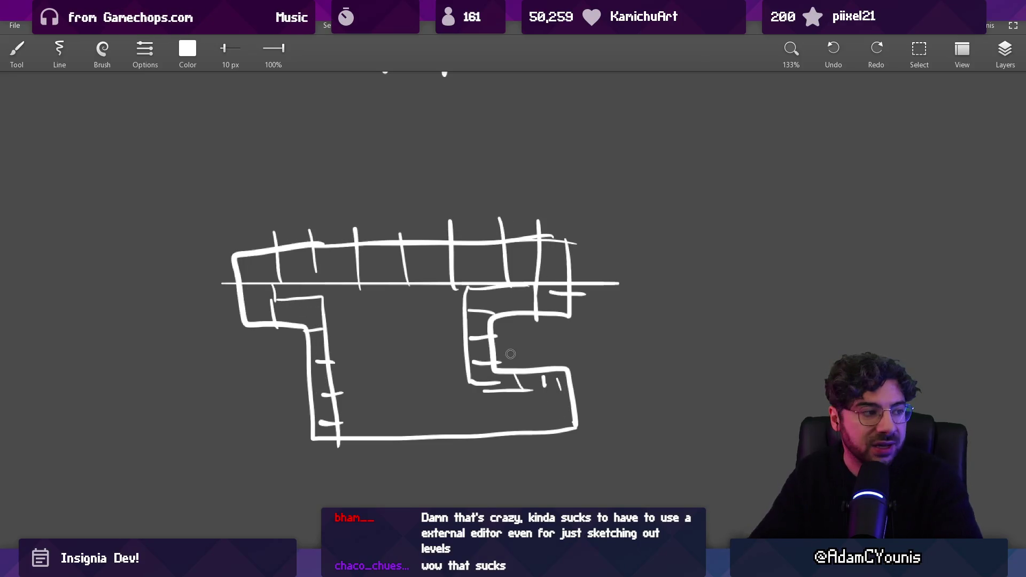
Wipe the whole sketch off the canvas with the eraser, then return to Tiled.
key(e)
mouse_move(251, 251)
mouse_down()
mouse_move(412, 203)
mouse_move(607, 320)
mouse_move(315, 420)
mouse_move(511, 165)
mouse_up()
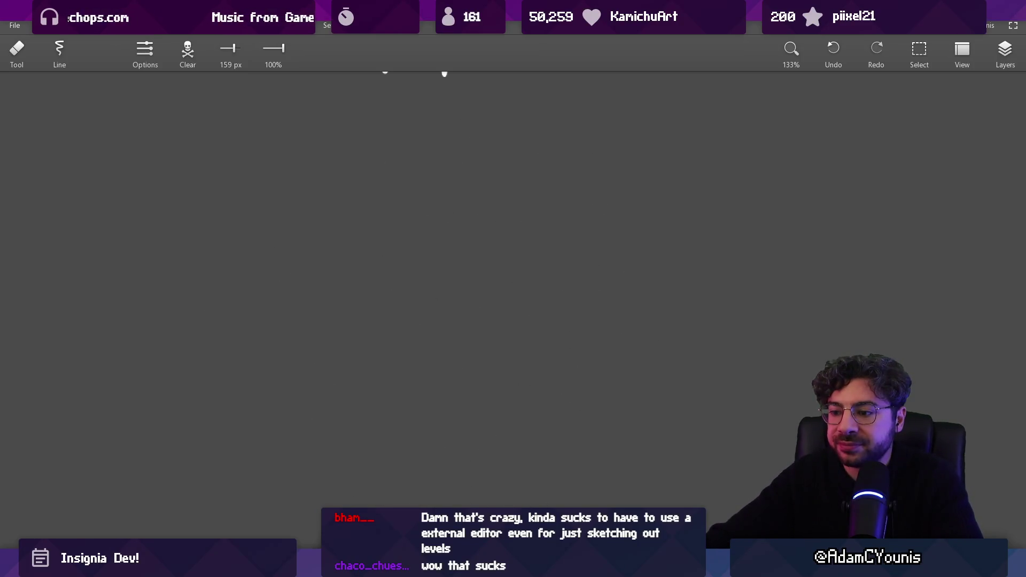
mouse_move(607, 568)
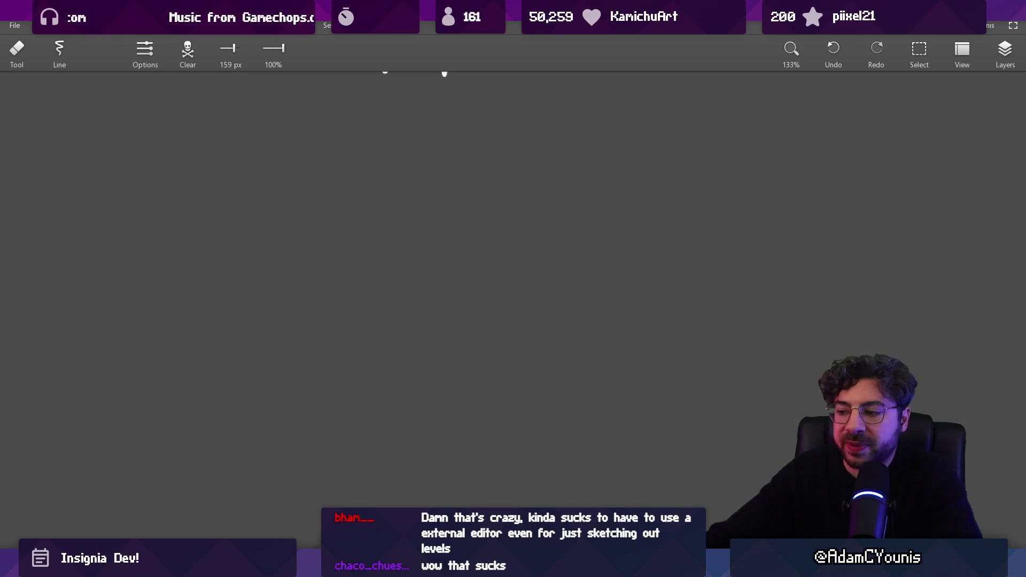
click(608, 568)
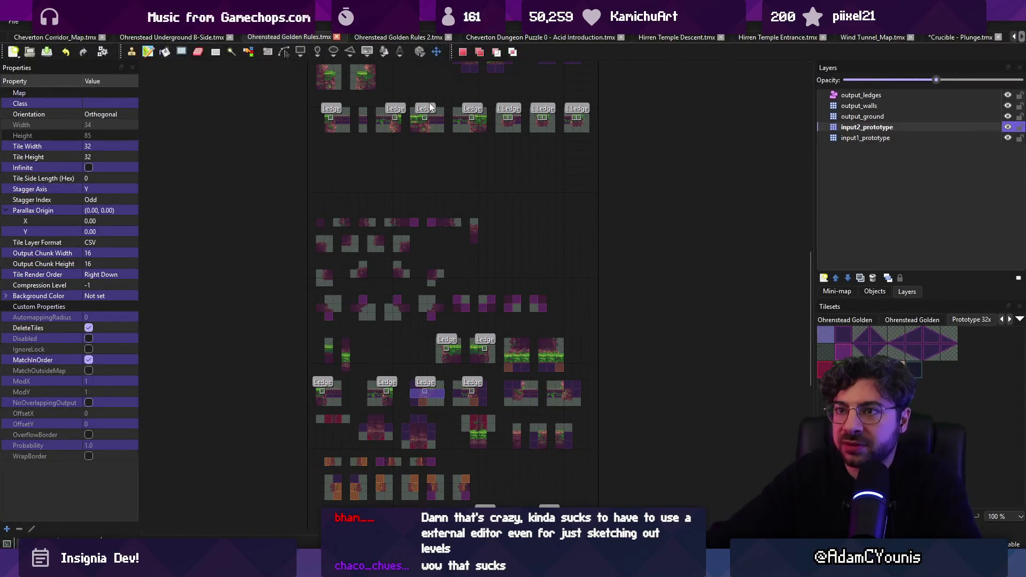
Switch to the level map tab and revert the ledge move at the stairs.
key(ctrl+Tab)
key(ctrl+Tab)
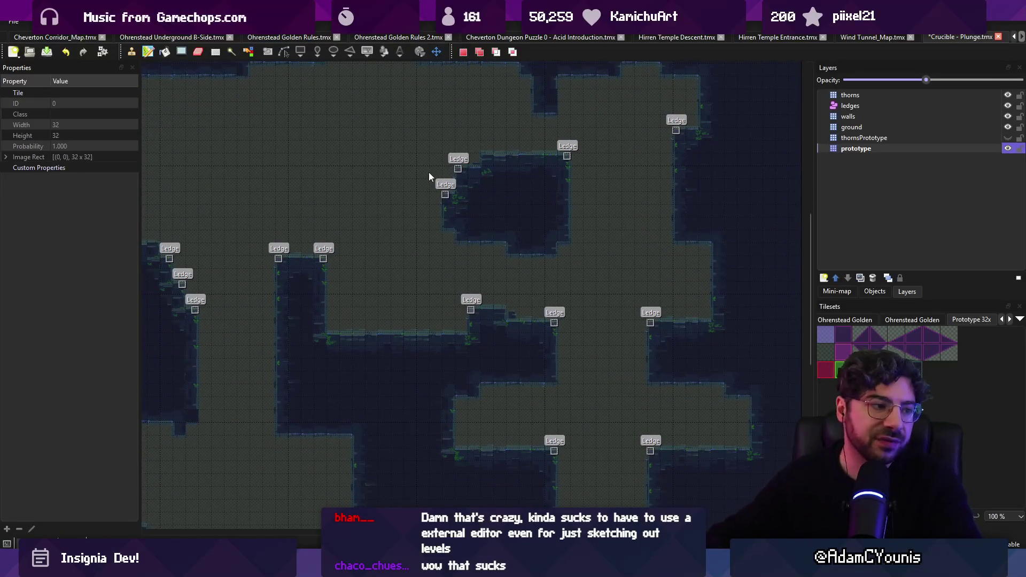
scroll(478, 202, down, 2)
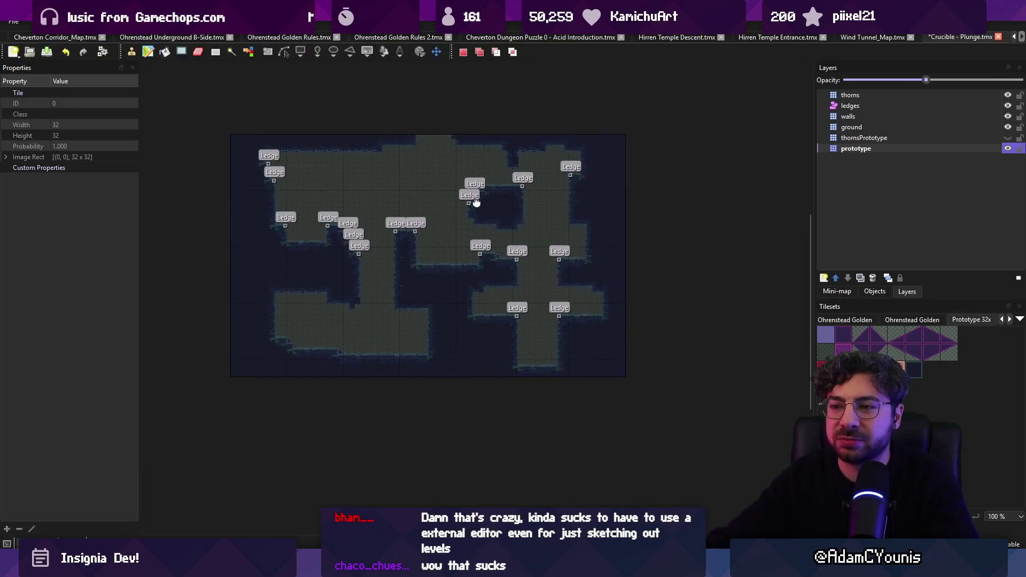
scroll(332, 272, up, 1)
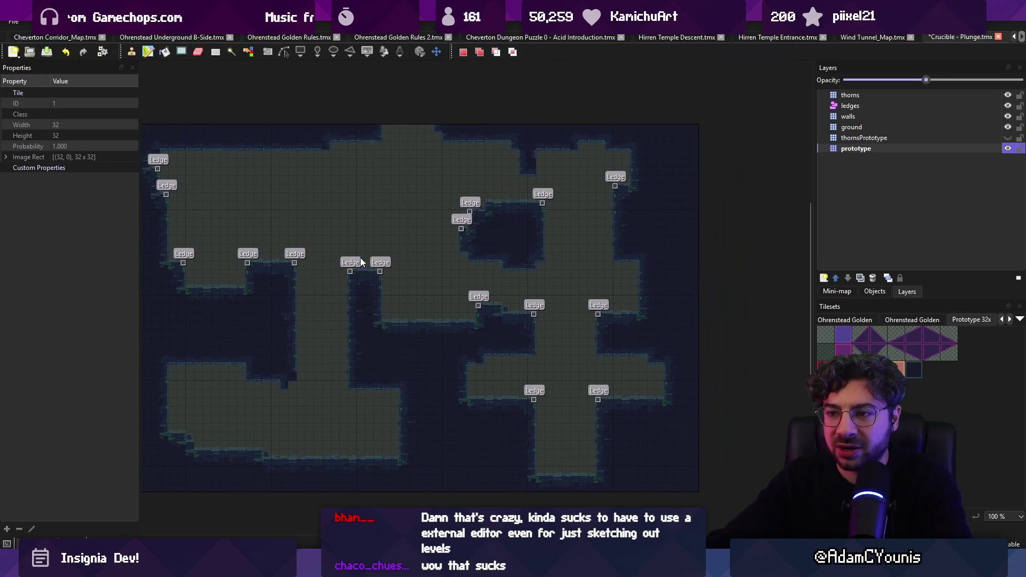
key(ctrl+y)
key(ctrl+y)
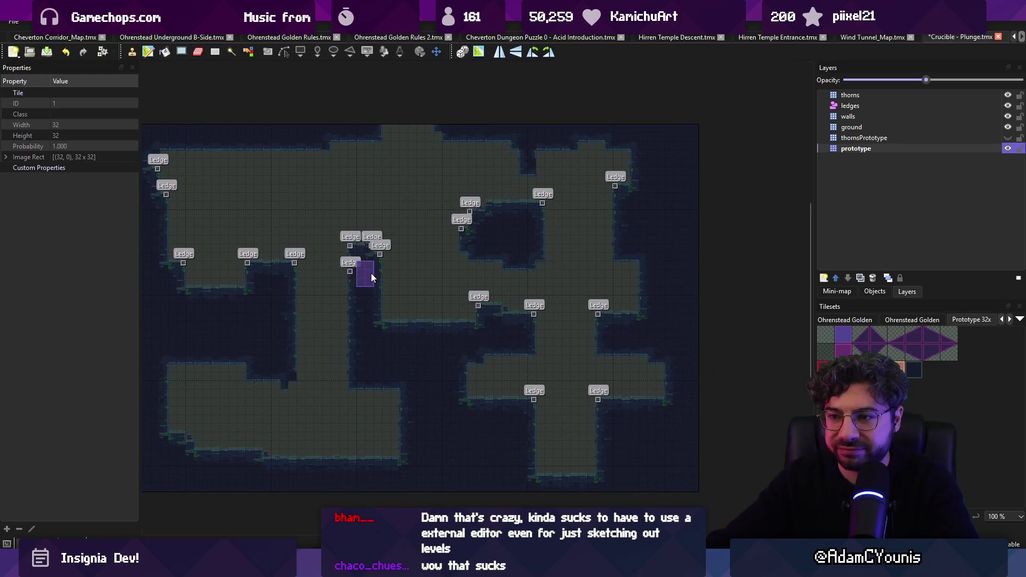
Pick up a tall column of tiles over the dark gap as a stamp.
key(b)
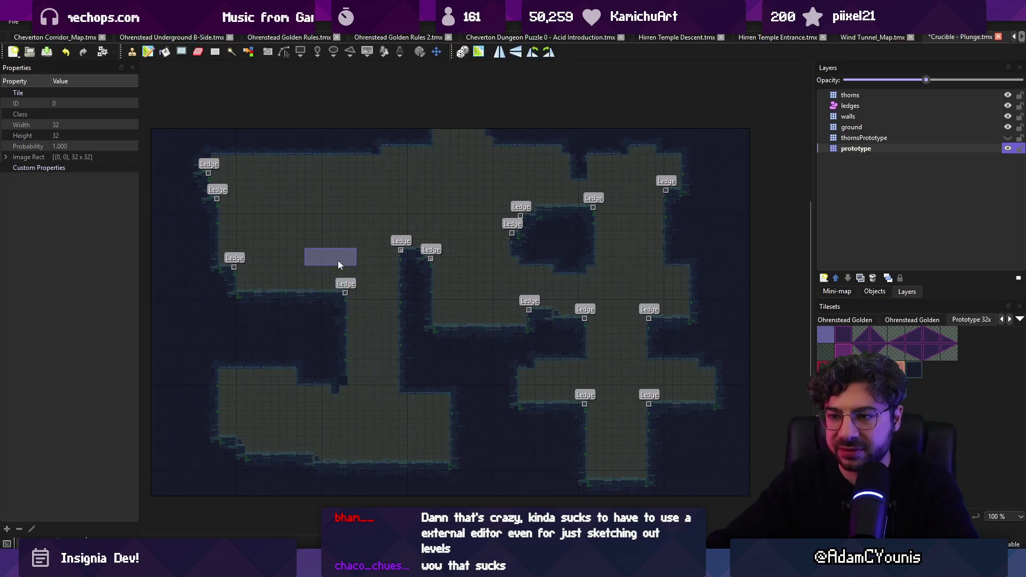
key(r)
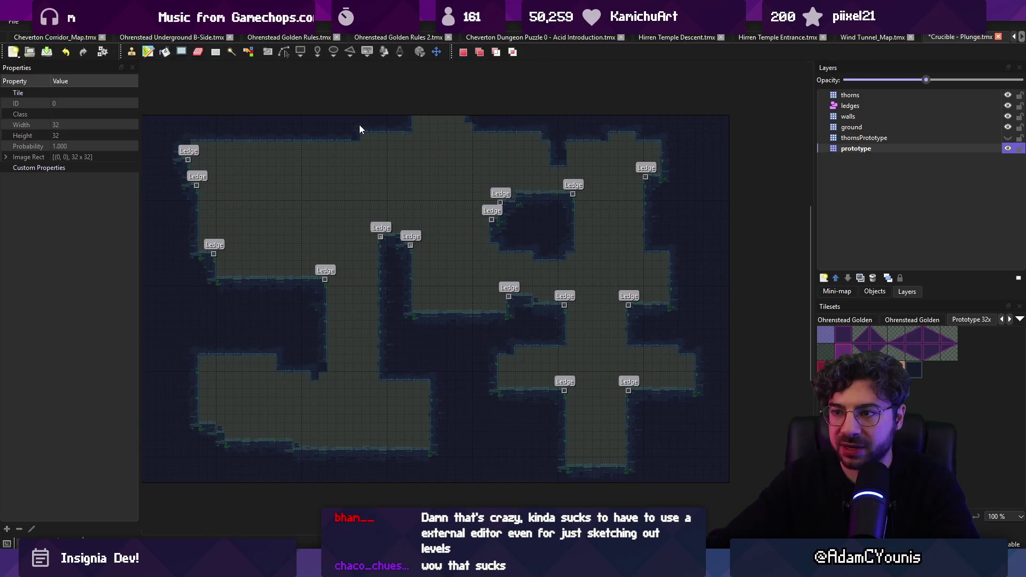
drag(363, 211, 381, 357)
drag(363, 203, 399, 345)
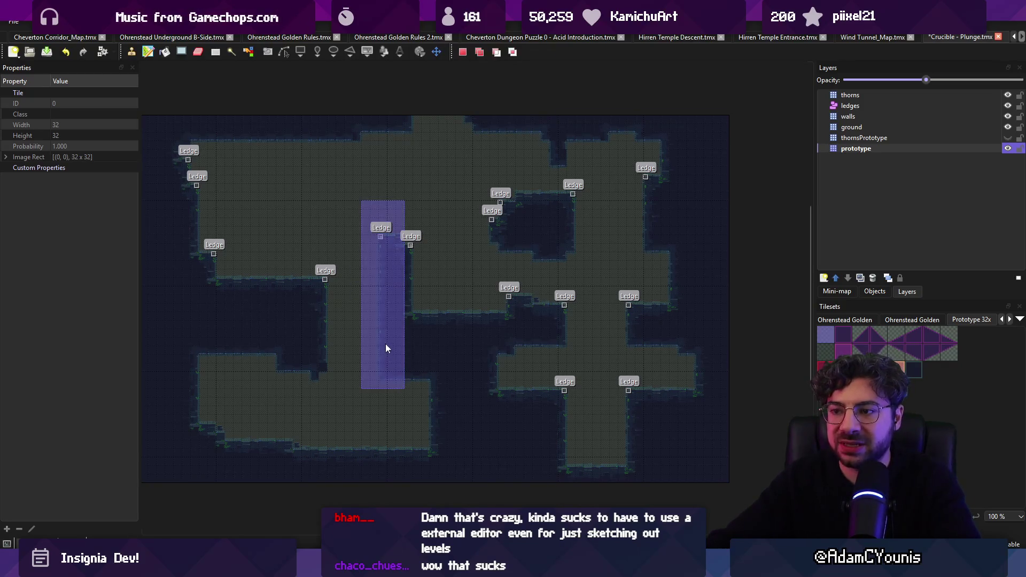
right_click(380, 326)
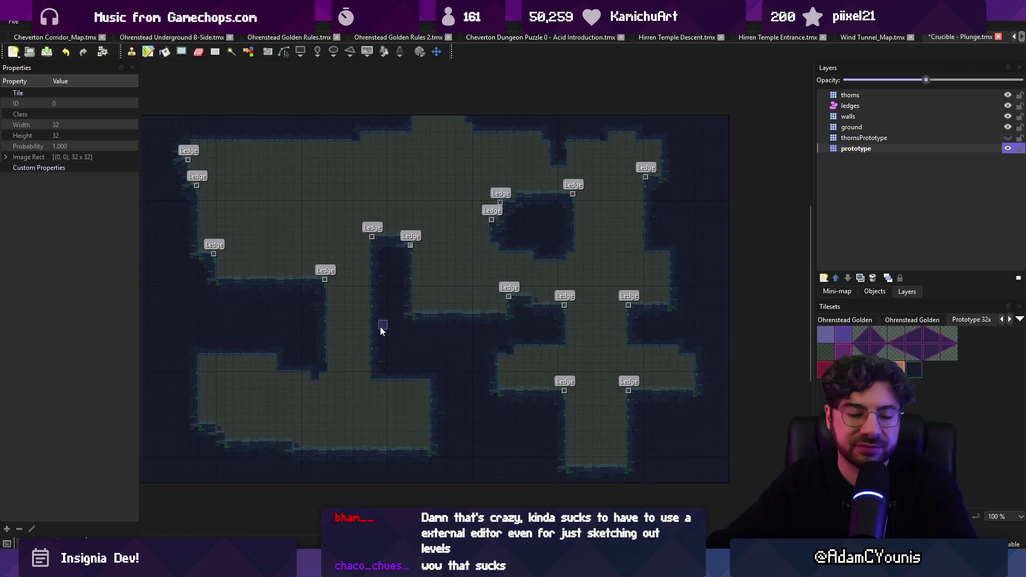
key(ctrl+v)
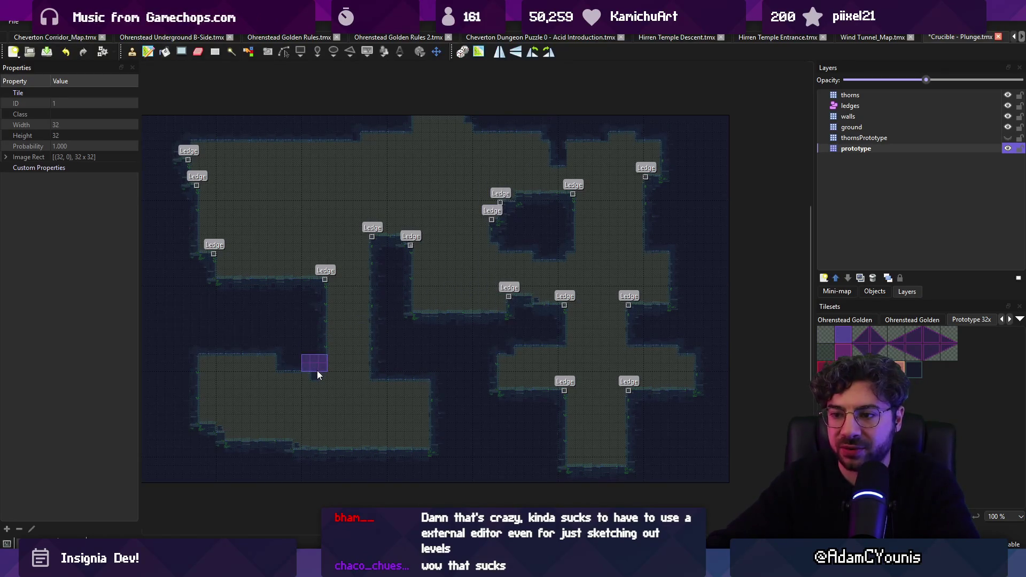
Copy the map's bottom rows as a stamp, cancel it, and save the map.
mouse_move(169, 473)
mouse_down()
mouse_move(349, 473)
mouse_move(710, 421)
mouse_up()
key(ctrl+c)
key(ctrl+v)
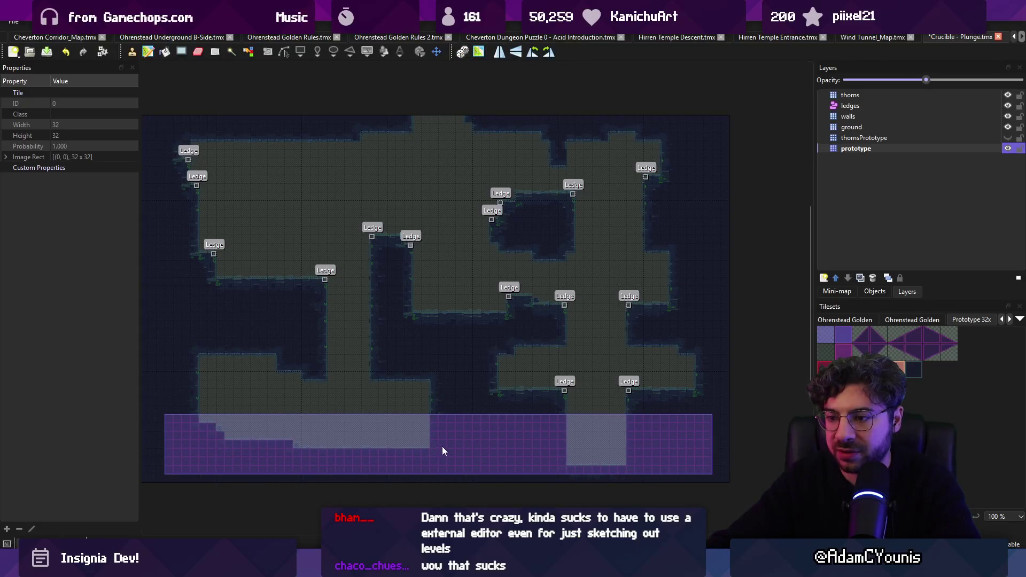
key(Escape)
key(ctrl+s)
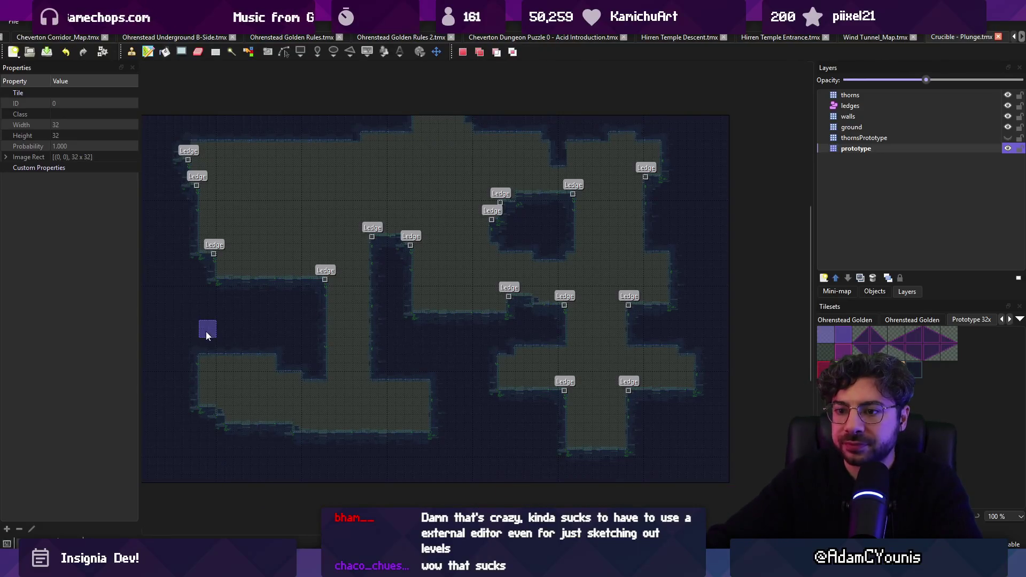
Lift the selected strip into a stamp, rotate it horizontal, and save again.
key(ctrl+x)
key(ctrl+v)
key(z)
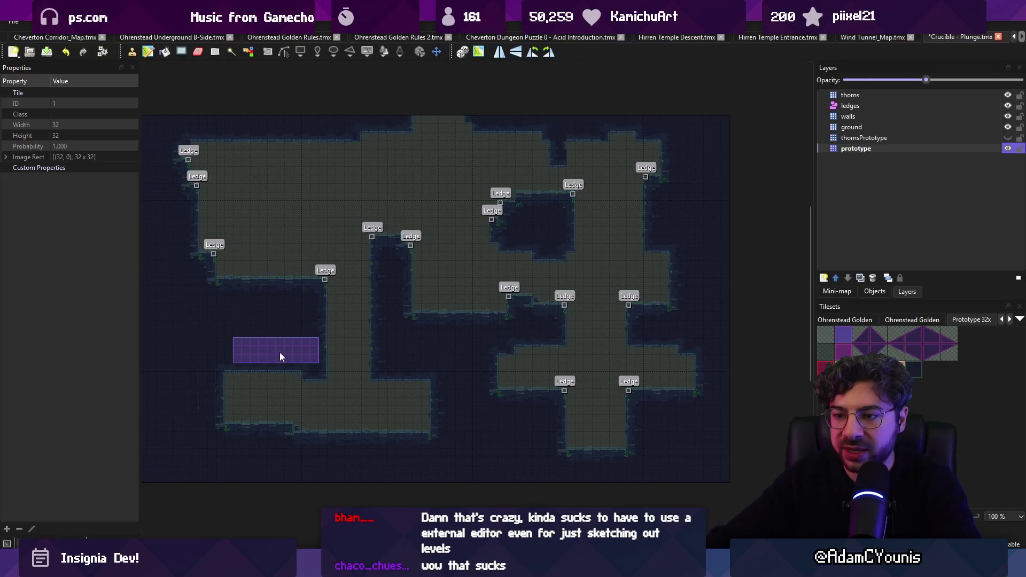
key(Escape)
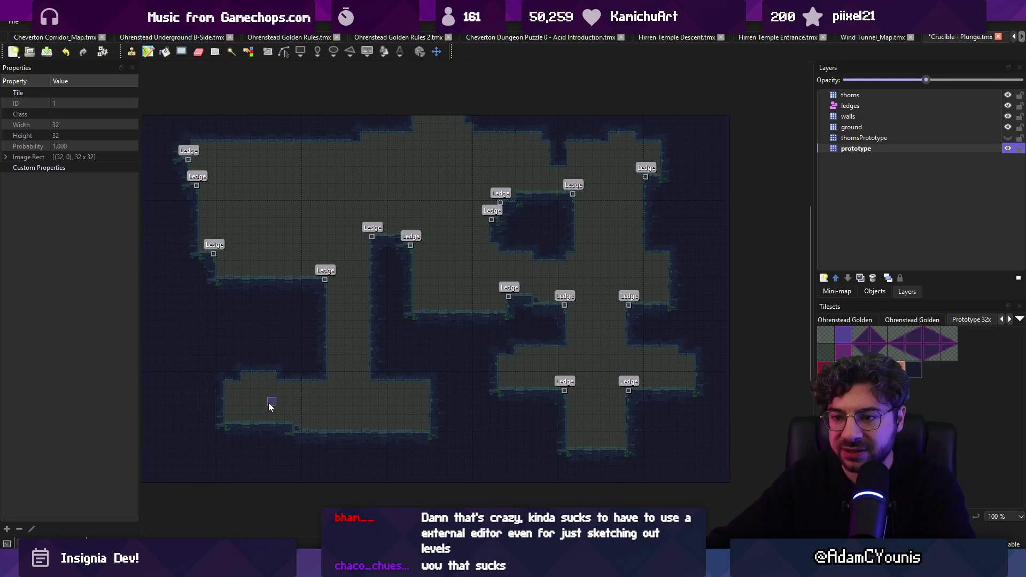
key(ctrl+v)
key(ctrl+s)
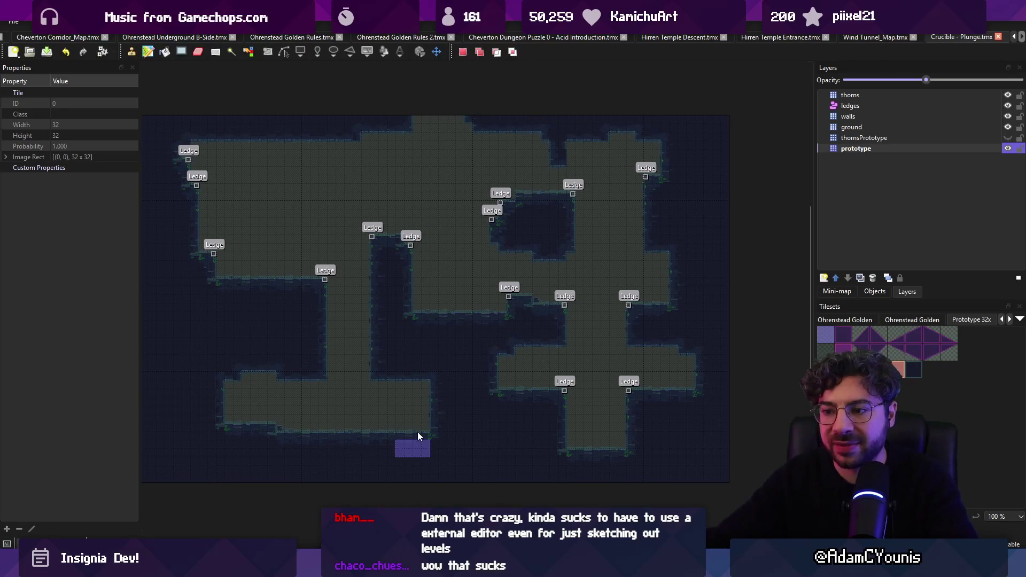
Place the tile block below the lower room, save, and stamp the copied ledge.
click(438, 432)
key(ctrl+s)
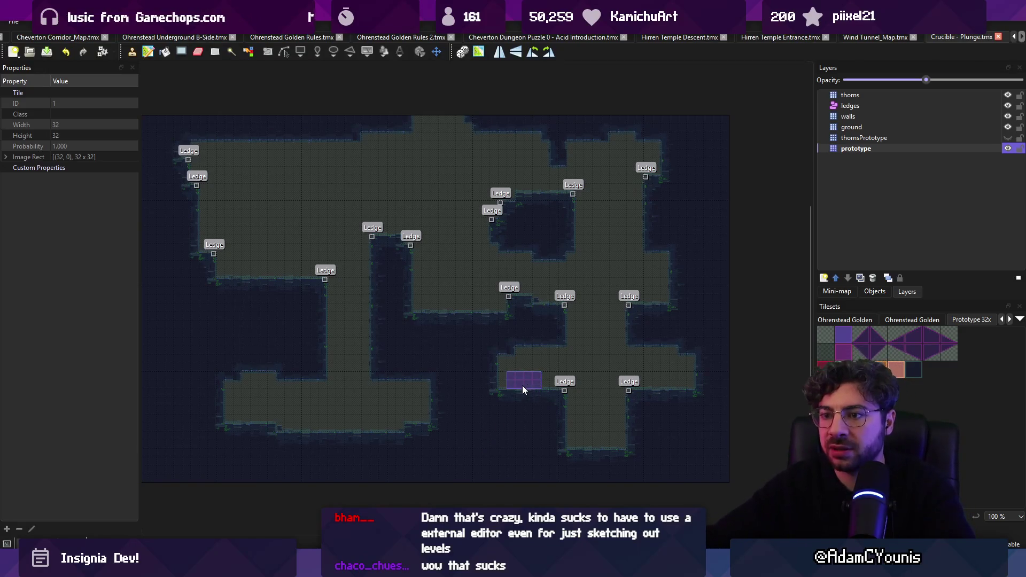
scroll(433, 241, up, 2)
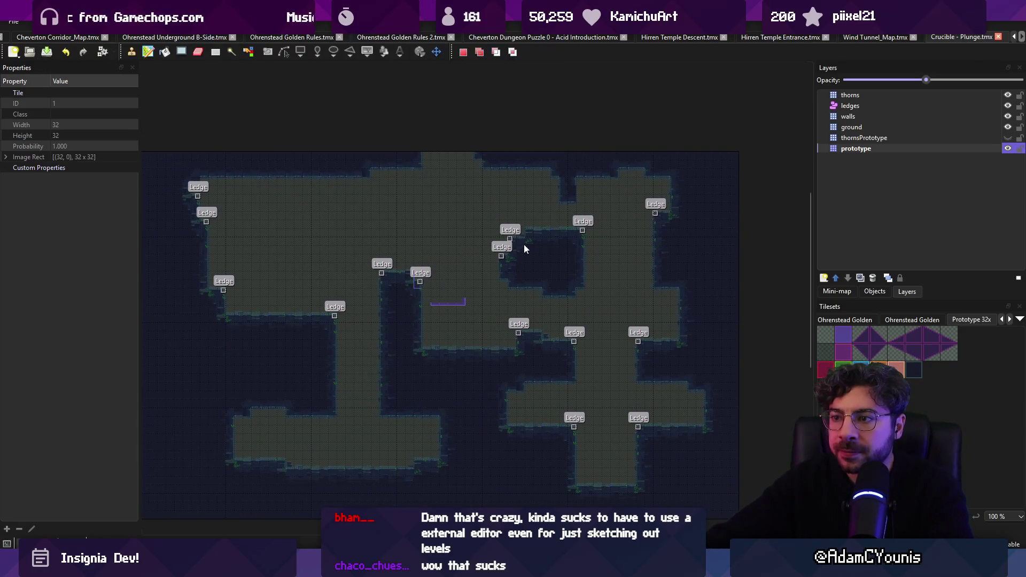
key(ctrl+v)
click(498, 244)
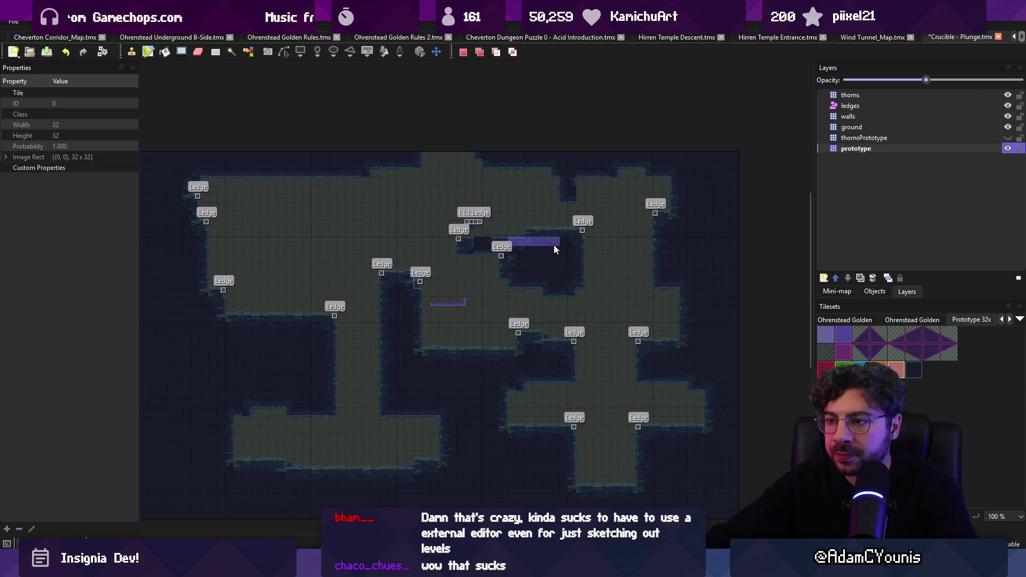
Pick up the selection as a stamp again, then cancel it.
key(ctrl+v)
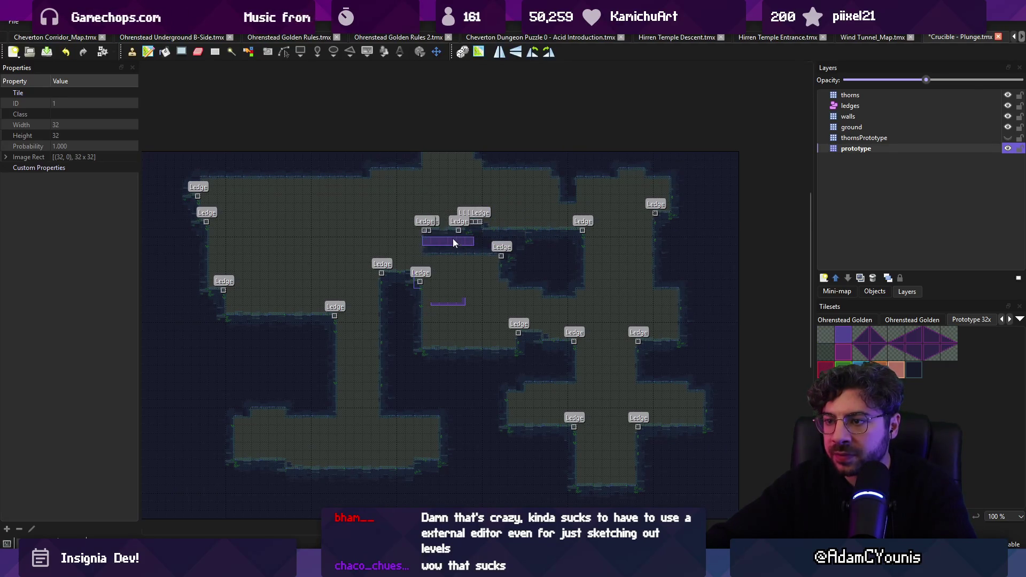
scroll(450, 275, up, 2)
key(Escape)
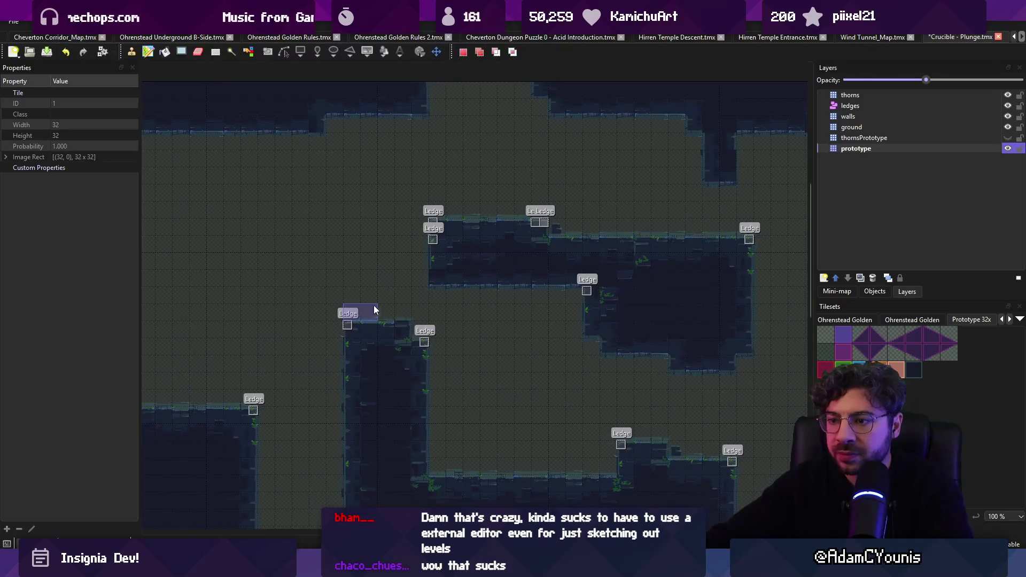
key(ctrl+v)
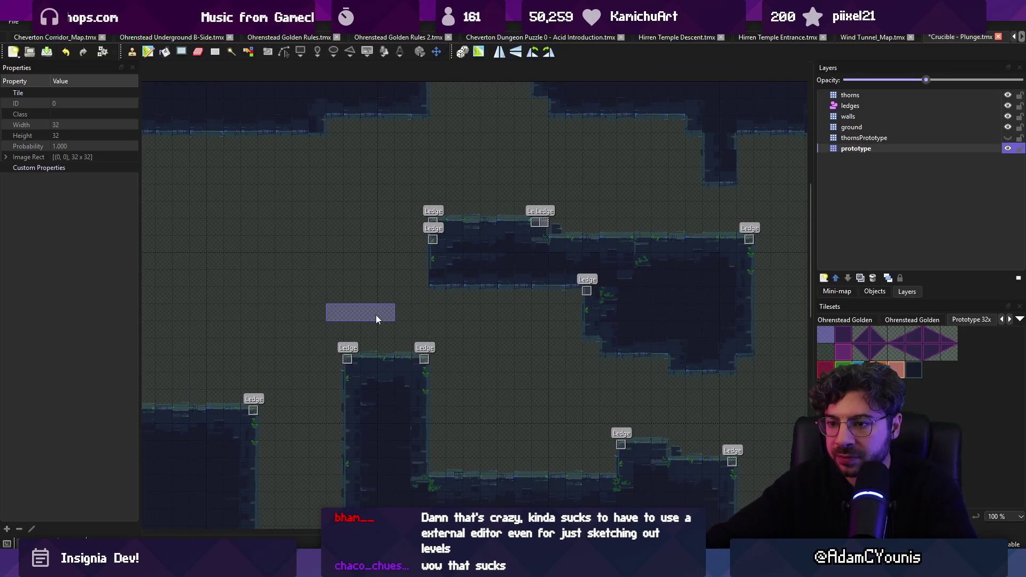
scroll(376, 315, down, 2)
key(Escape)
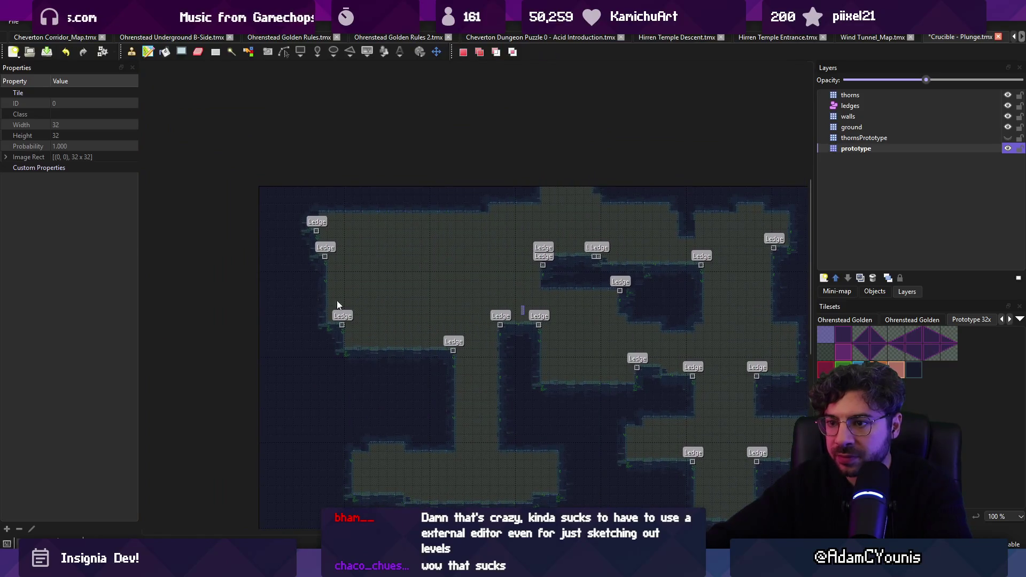
Copy the left corridor section with its ledges and paste it as a stamp.
drag(324, 315, 441, 354)
key(ctrl+c)
key(ctrl+v)
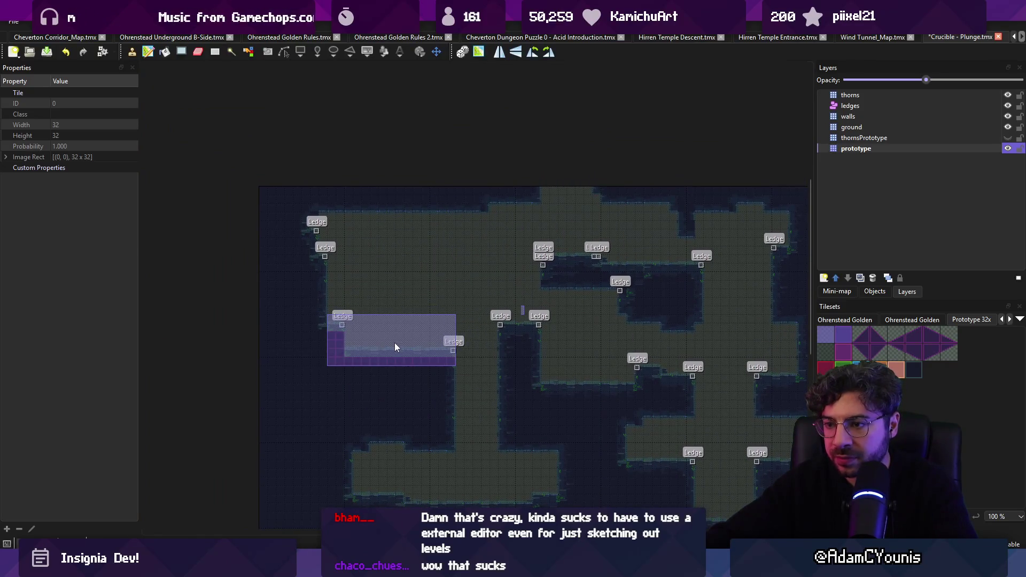
key(Escape)
scroll(438, 321, up, 1)
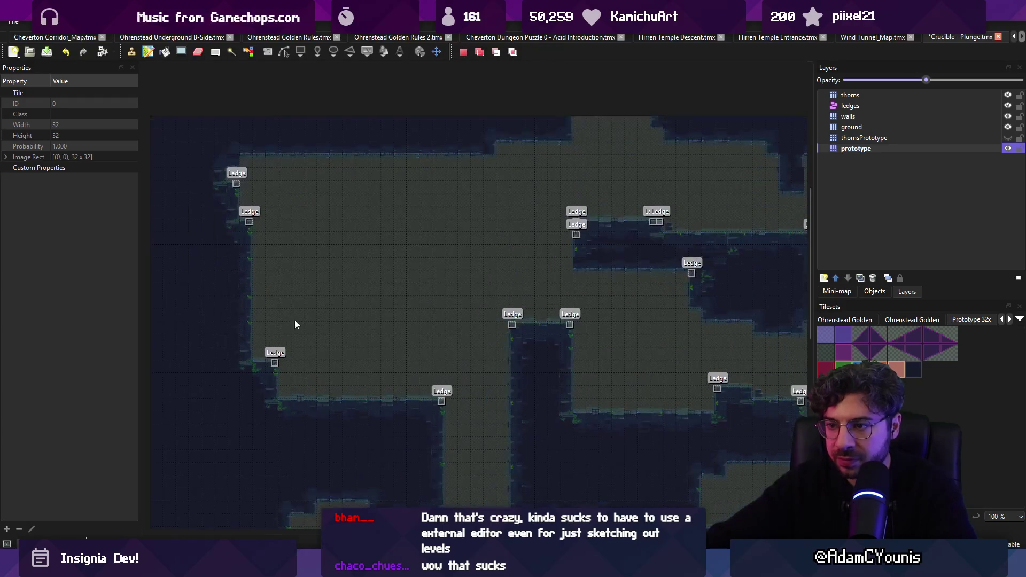
key(ctrl+v)
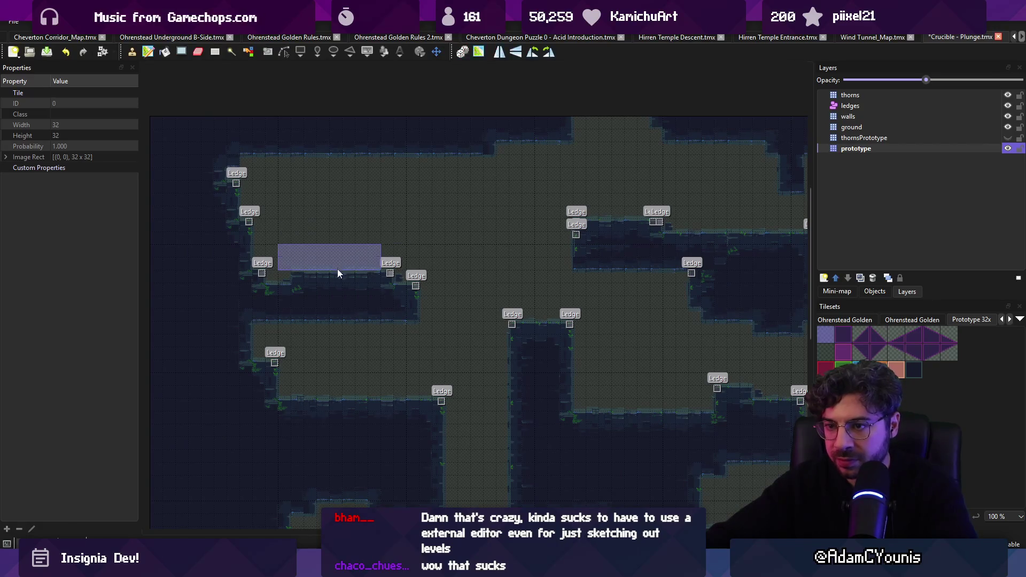
Pick a single purple prototype tile as the painting brush.
scroll(319, 201, up, 1)
scroll(319, 201, left, 1)
right_click(280, 233)
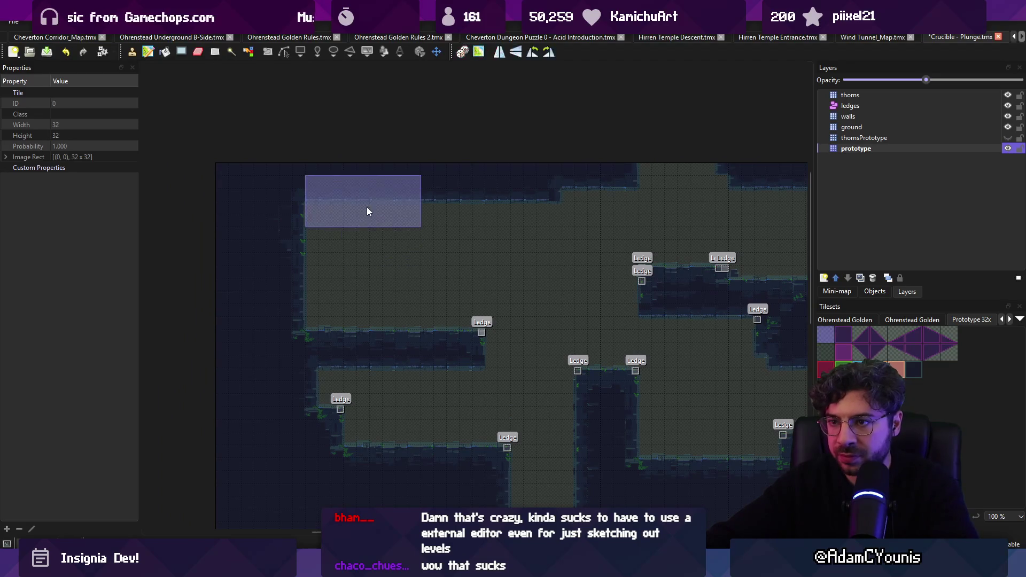
scroll(281, 223, right, 4)
scroll(281, 223, up, 1)
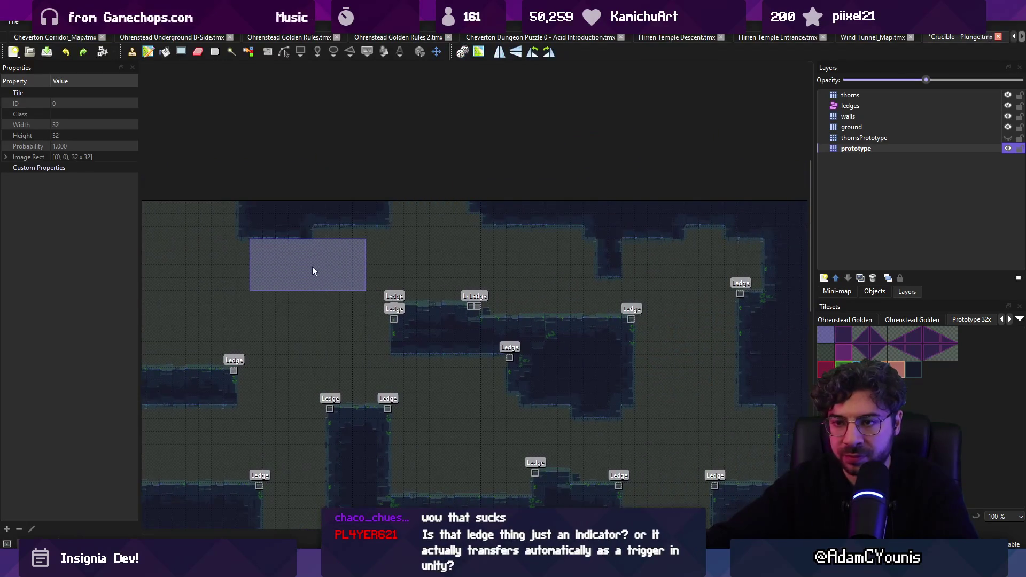
scroll(409, 246, left, 3)
key(r)
key(b)
key(ctrl+z)
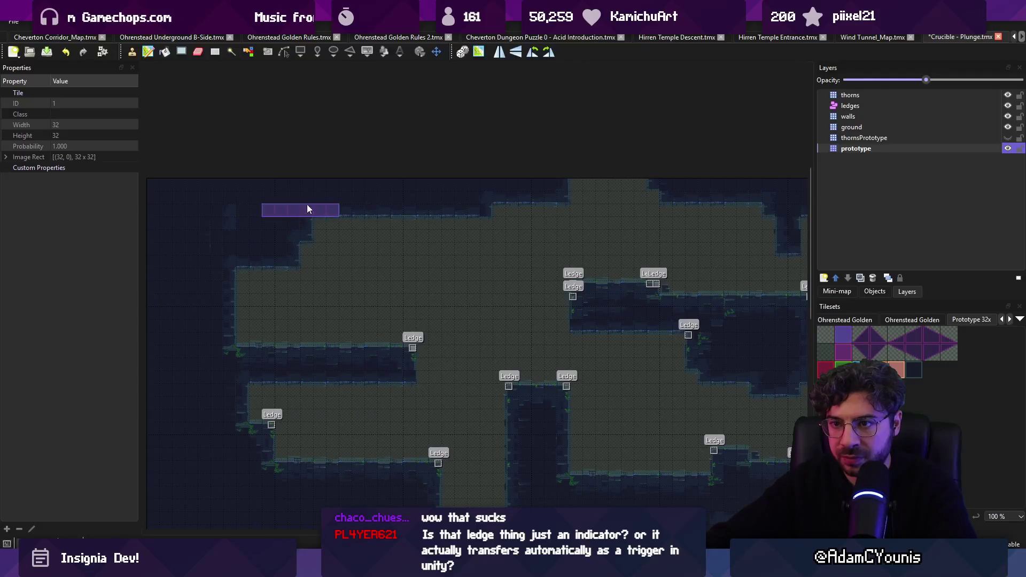
Refresh the Ledge markers, stop painting, and switch to the Unity editor.
scroll(459, 230, right, 3)
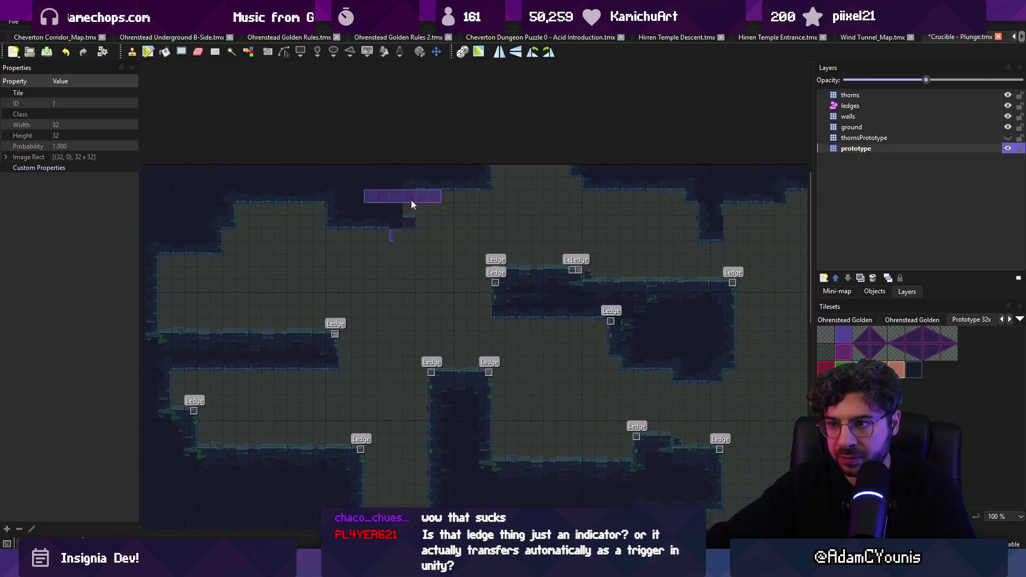
scroll(566, 177, right, 2)
scroll(566, 178, down, 1)
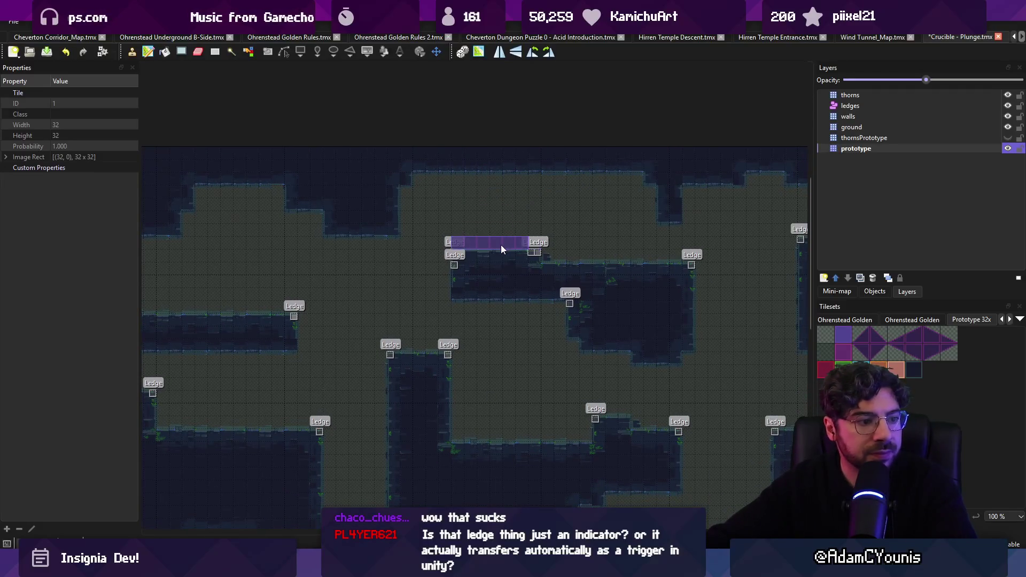
key(ctrl+z)
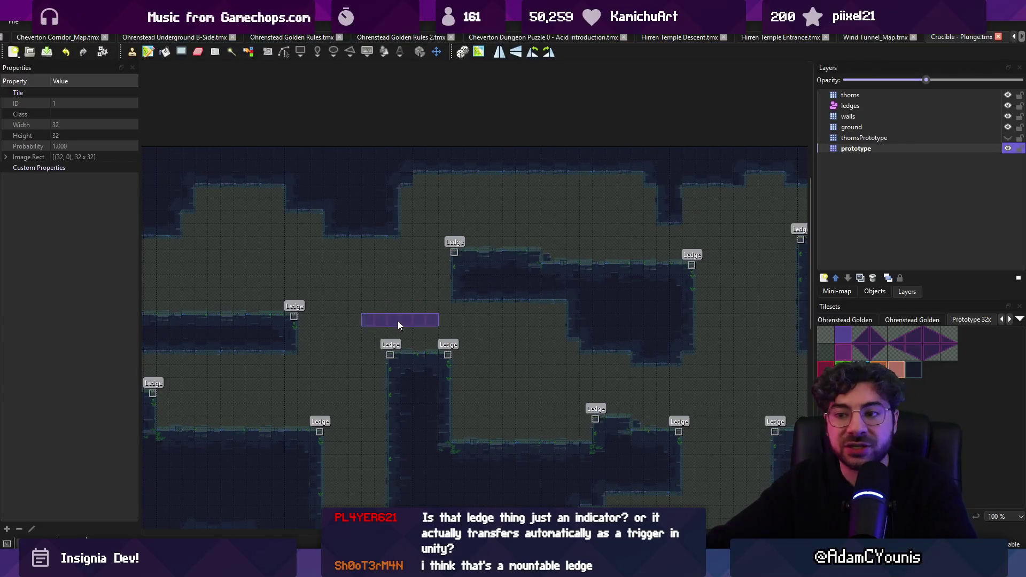
scroll(398, 321, up, 4)
key(r)
key(alt+Tab)
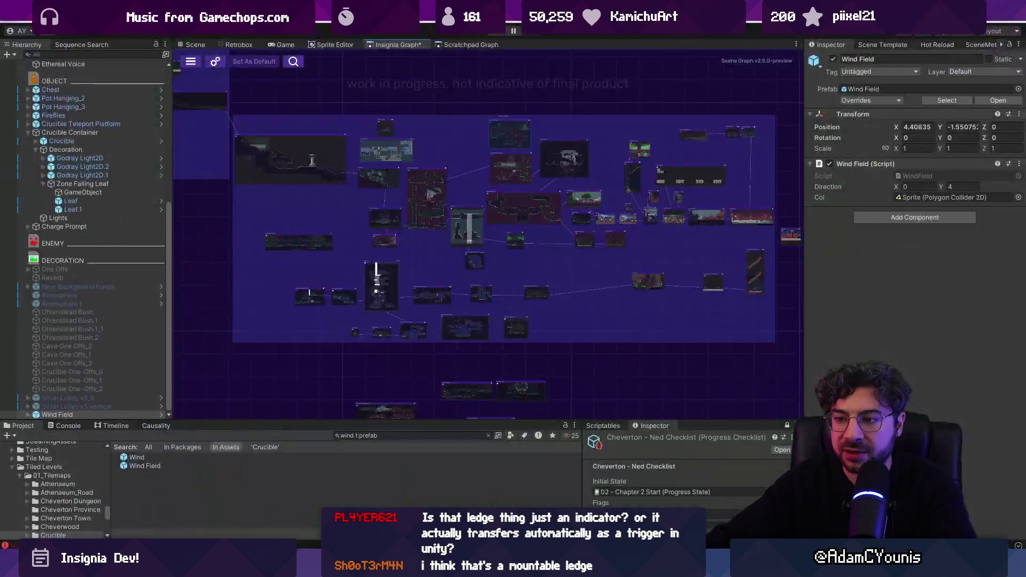
Show the game scene and select the imported map's ground tile layers.
click(188, 41)
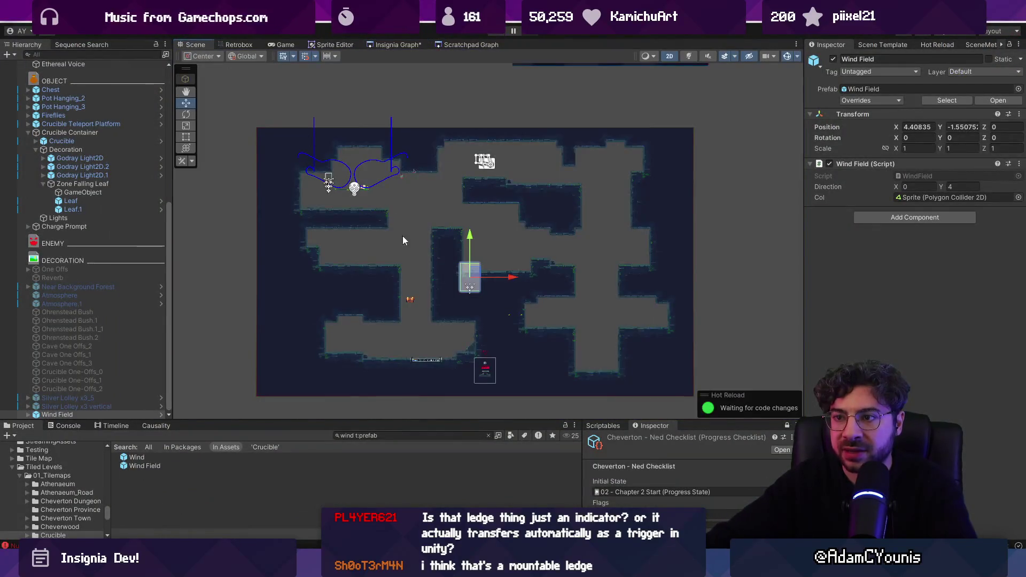
scroll(423, 251, up, 5)
scroll(427, 206, up, 5)
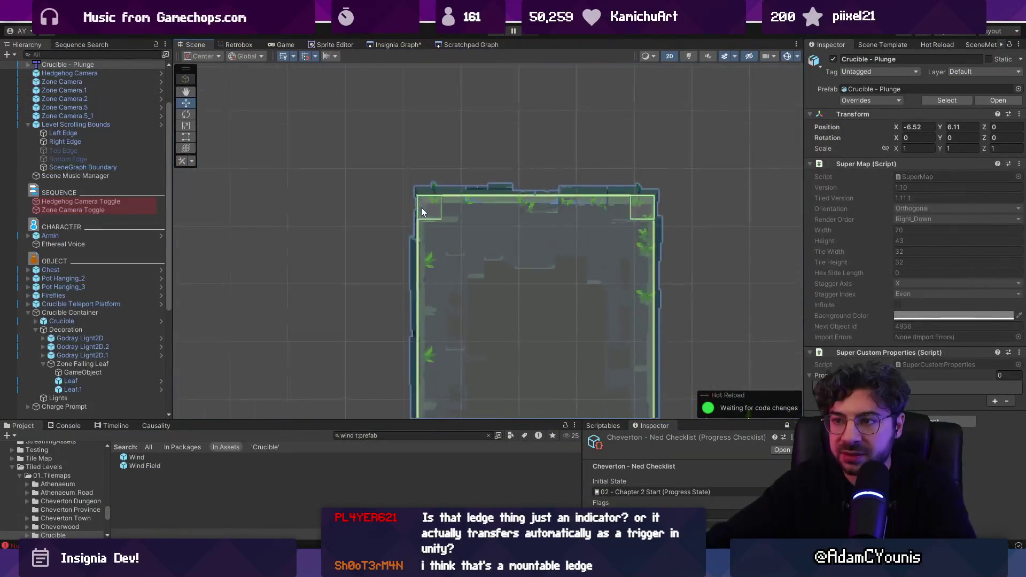
click(432, 209)
click(431, 208)
click(432, 208)
click(430, 206)
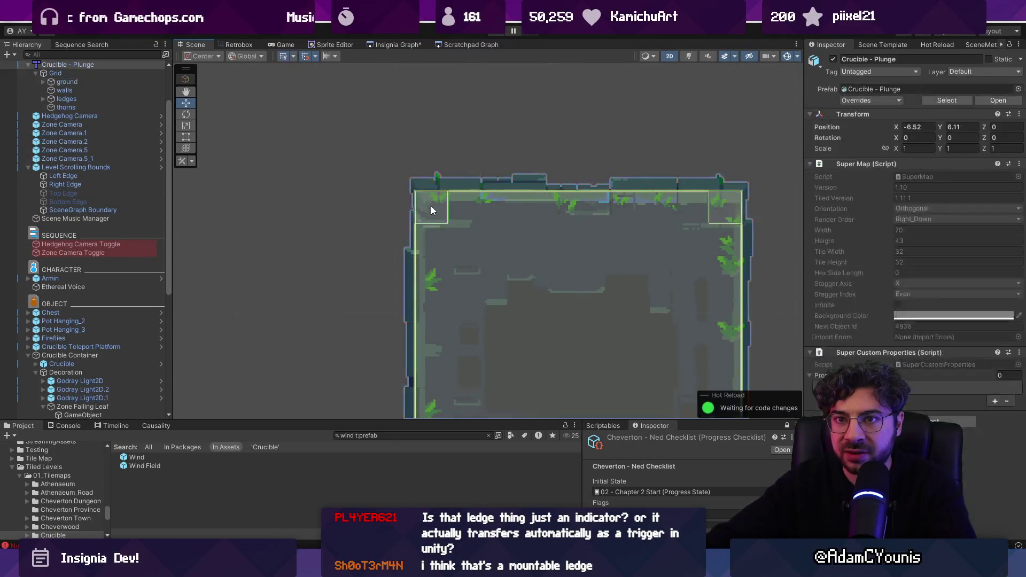
click(431, 207)
Expand the ledges group, inspect Ledge (4)'s box collider, then start the game.
click(44, 99)
click(67, 108)
key(Down)
key(Down)
key(Down)
key(Up)
key(Up)
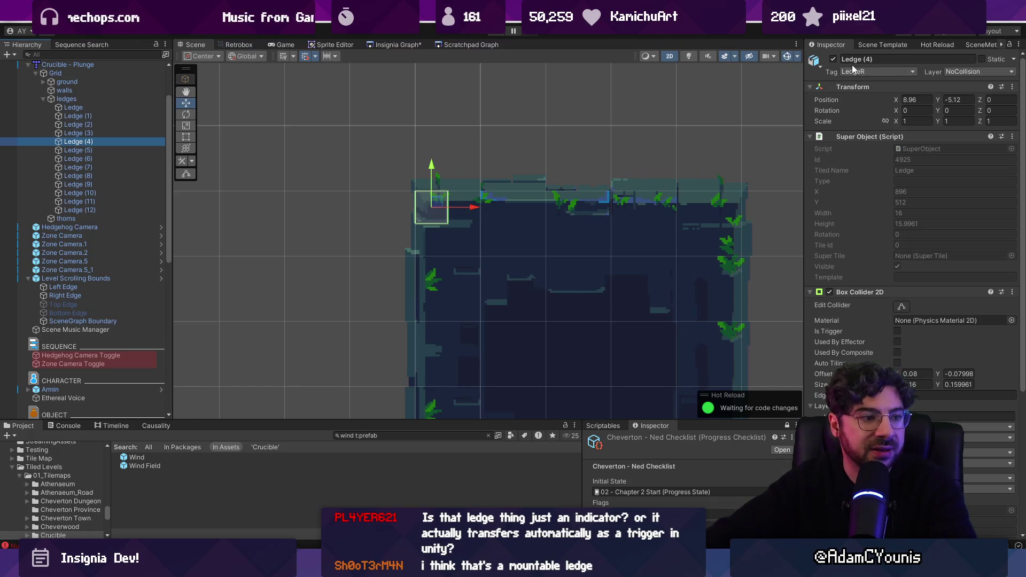
click(497, 33)
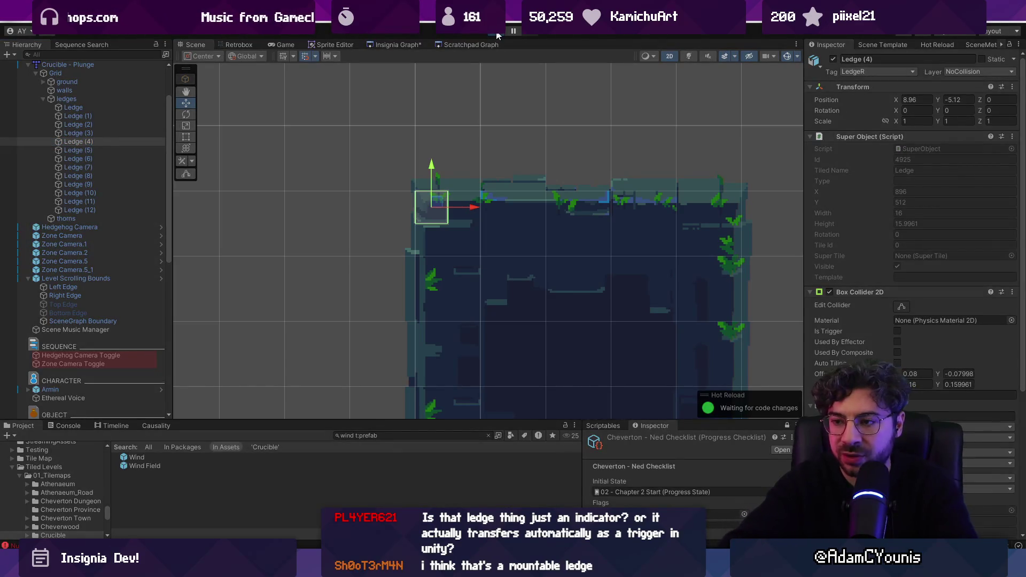
key(space)
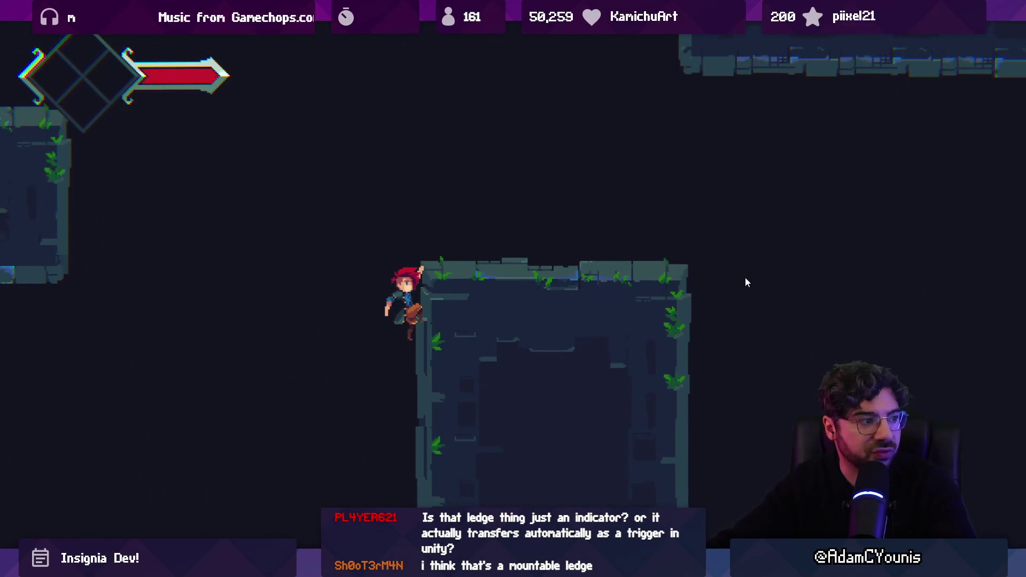
Climb onto the platform, jump to grab another ledge, and climb up again.
key(Up)
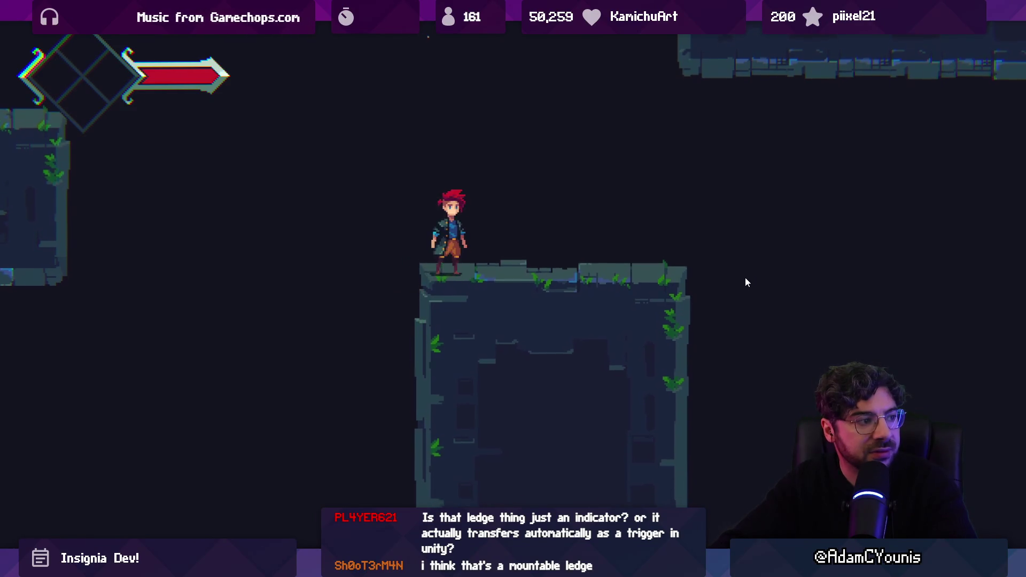
key(Left)
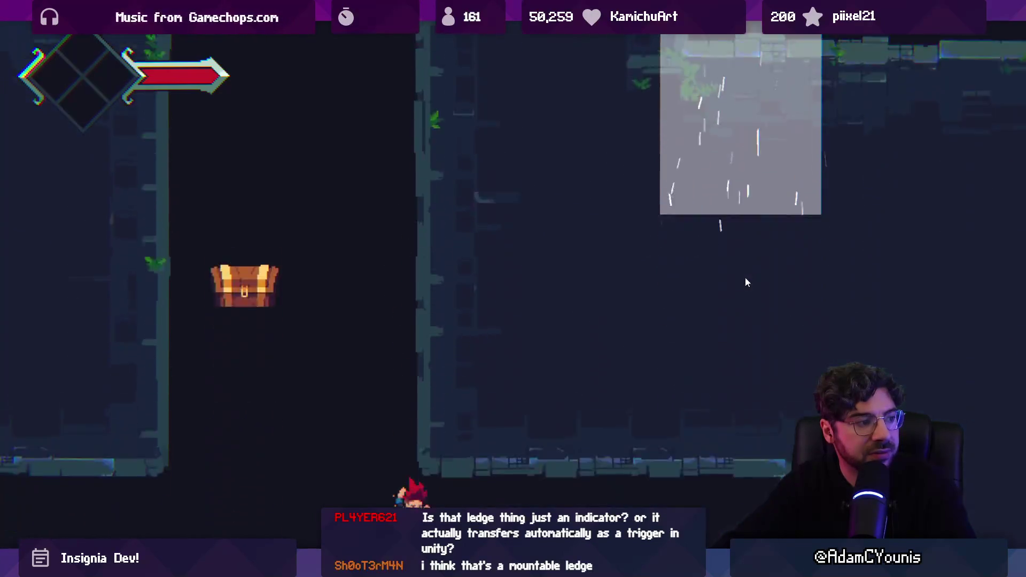
key(space)
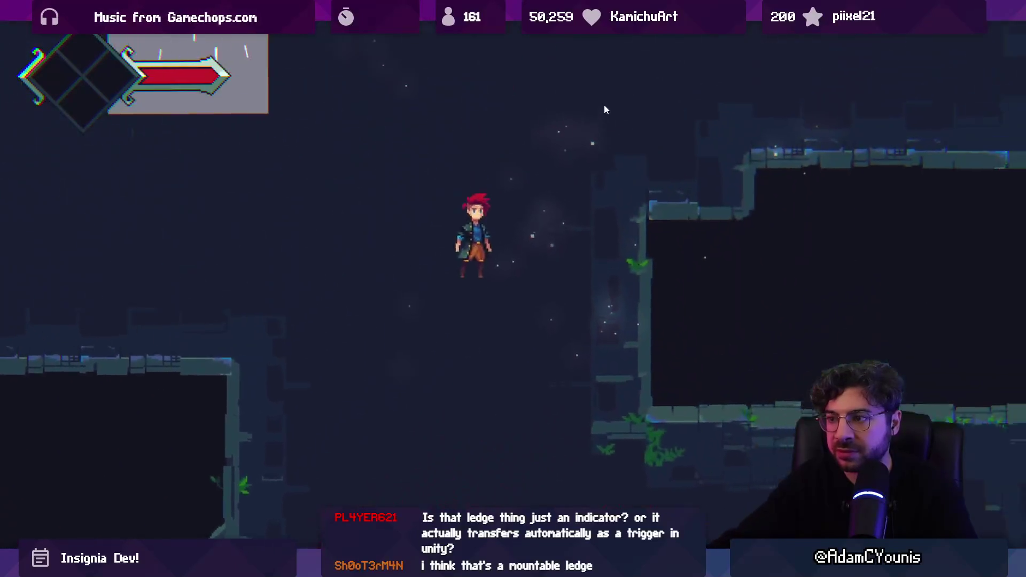
key(Up)
key(Left)
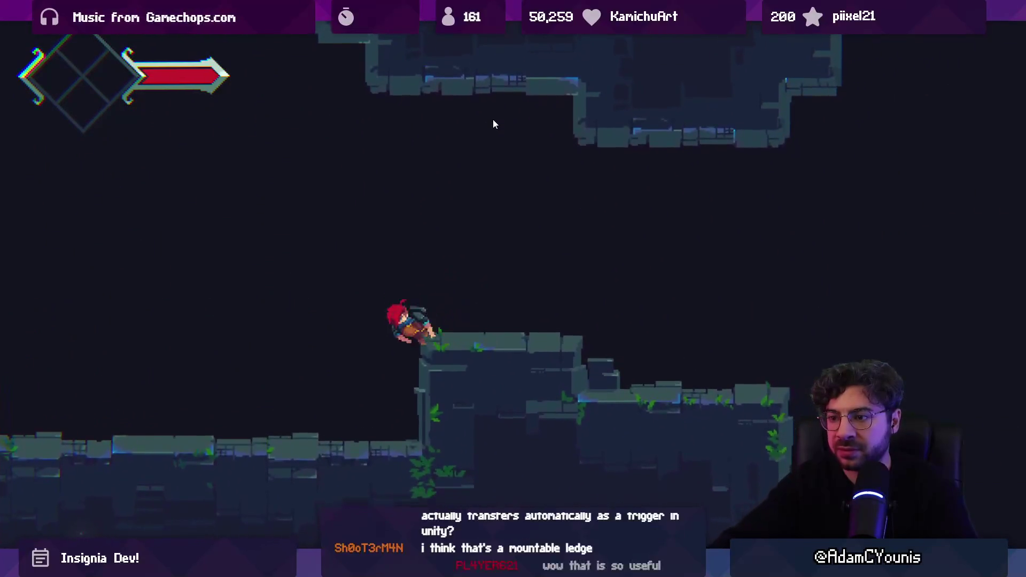
key(Right)
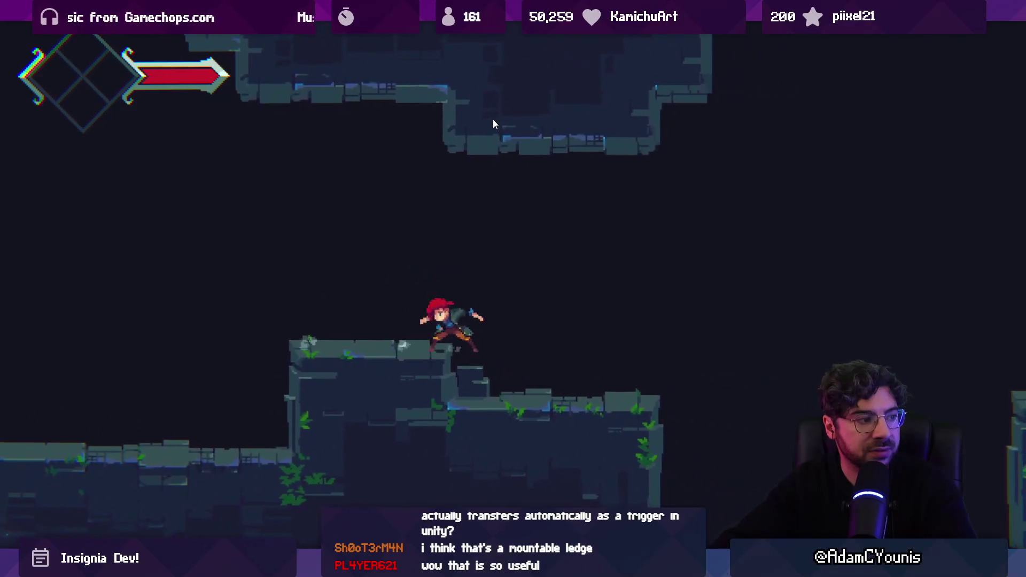
Jump across the room with a spin attack, drop into the pit, then stop the playtest.
key(Right)
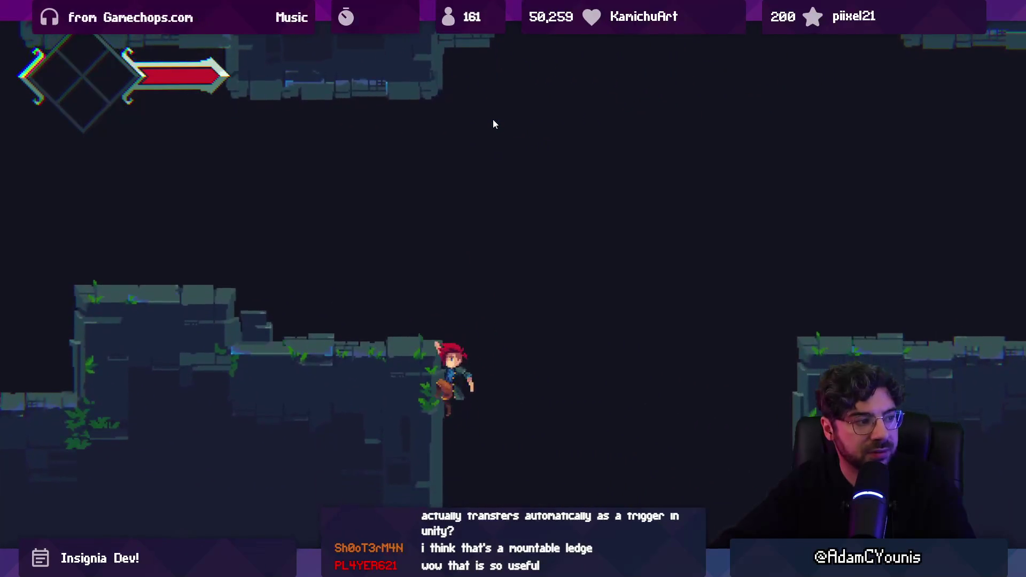
key(space)
key(x)
key(Right)
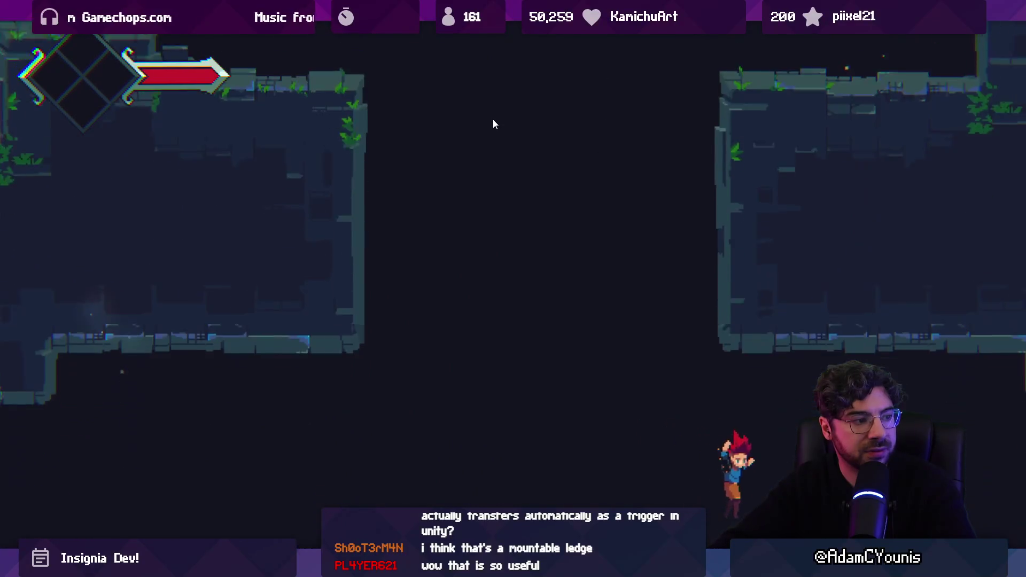
key(Left)
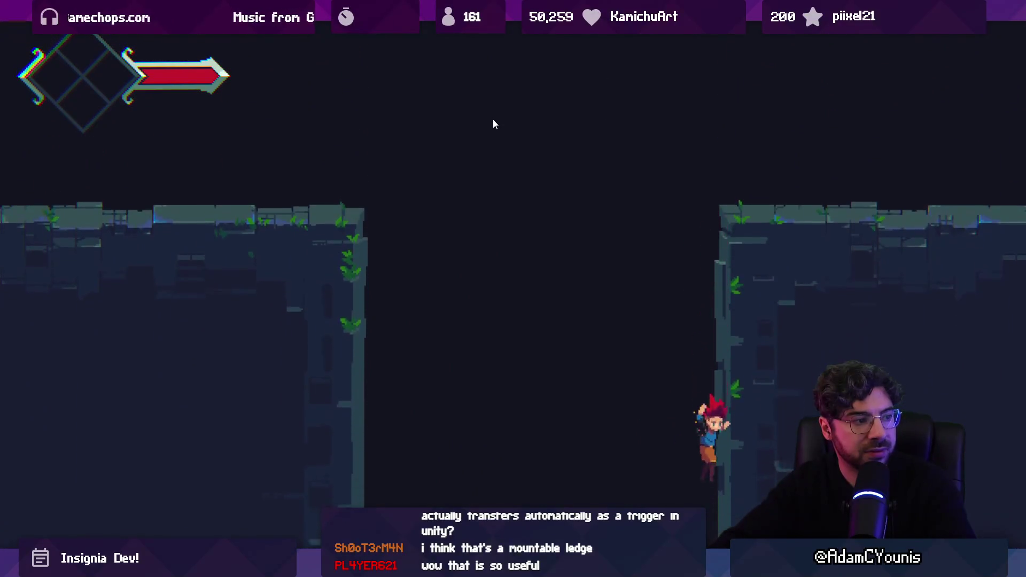
key(shift+space)
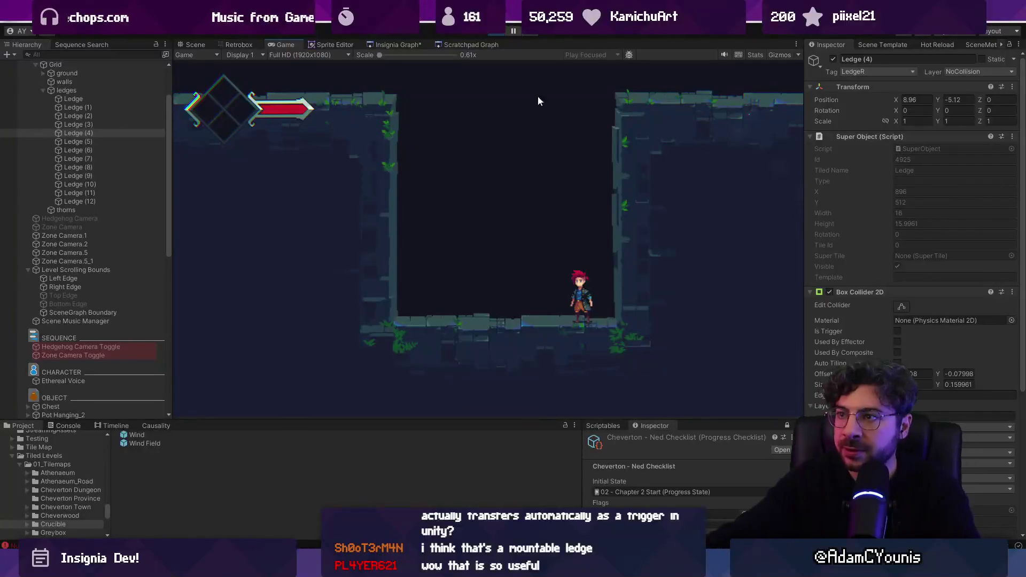
key(ctrl+p)
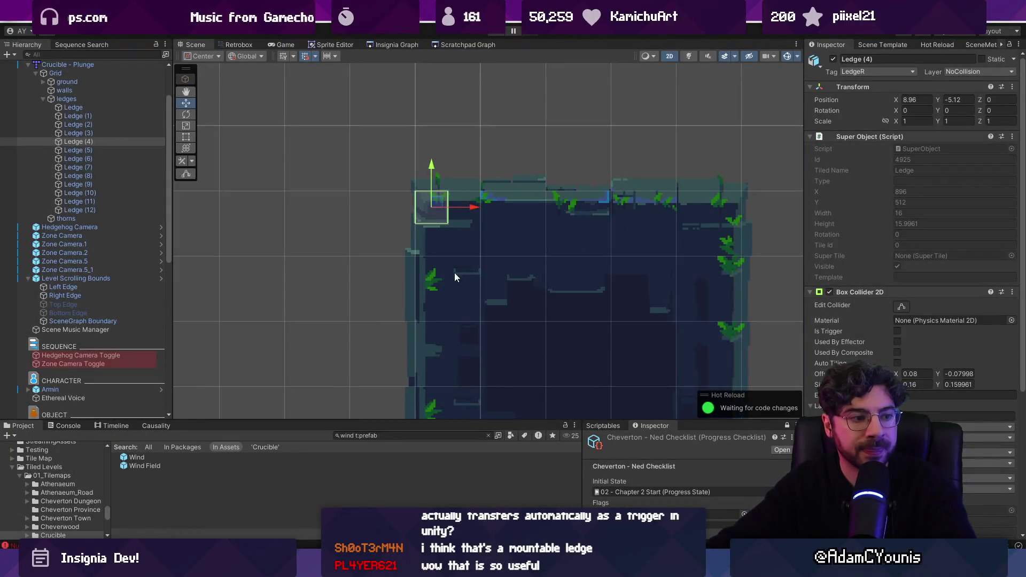
Back in Tiled, copy a tall strip of tiles and stamp it onto the map.
key(alt+Tab)
scroll(544, 389, down, 3)
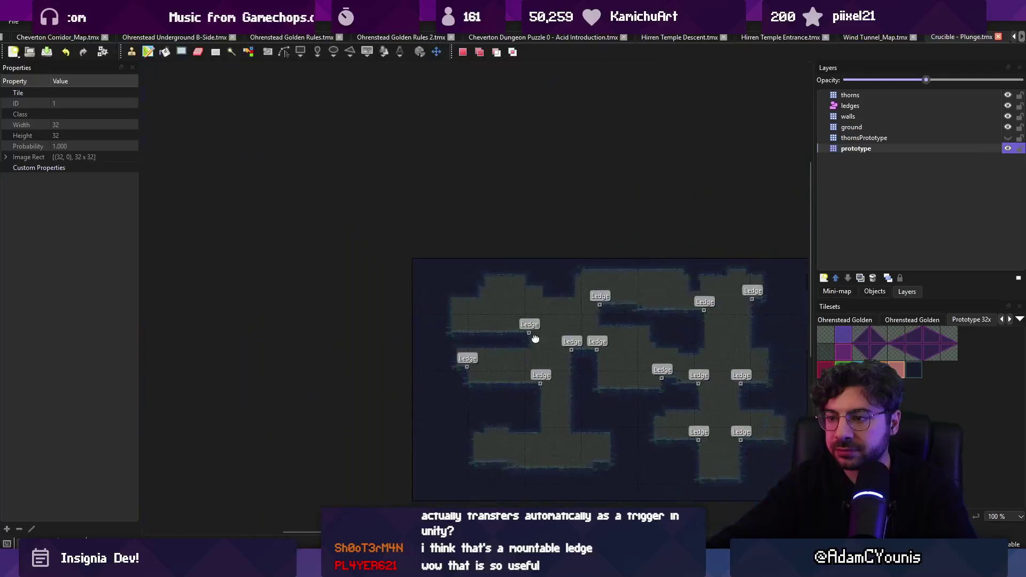
scroll(525, 406, up, 2)
drag(486, 123, 578, 498)
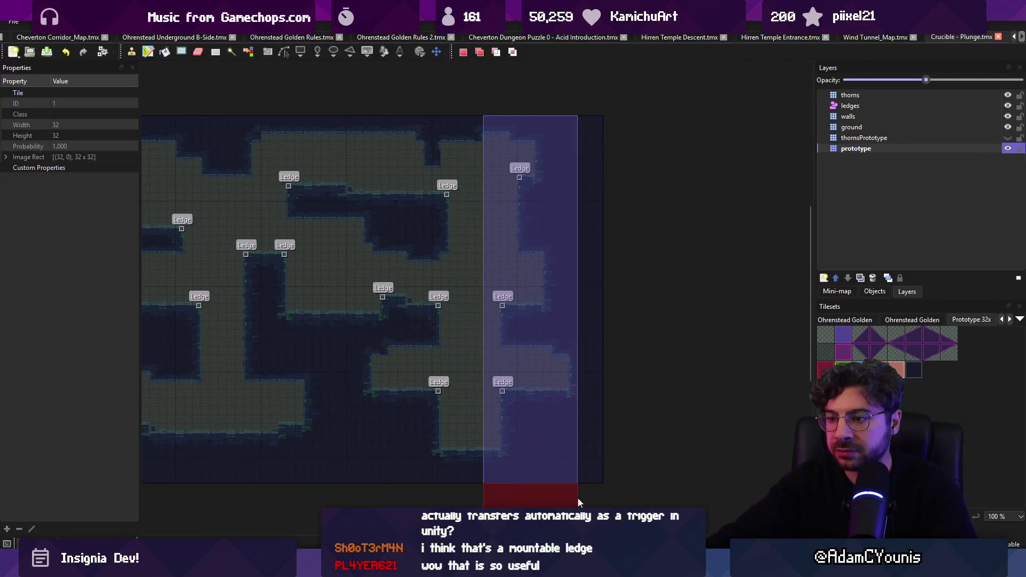
click(540, 298)
key(e)
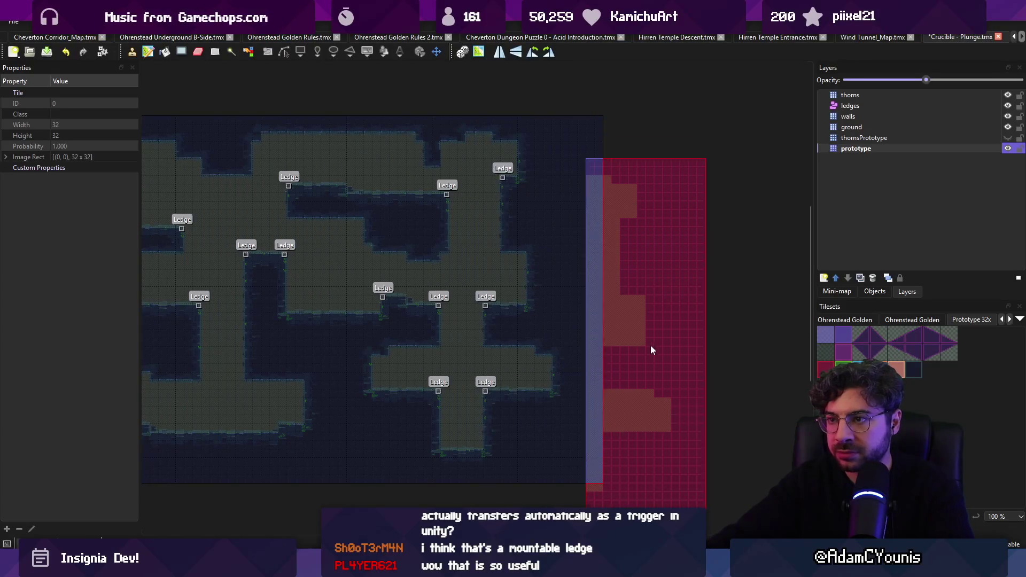
Zoom and pan the view until the whole level and its Ledge markers show.
scroll(457, 338, up, 3)
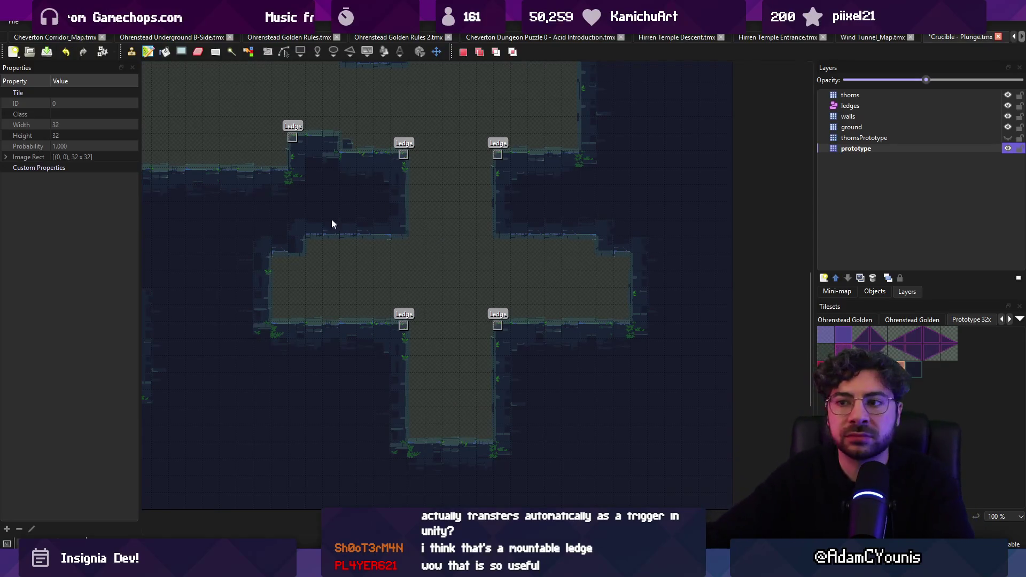
drag(332, 219, 548, 314)
scroll(545, 300, down, 2)
scroll(544, 291, up, 2)
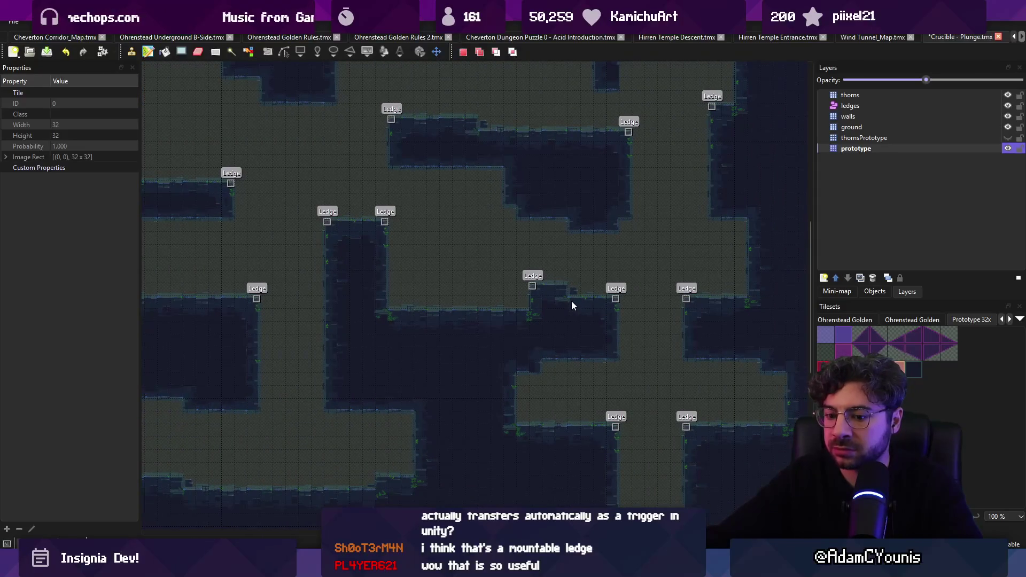
scroll(598, 307, down, 3)
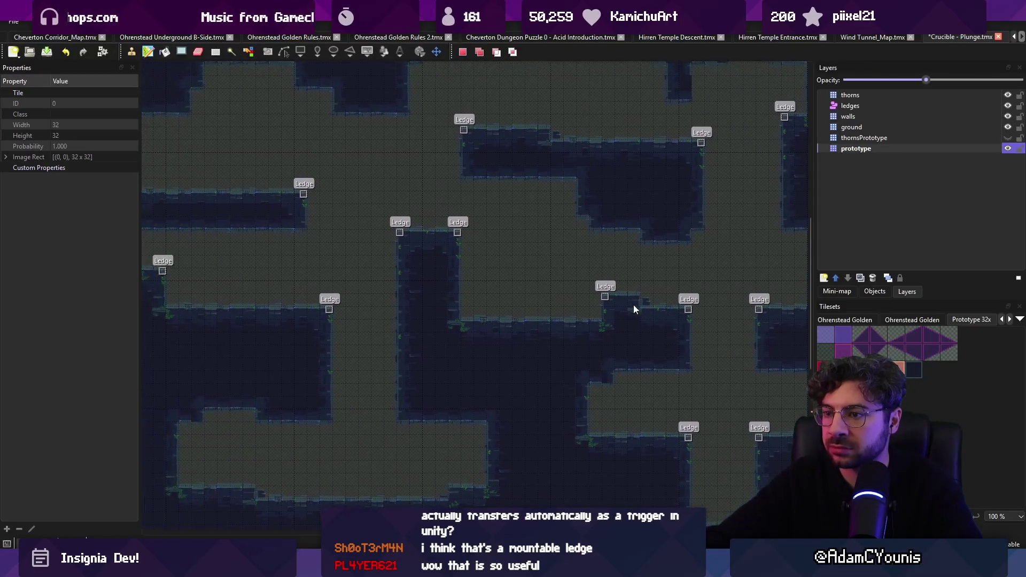
drag(536, 306, 534, 320)
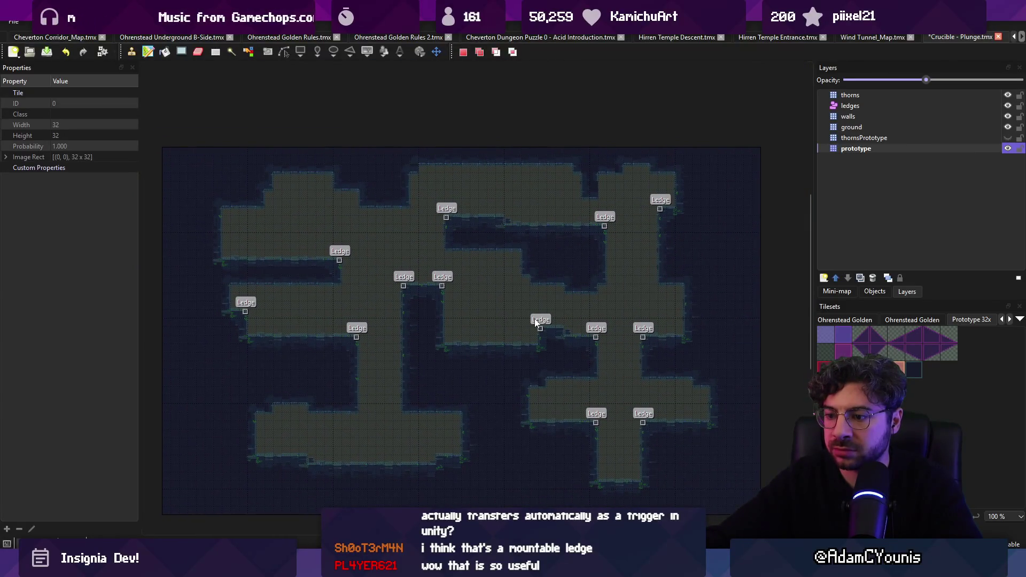
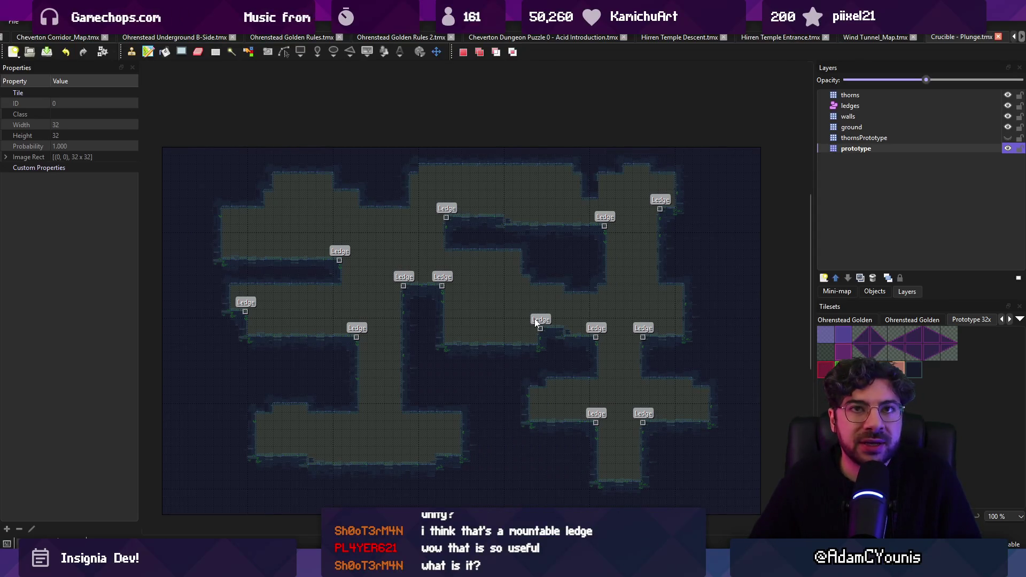
Switch from Tiled back to the Unity editor to see the imported Crucible - Plunge ledges.
key(alt+Tab)
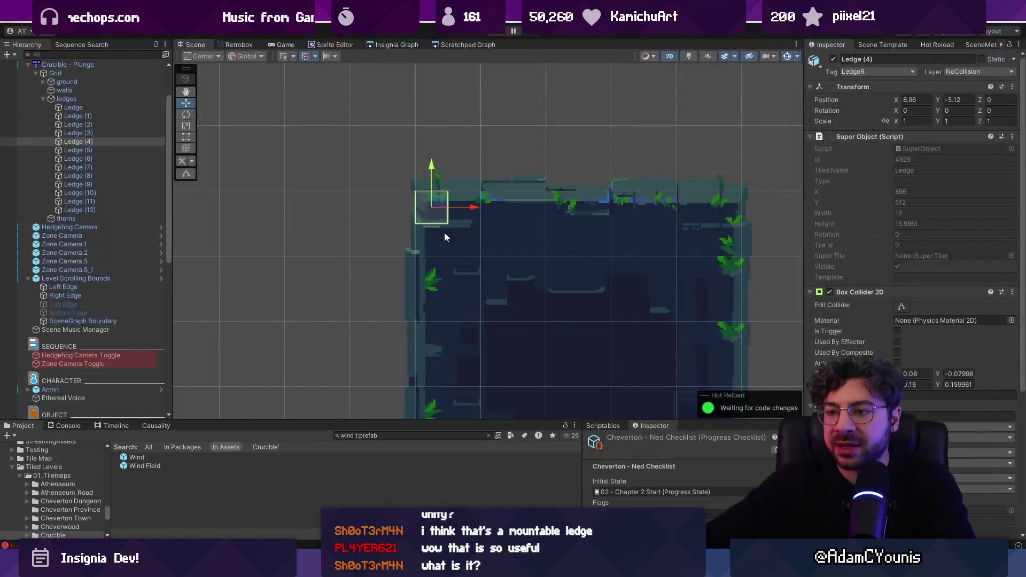
Open the Wall Climb B scene through the Insignia and Scratchpad Graphs, then enter Play mode.
click(402, 45)
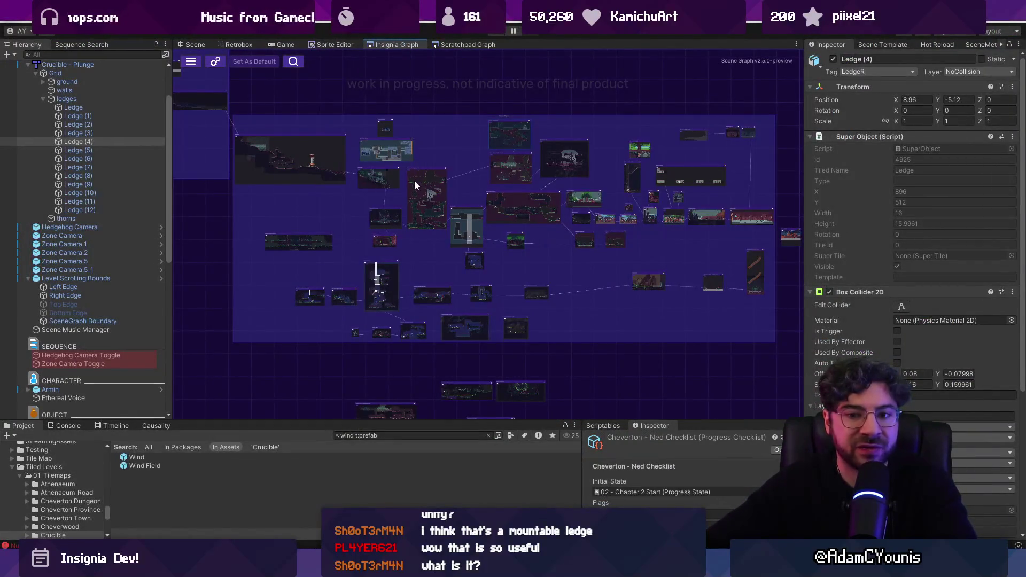
scroll(414, 181, down, 2)
click(457, 47)
scroll(458, 146, up, 3)
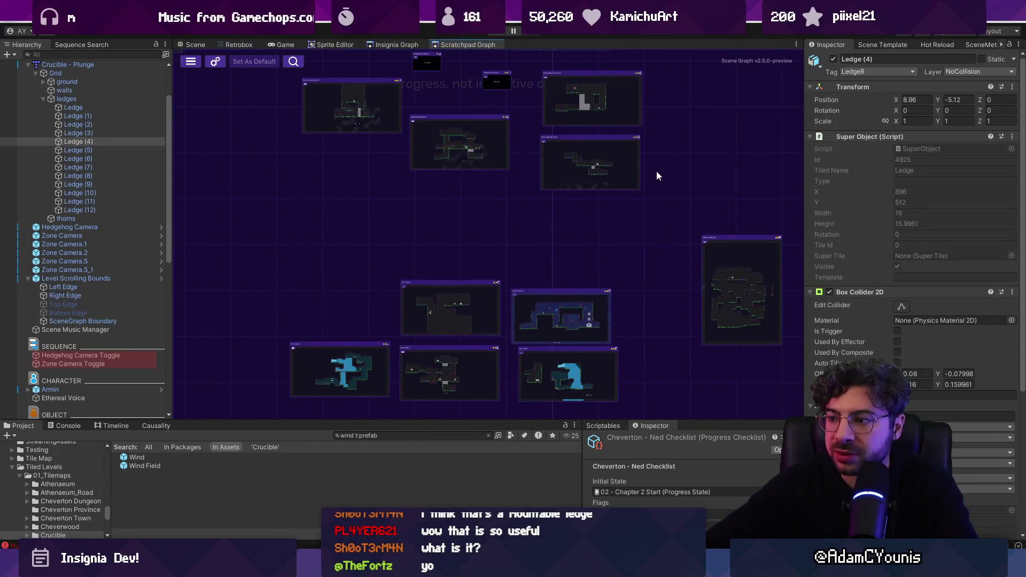
scroll(656, 174, up, 3)
scroll(377, 358, up, 3)
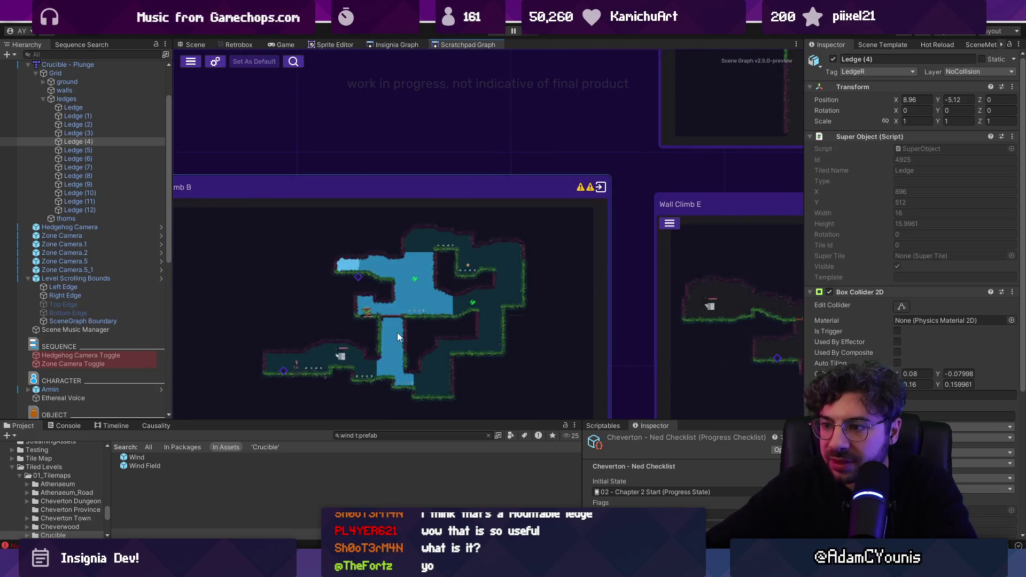
double_click(403, 305)
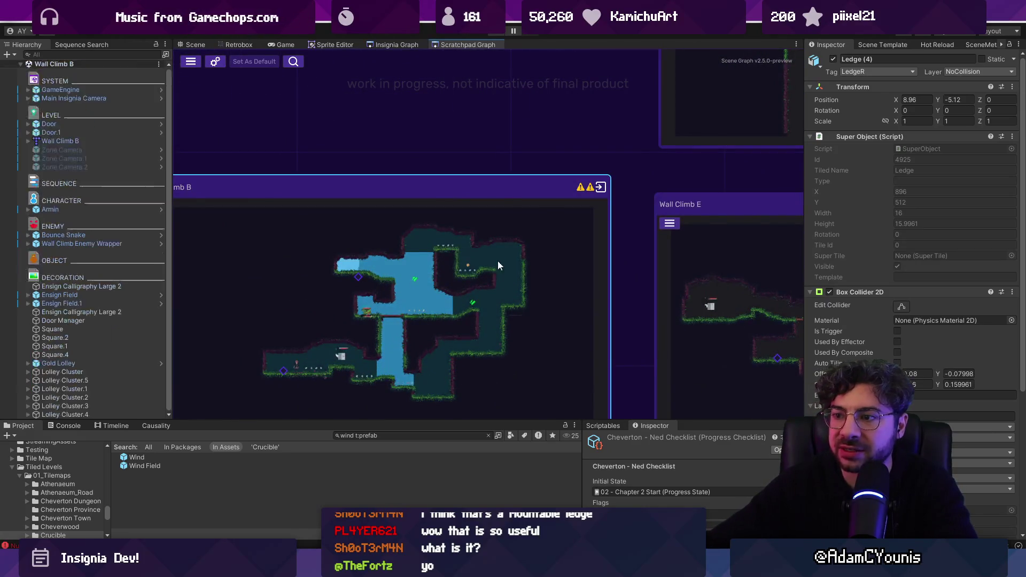
scroll(382, 191, down, 8)
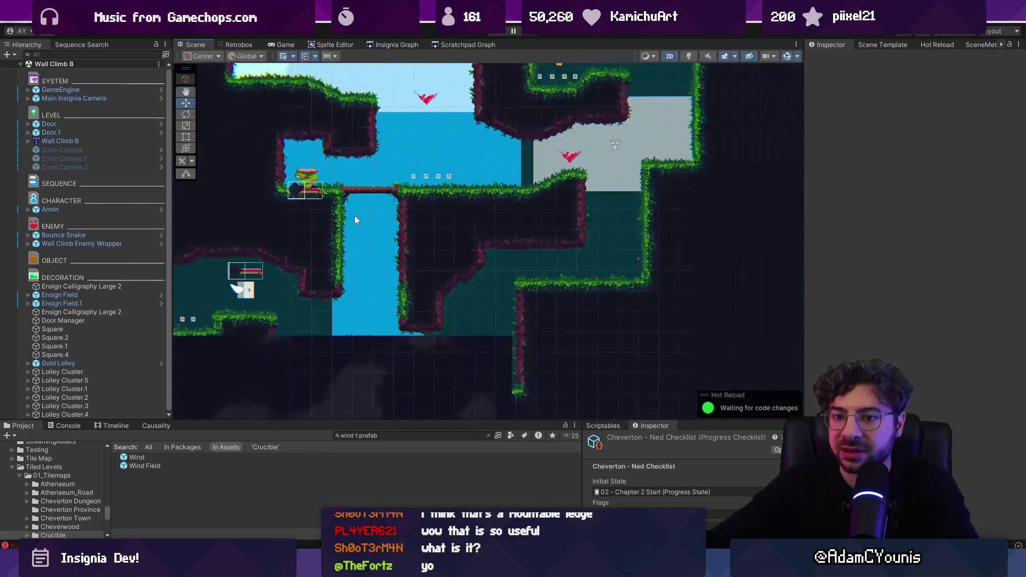
click(497, 33)
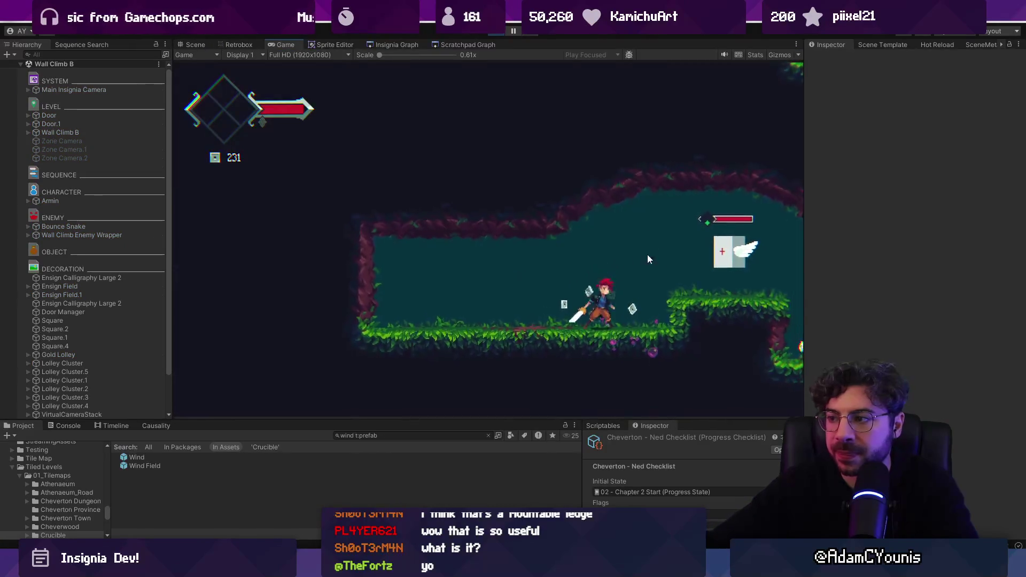
Climb the left shaft, cross the bridge and defeat the snake enemy with a spin slash.
key(Right)
key(Right)
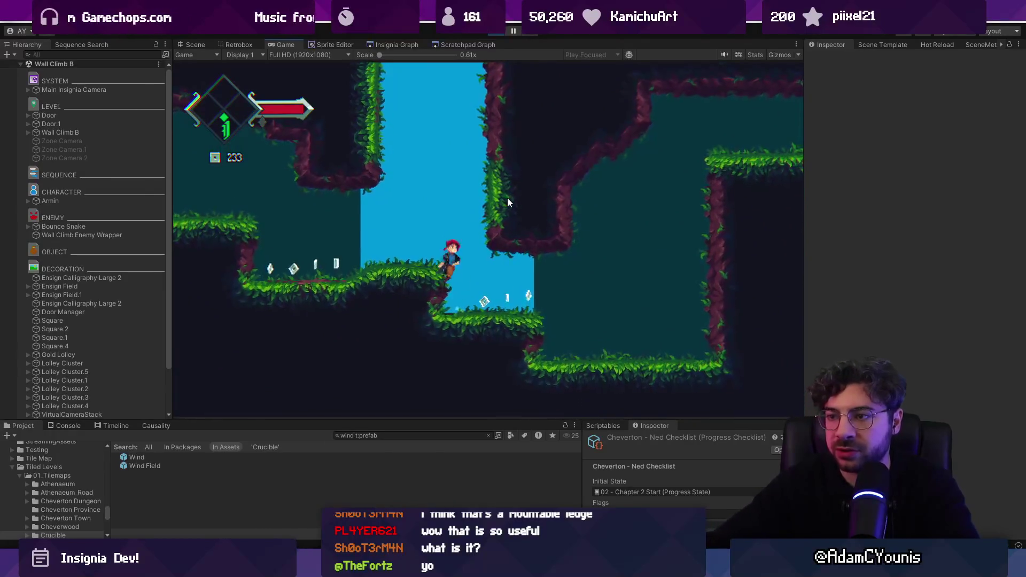
key(Left)
key(space)
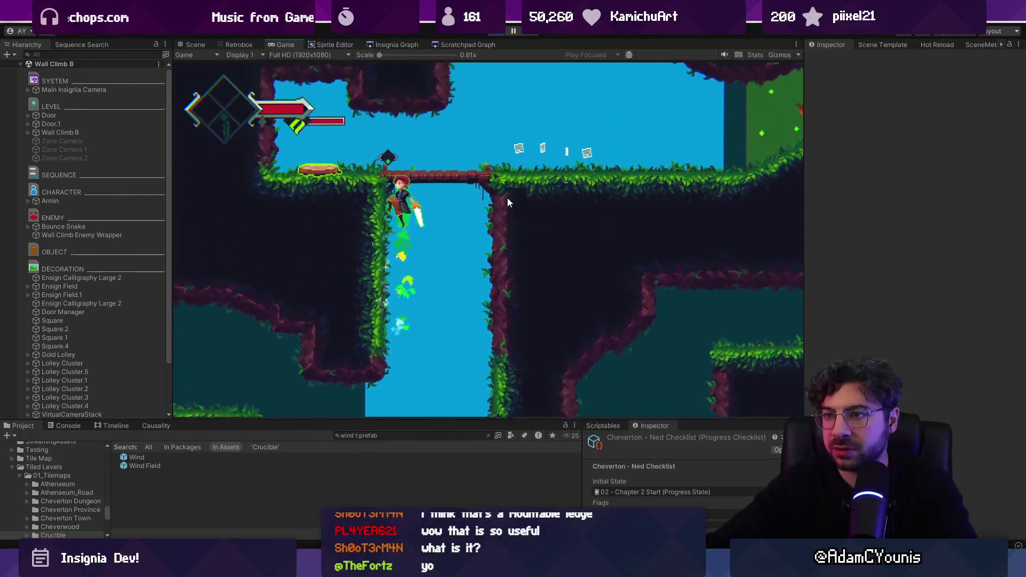
key(Right)
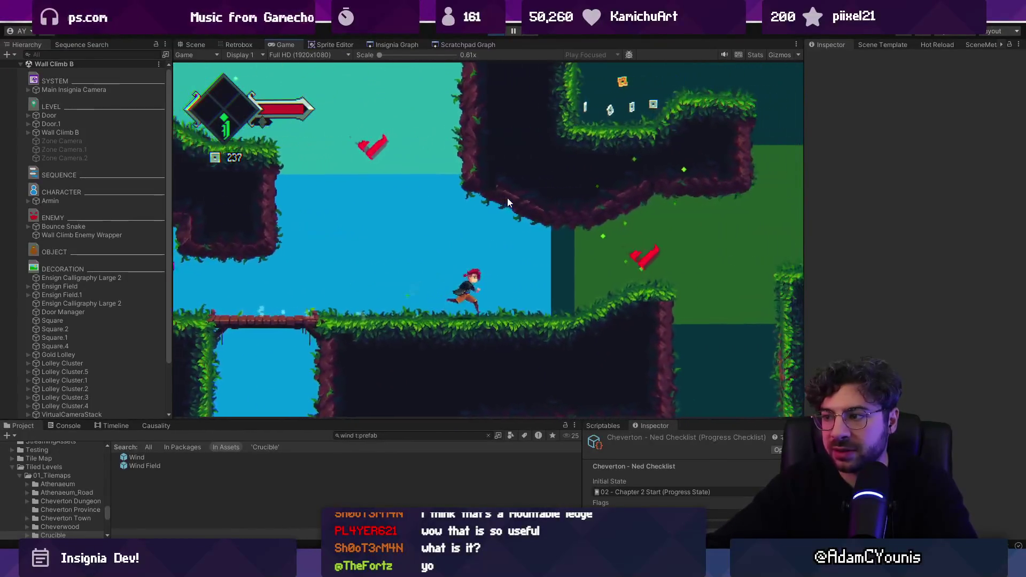
key(Right)
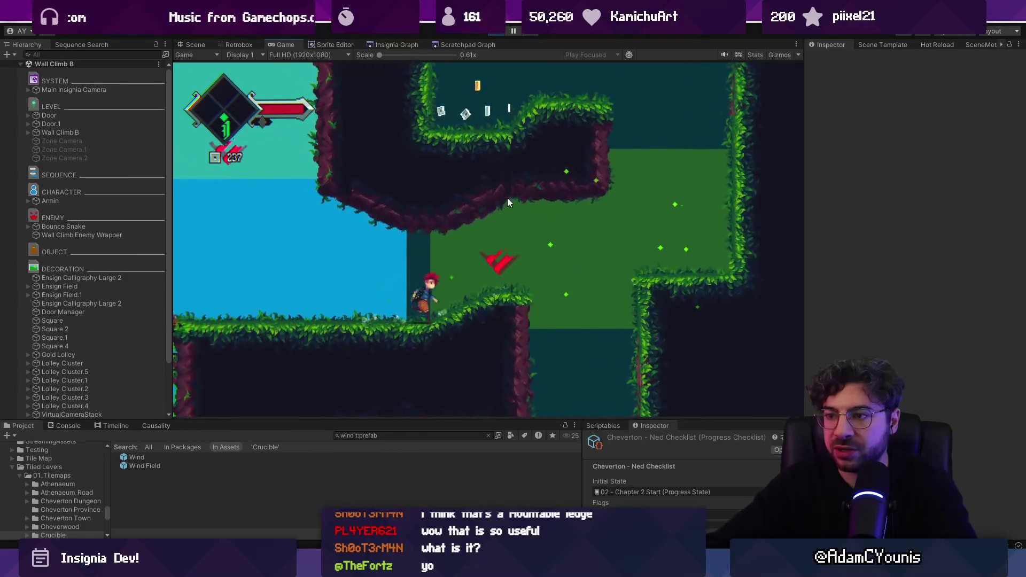
key(Right)
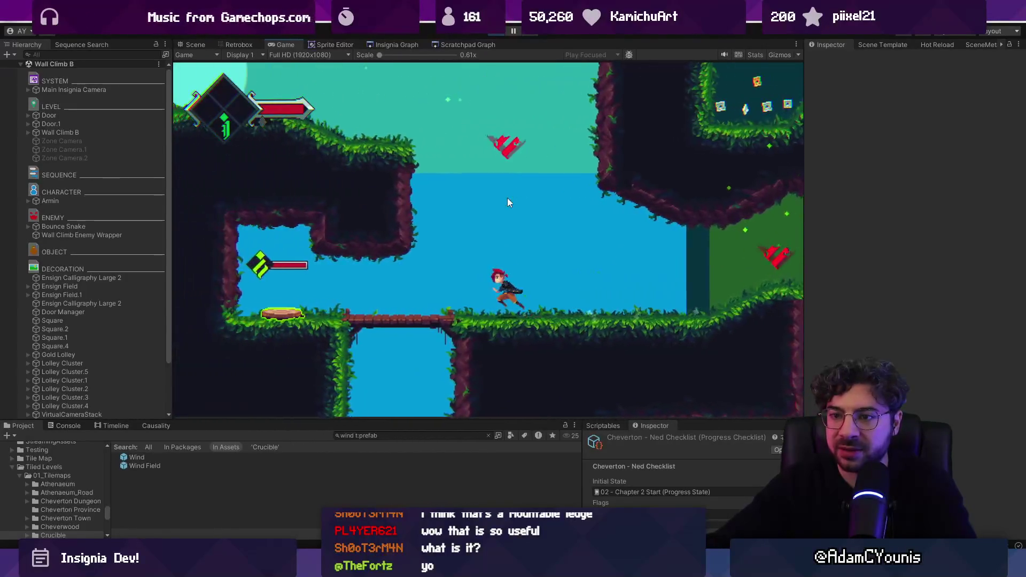
key(Left)
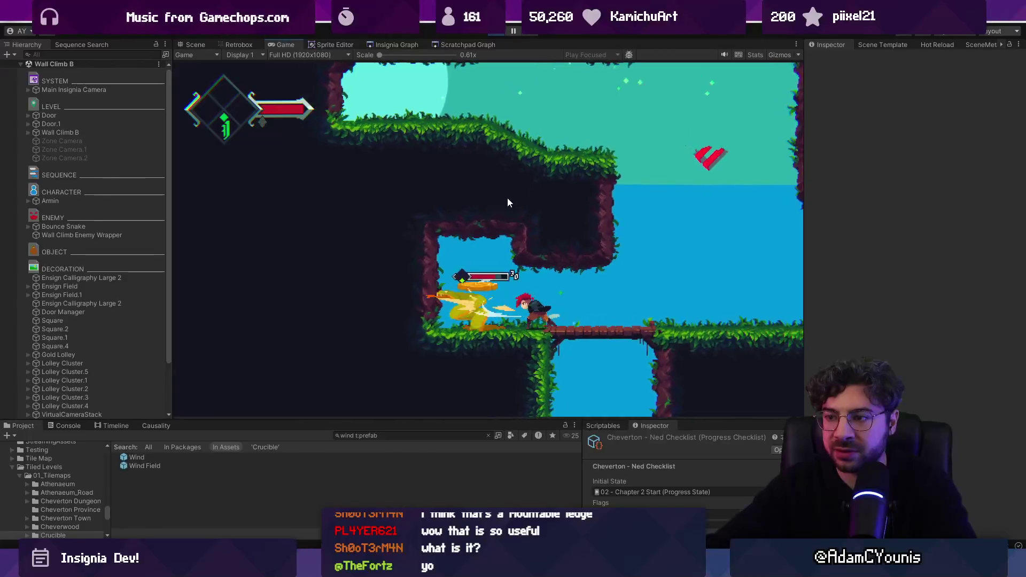
key(x)
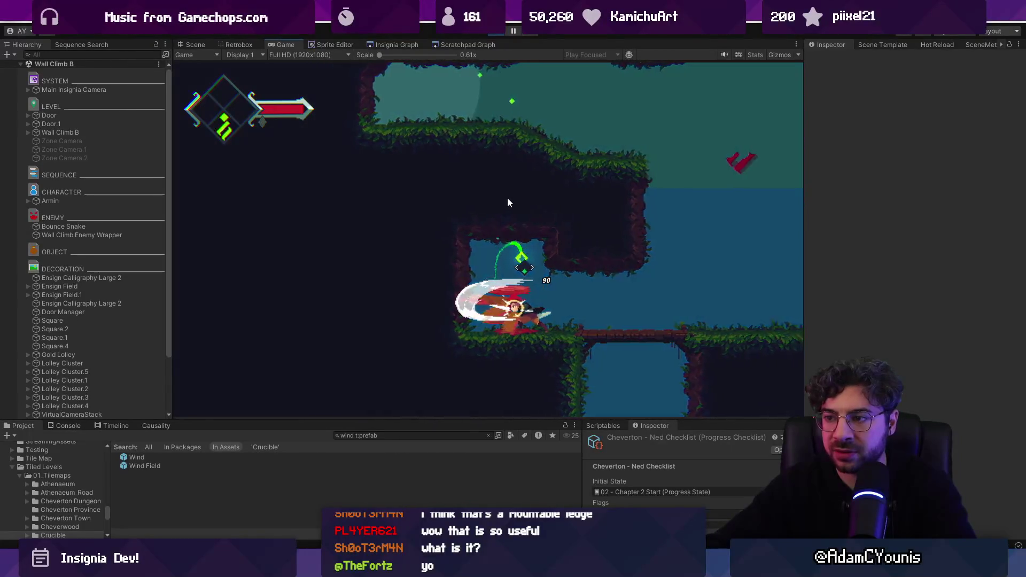
Dash into the green cave, jump with the red weapon and slash near the wooden bridge.
key(Right)
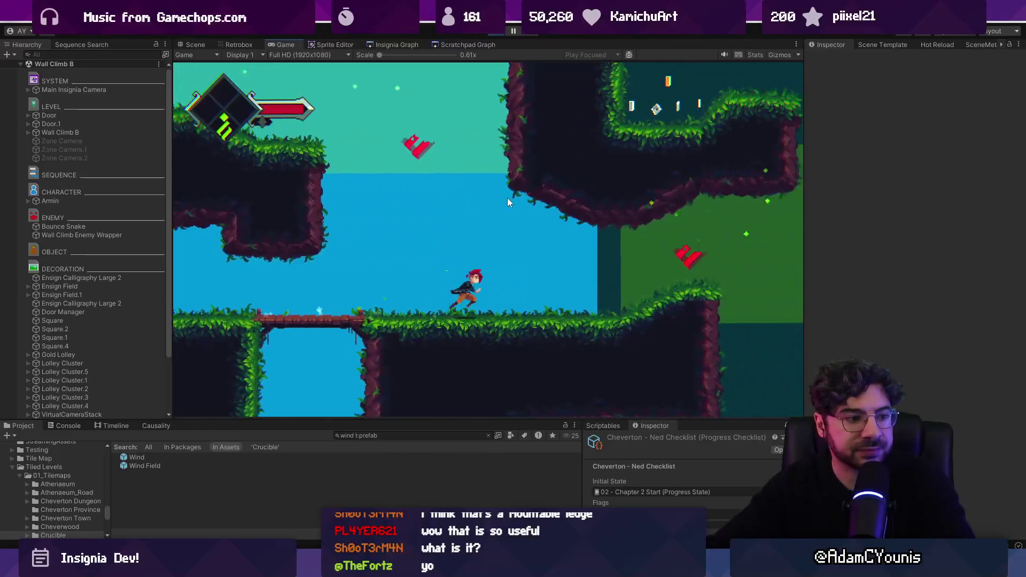
key(c)
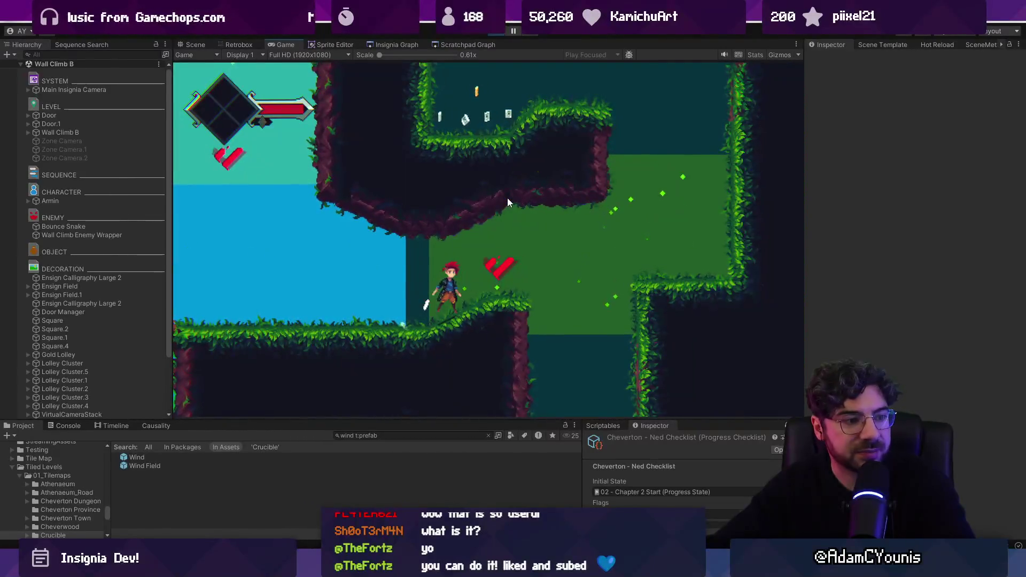
key(z)
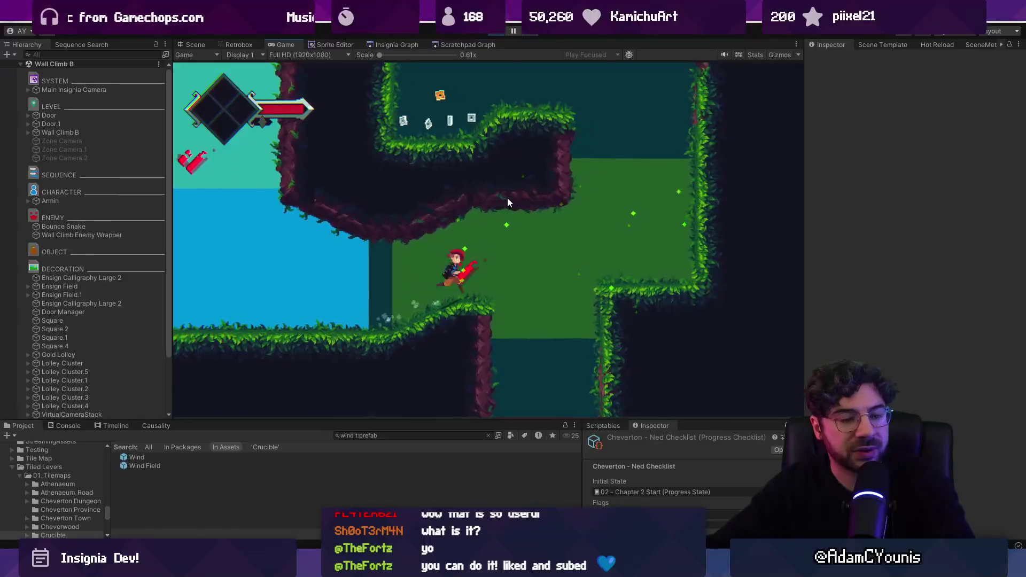
key(z)
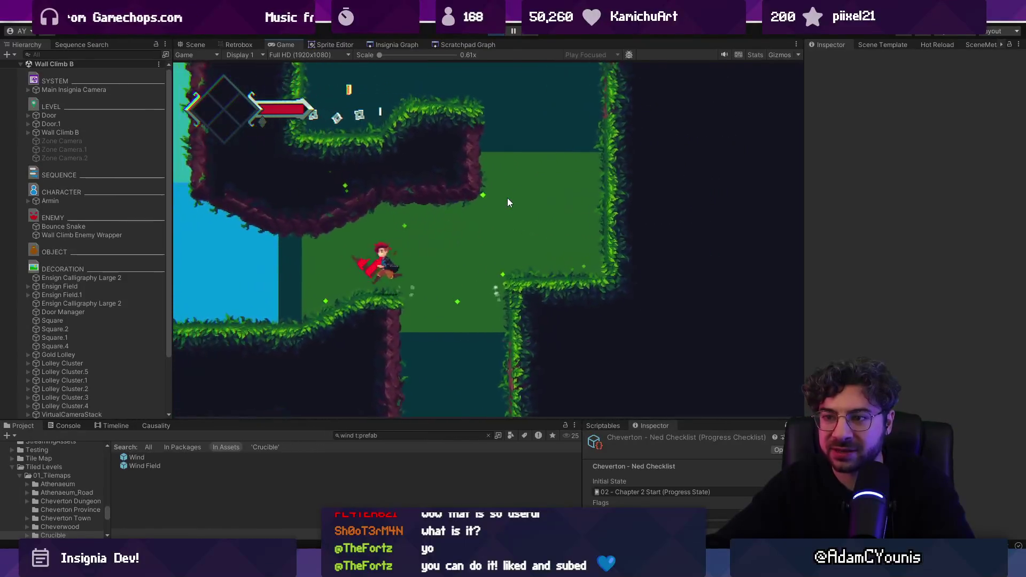
key(Right)
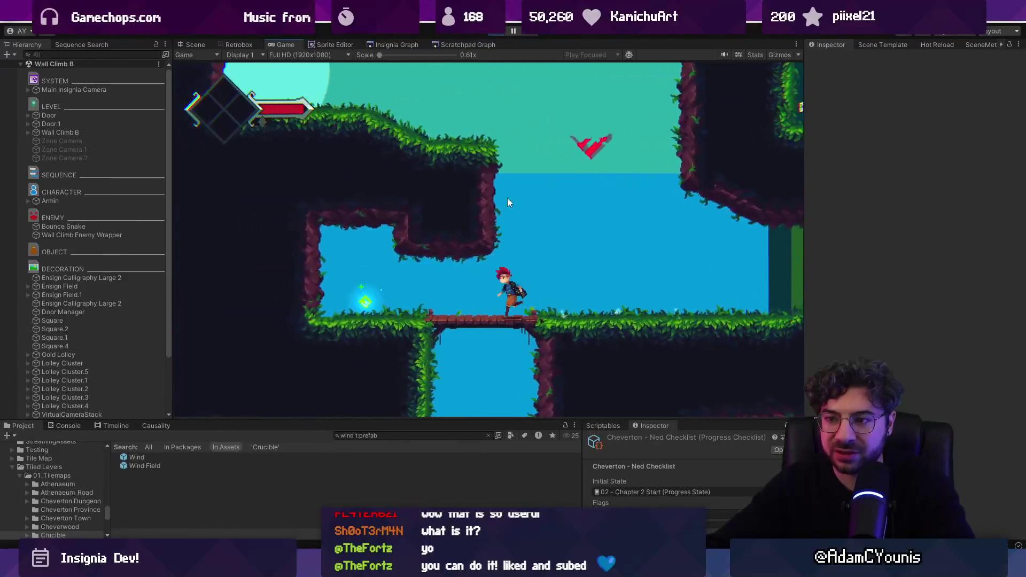
key(x)
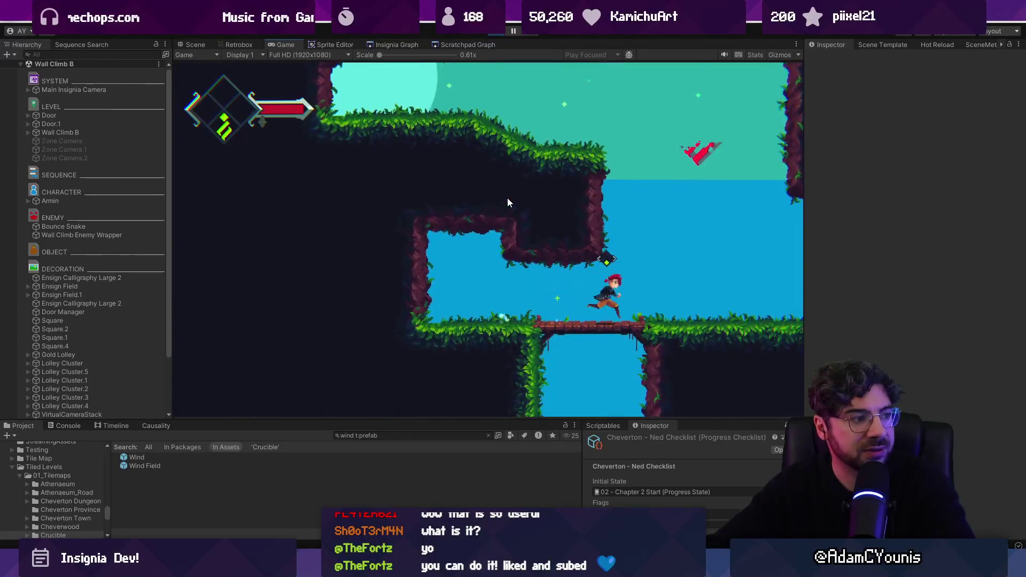
Wall-jump, drop below the bridge into the dark cave, then climb back up to the green zone.
key(Left)
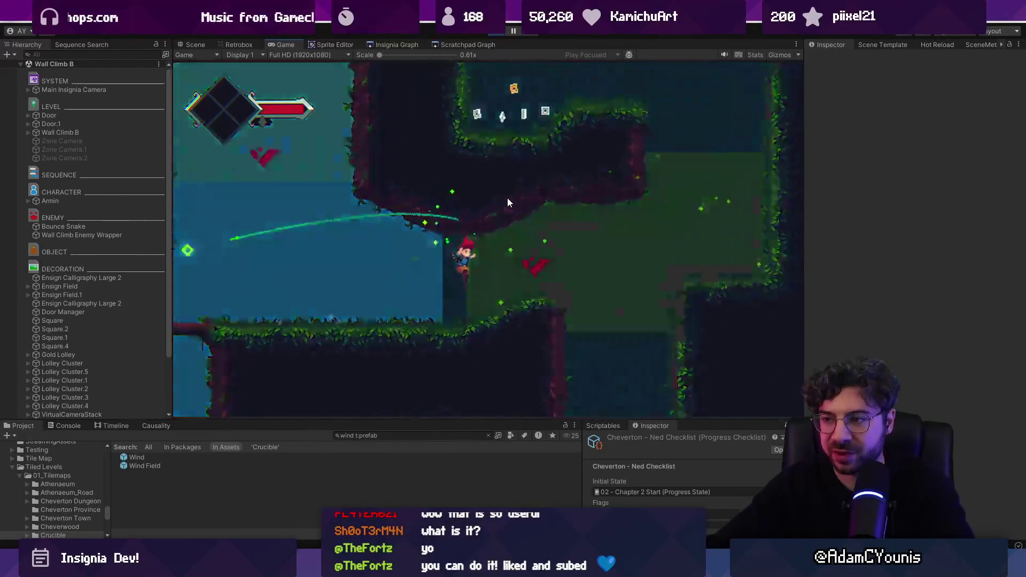
key(Left)
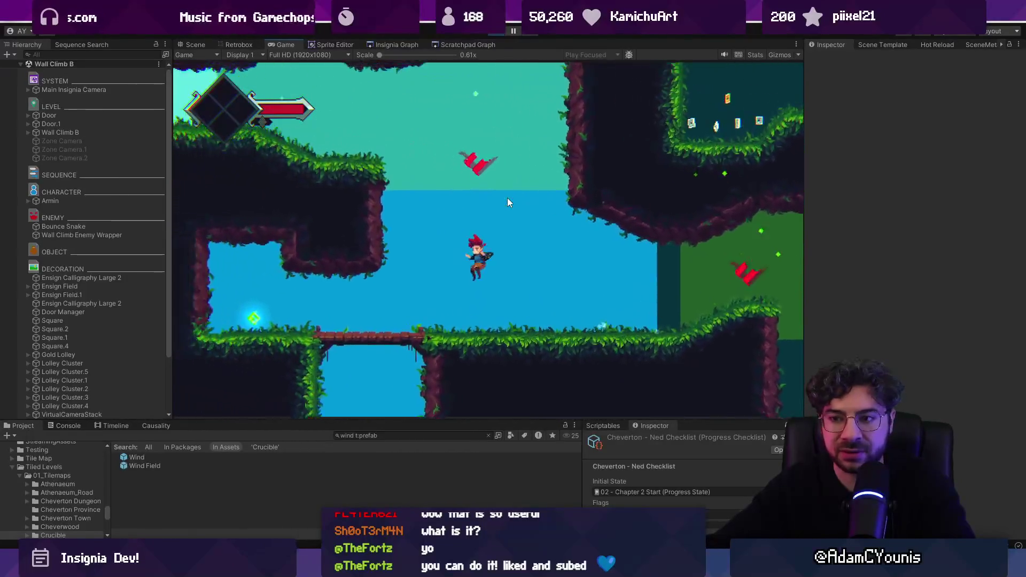
key(Right)
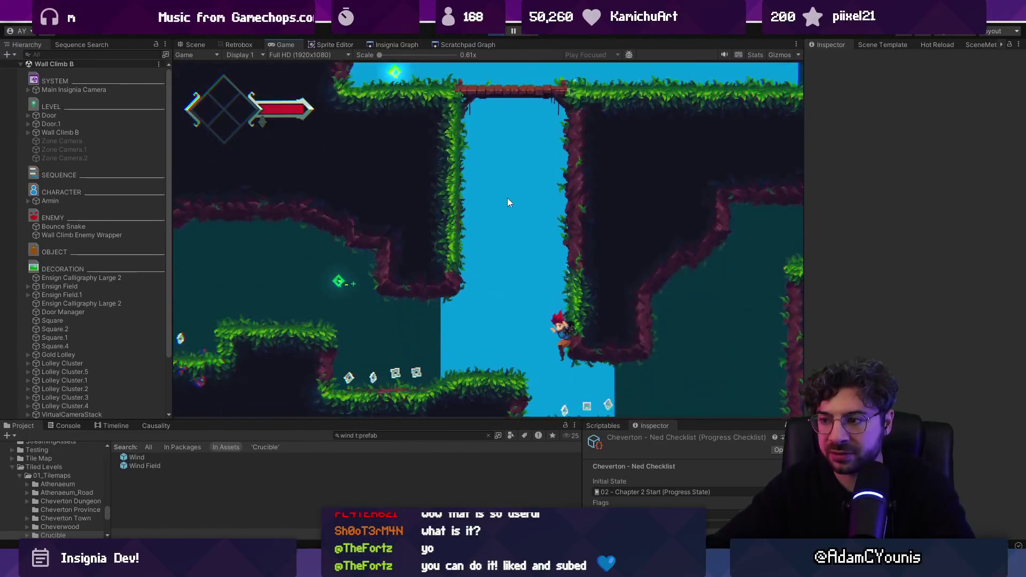
key(Left)
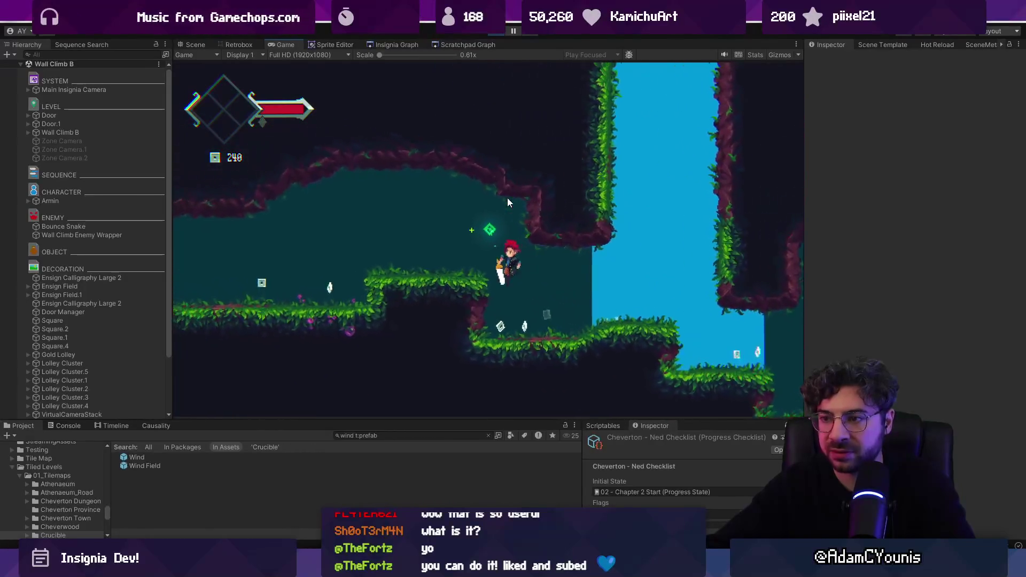
key(Right)
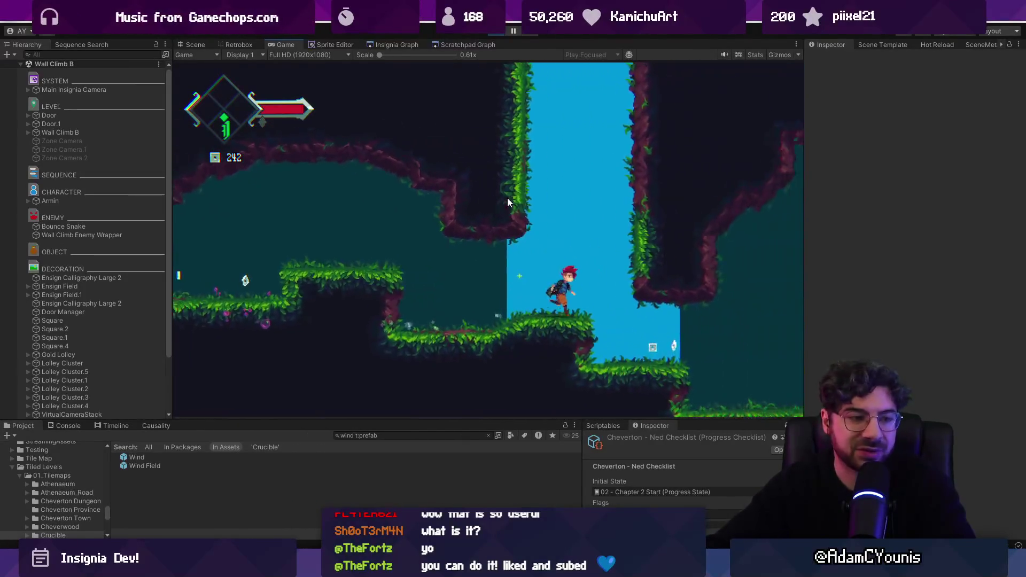
key(Up)
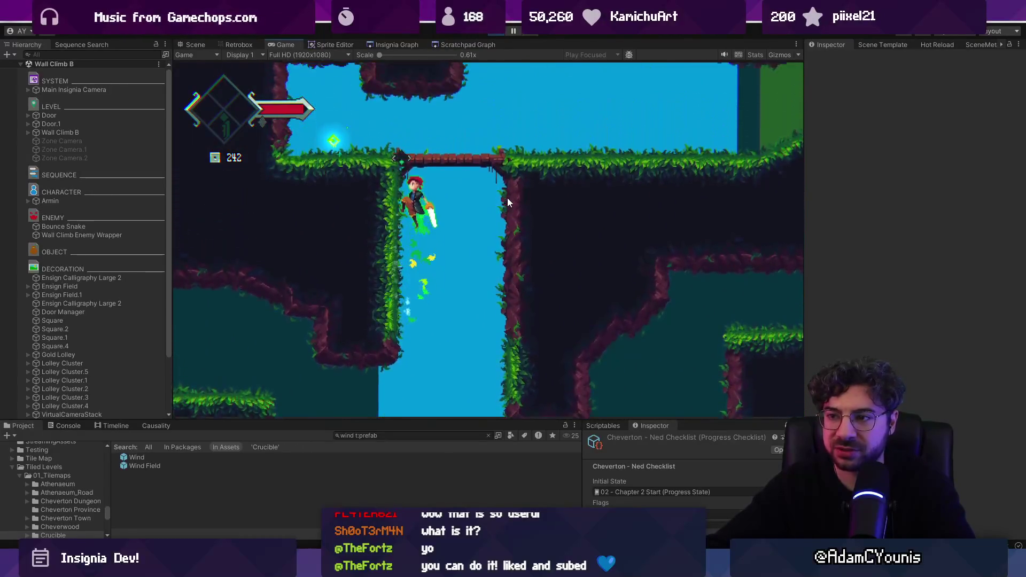
key(Right)
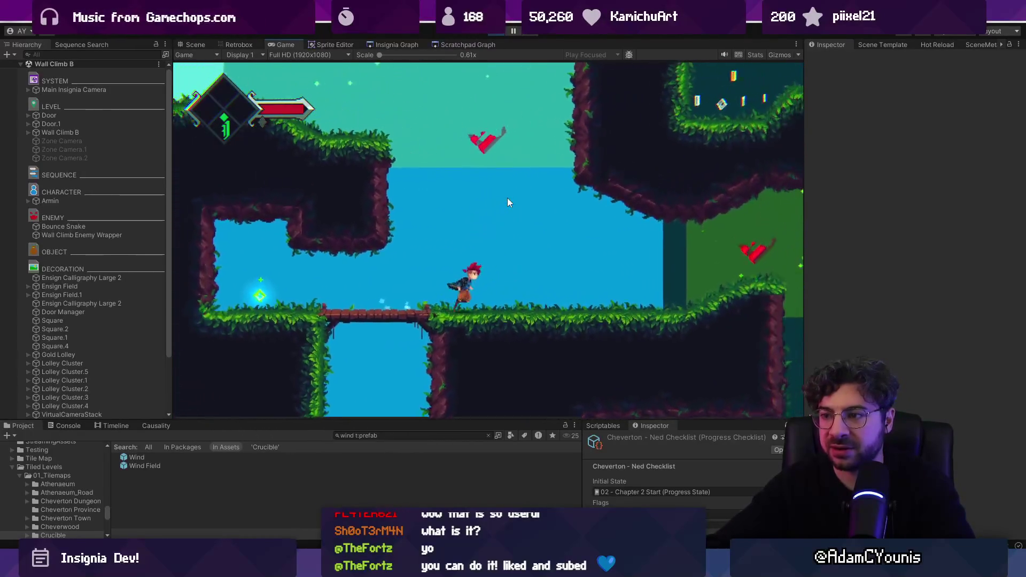
key(Up)
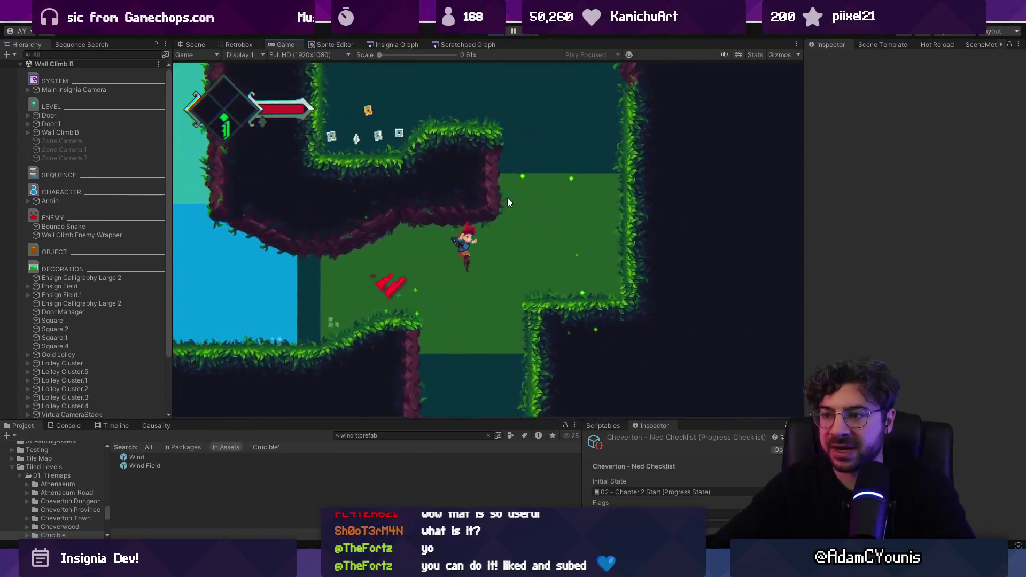
Climb the right wall into the upper cave, then drop into the water cave below.
key(Right)
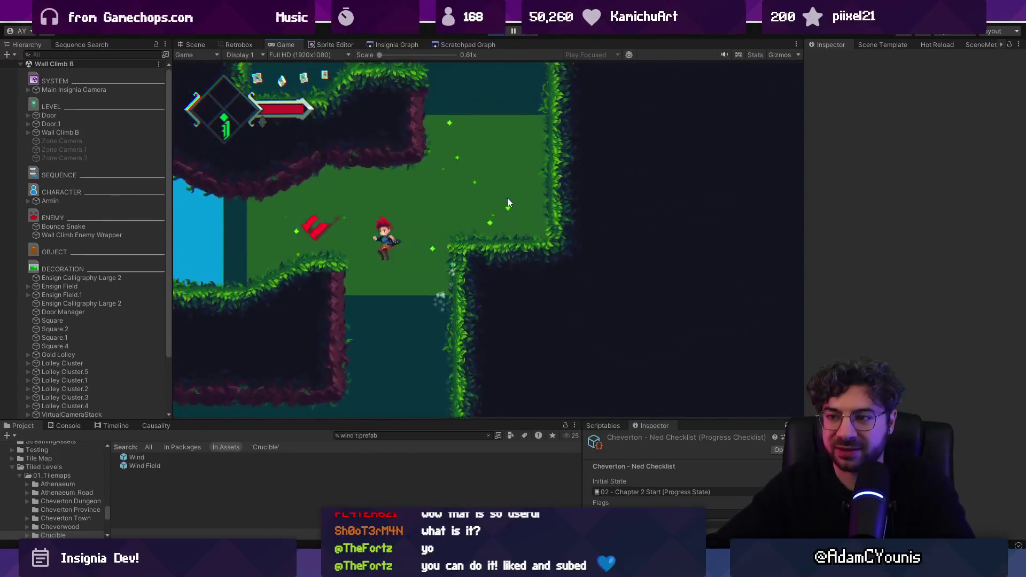
key(Right)
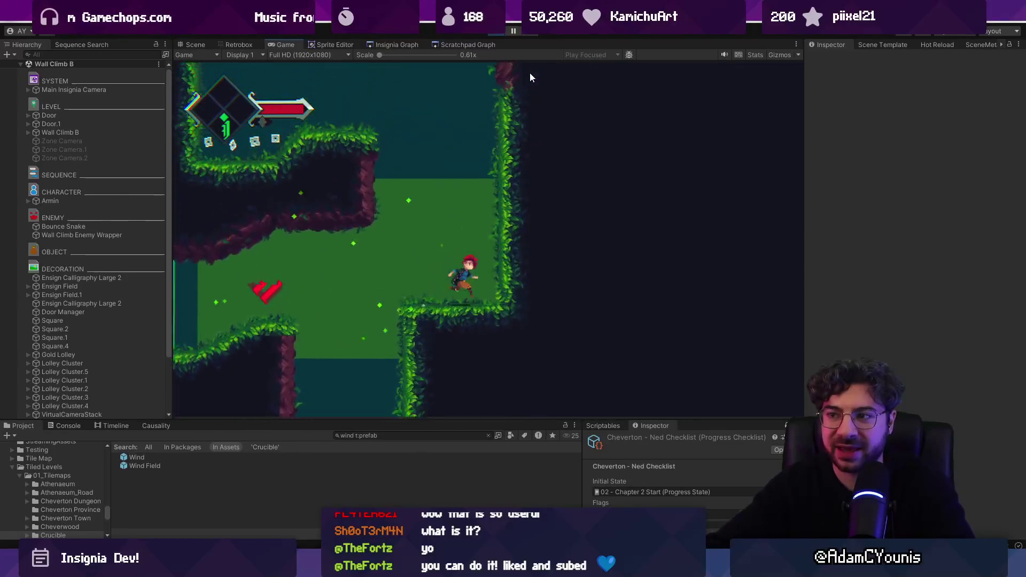
key(Up)
key(Left)
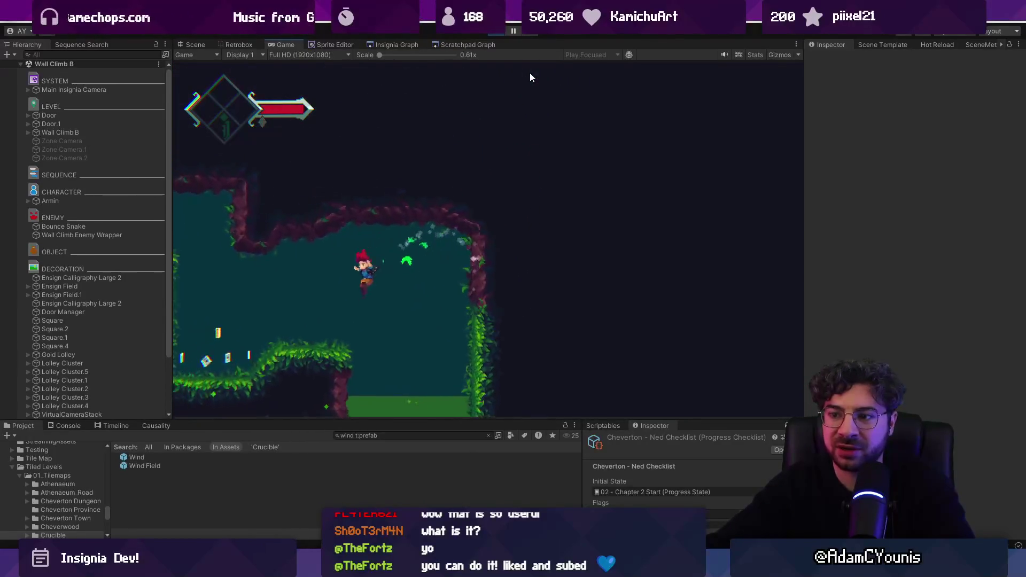
key(Right)
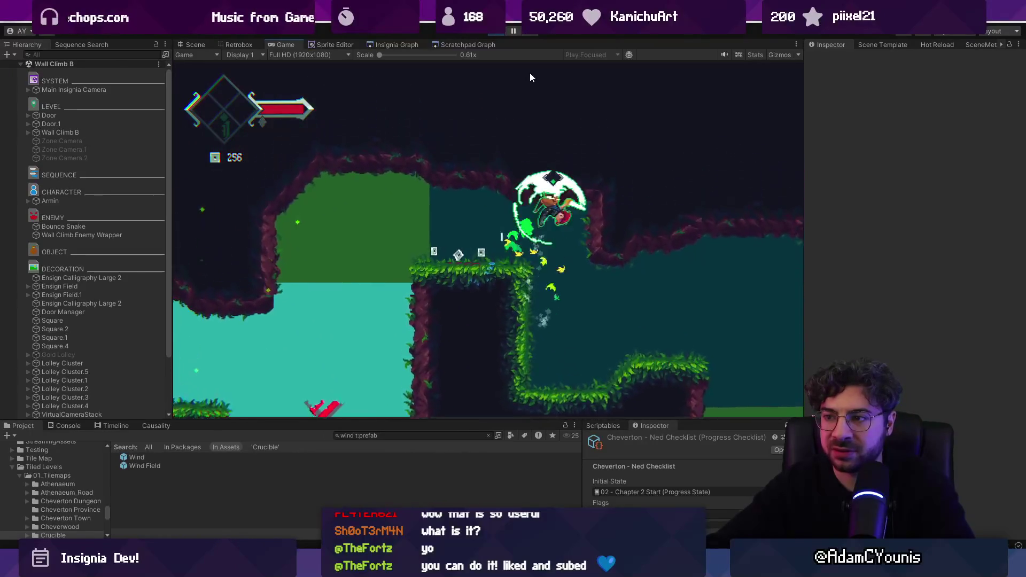
key(Left)
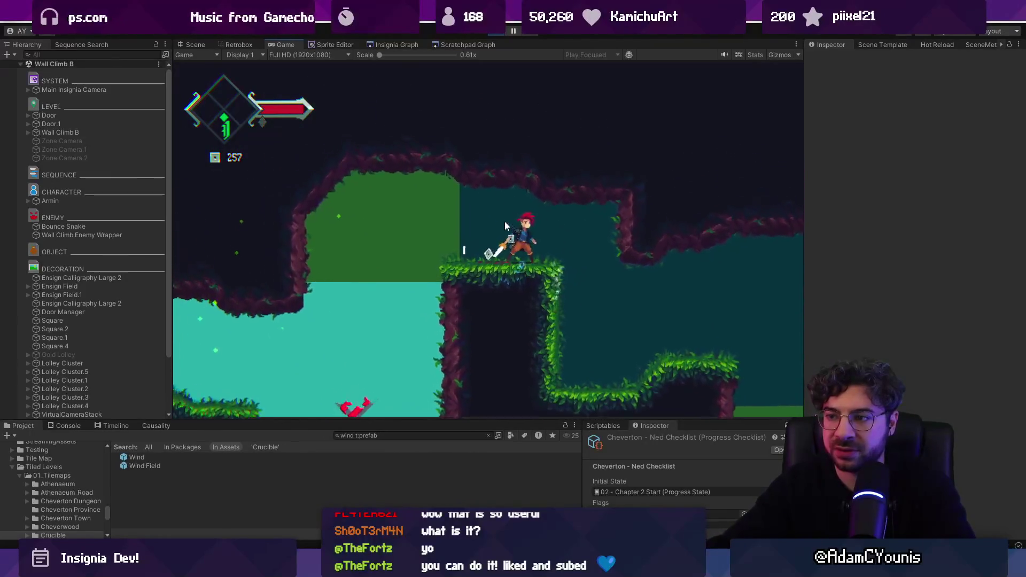
key(Left)
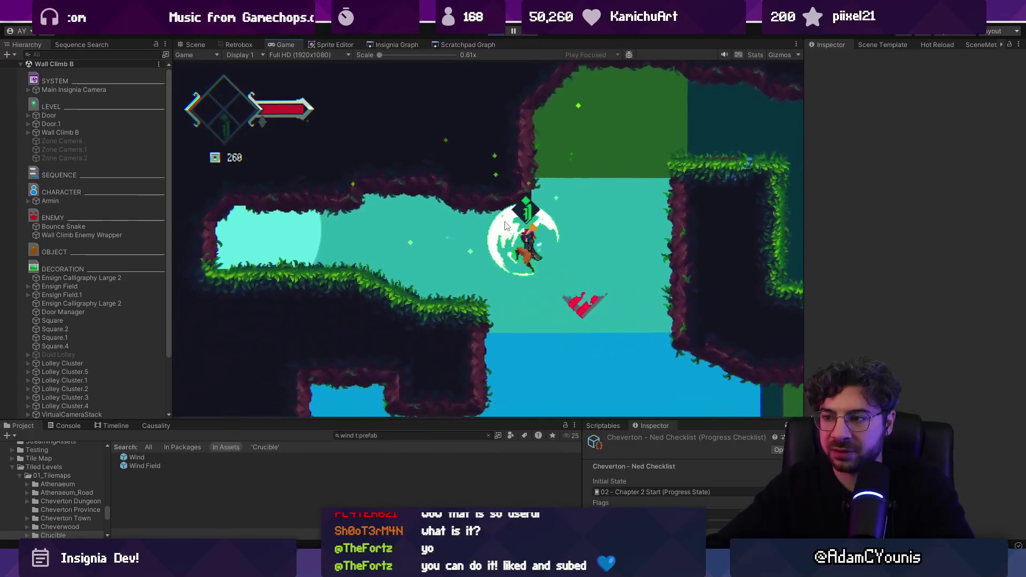
key(Left)
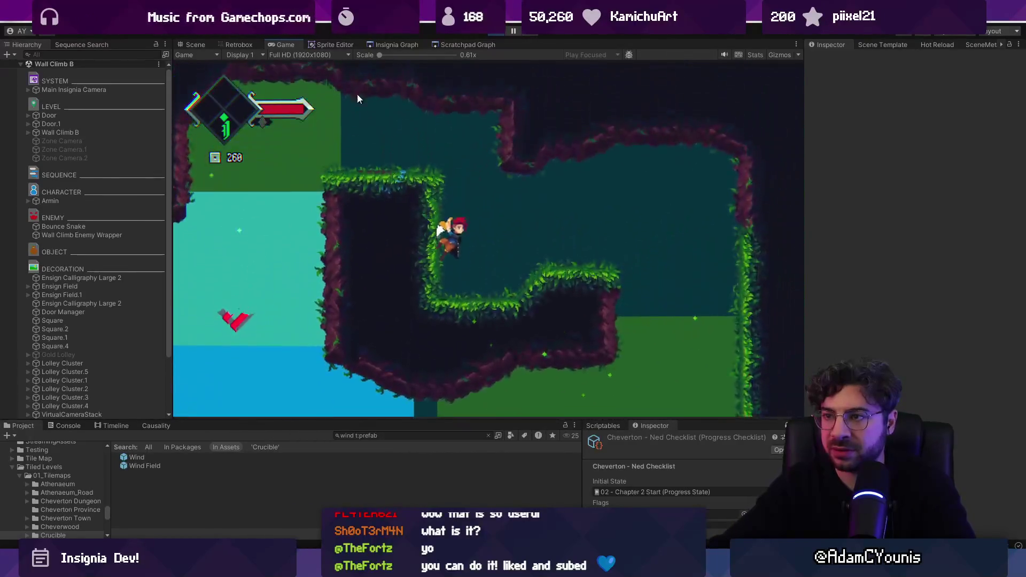
key(Right)
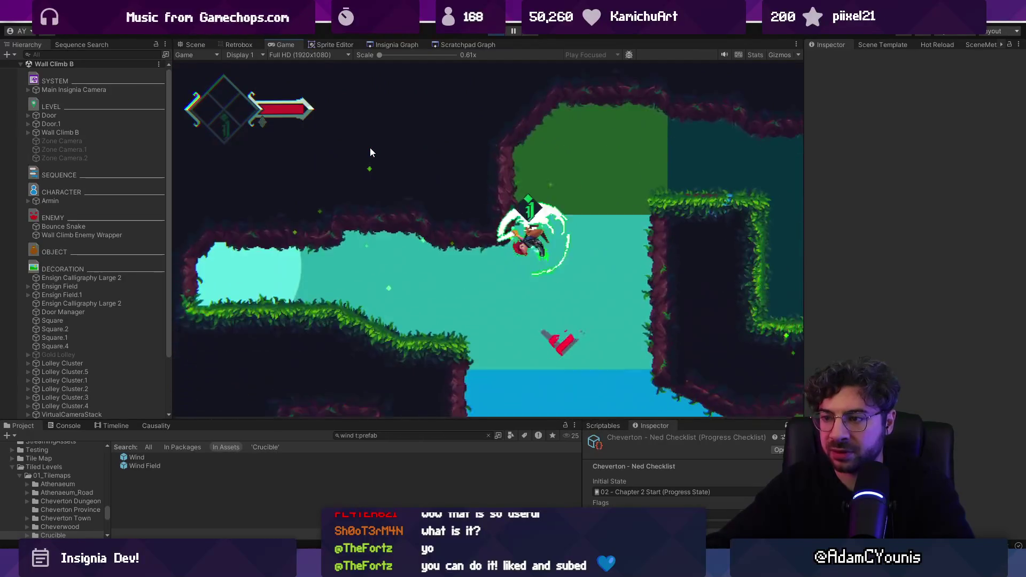
Run left over the wooden bridge, jump to the upper-left ledge and slash back on the bridge.
key(Left)
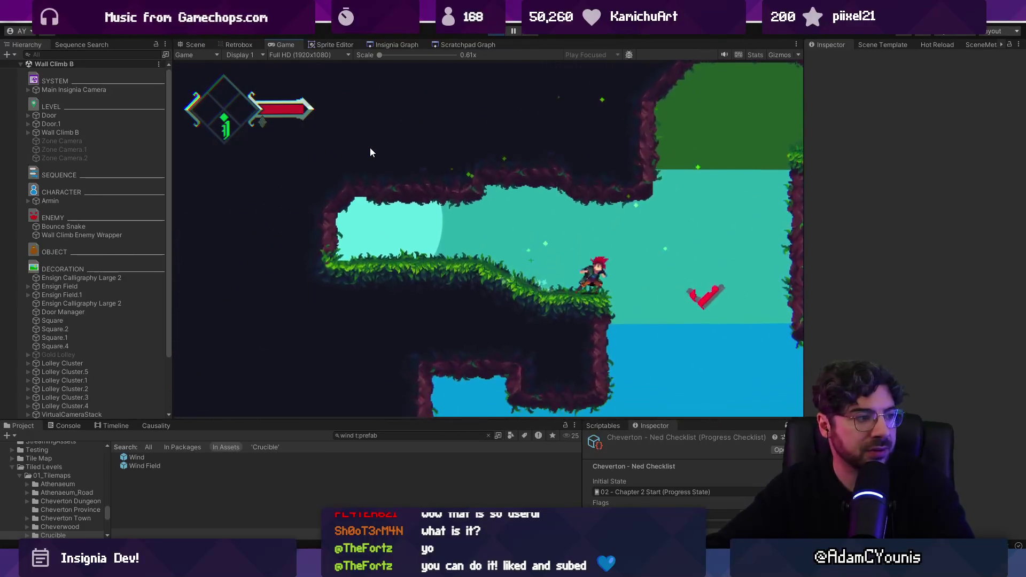
key(Left)
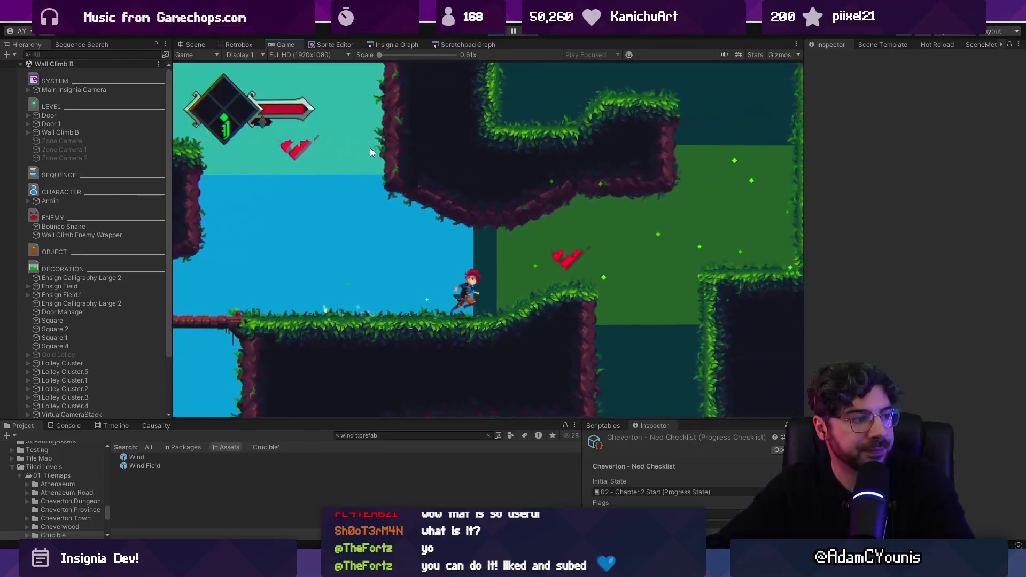
key(Left)
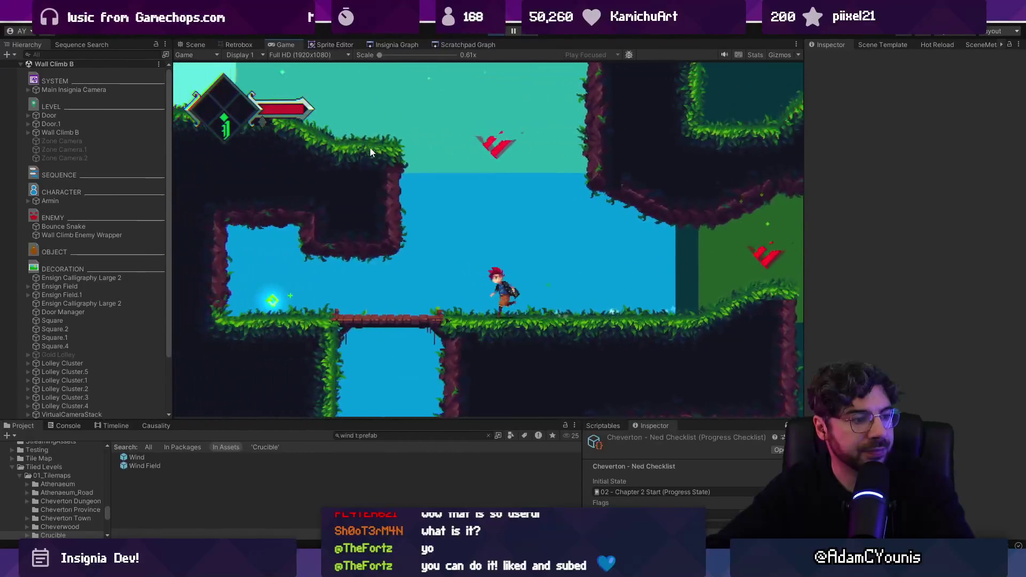
key(Left)
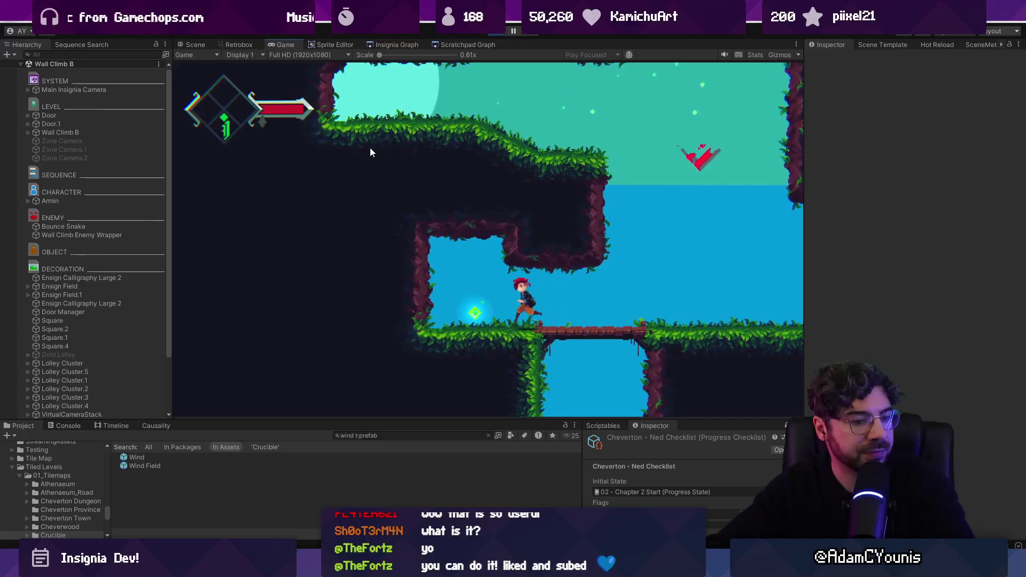
key(Right)
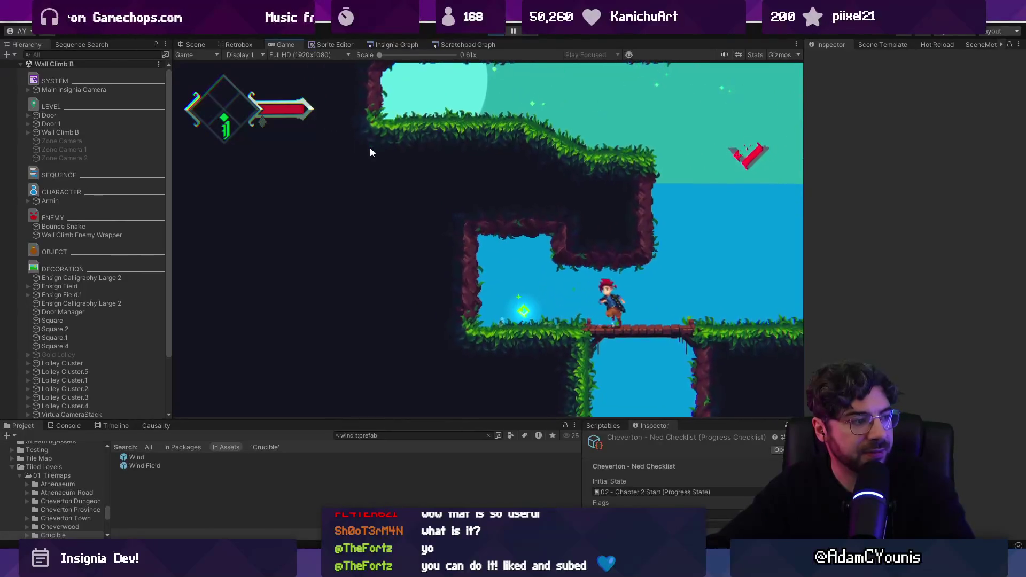
key(Left)
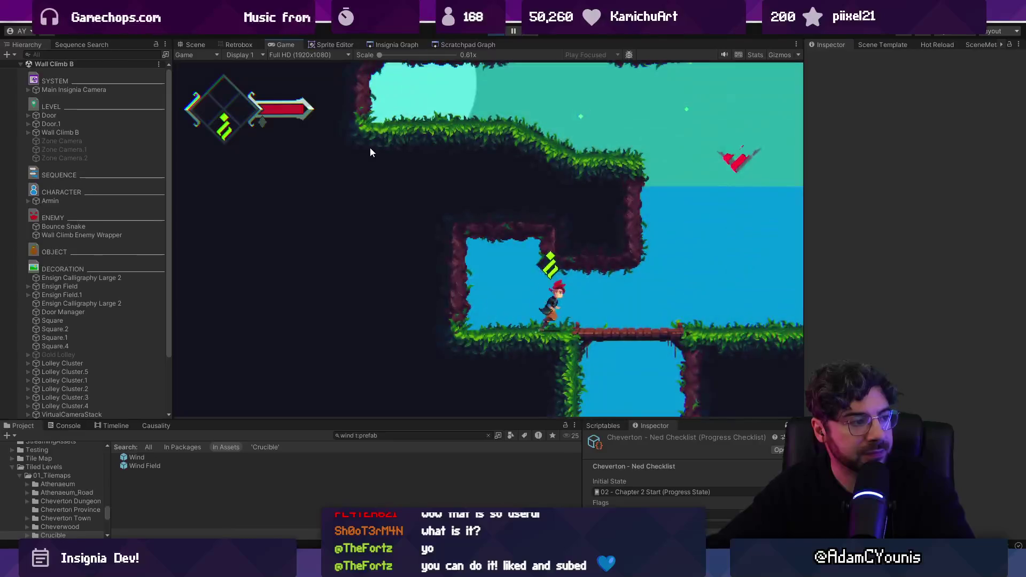
key(space)
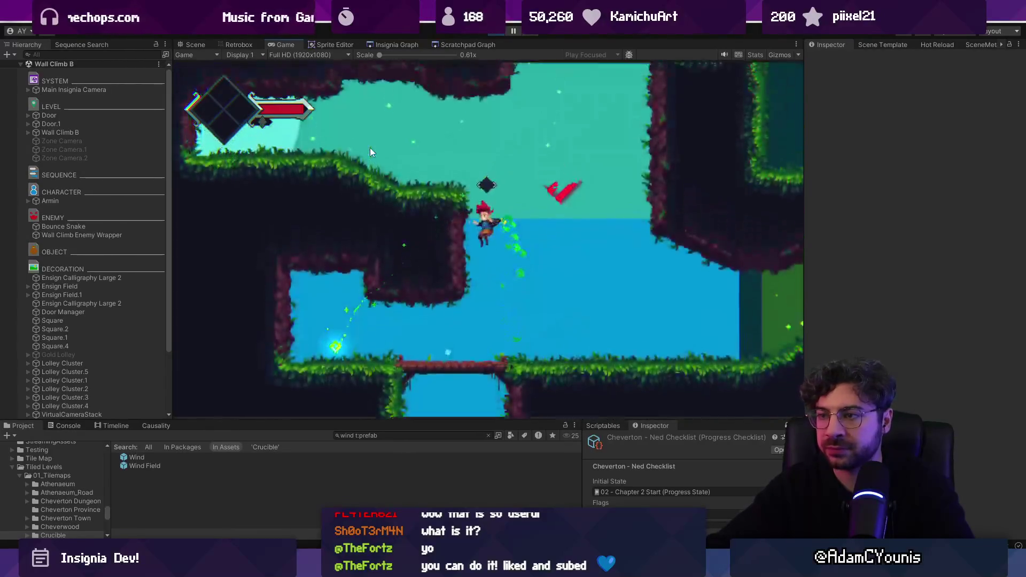
key(Right)
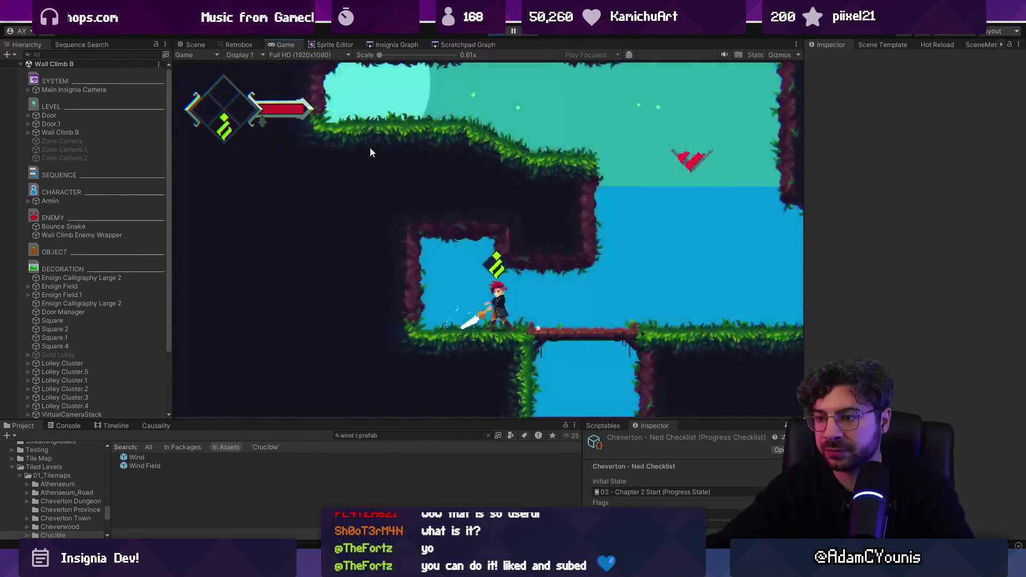
key(space)
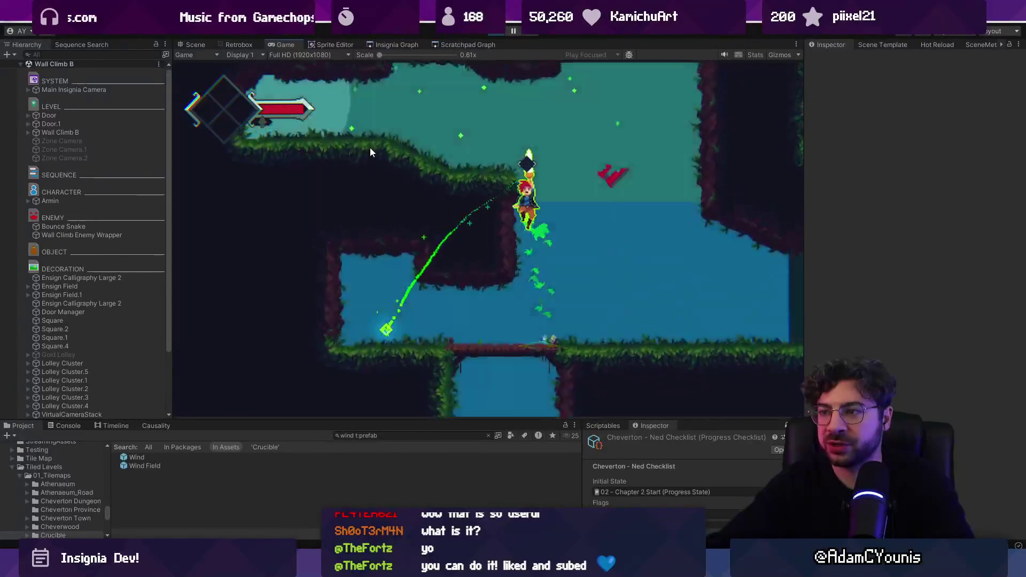
key(x)
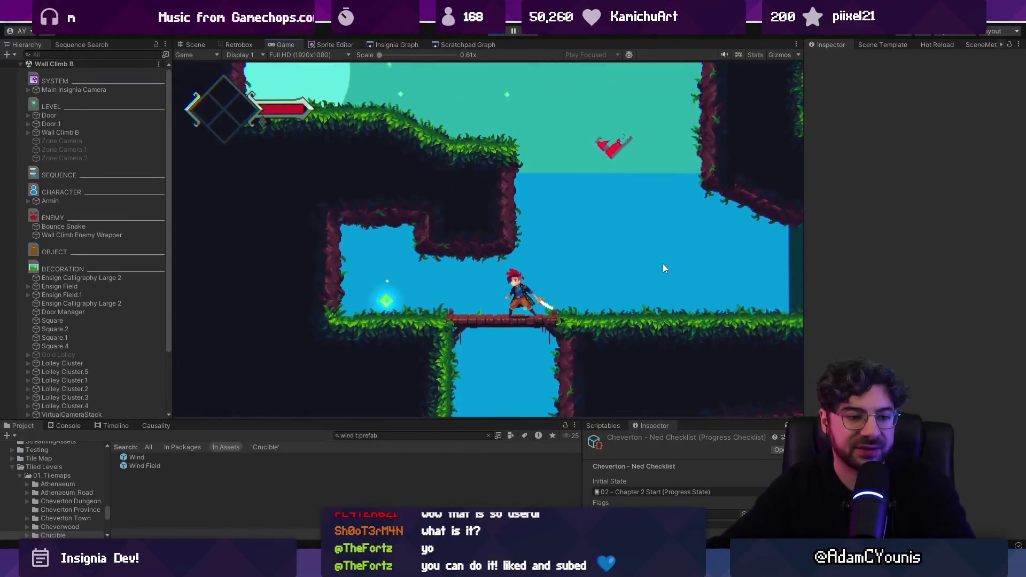
Climb the far wall, fight by the blue waterfall, and climb back over the bridge into the green cave.
key(Right)
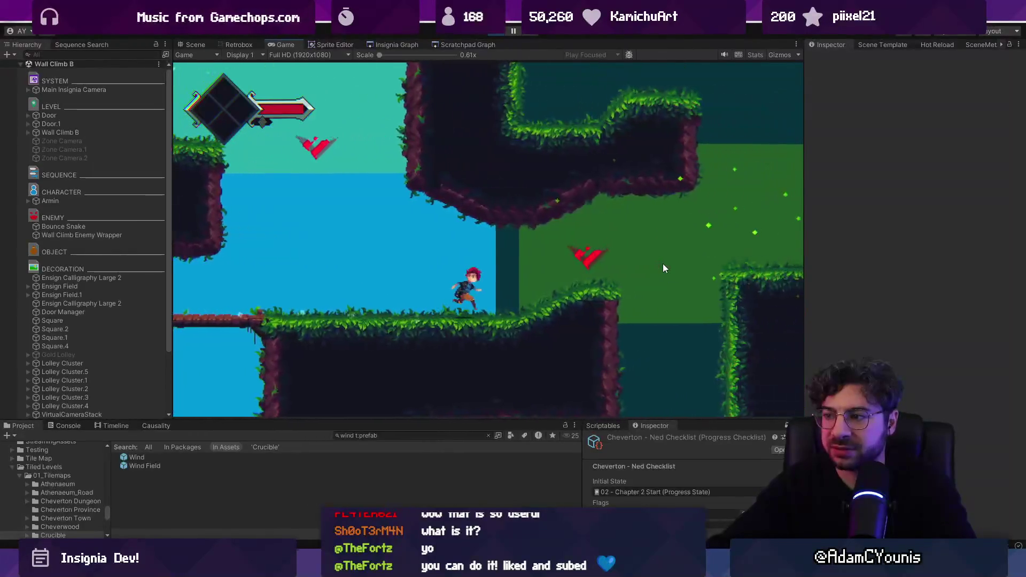
key(Right)
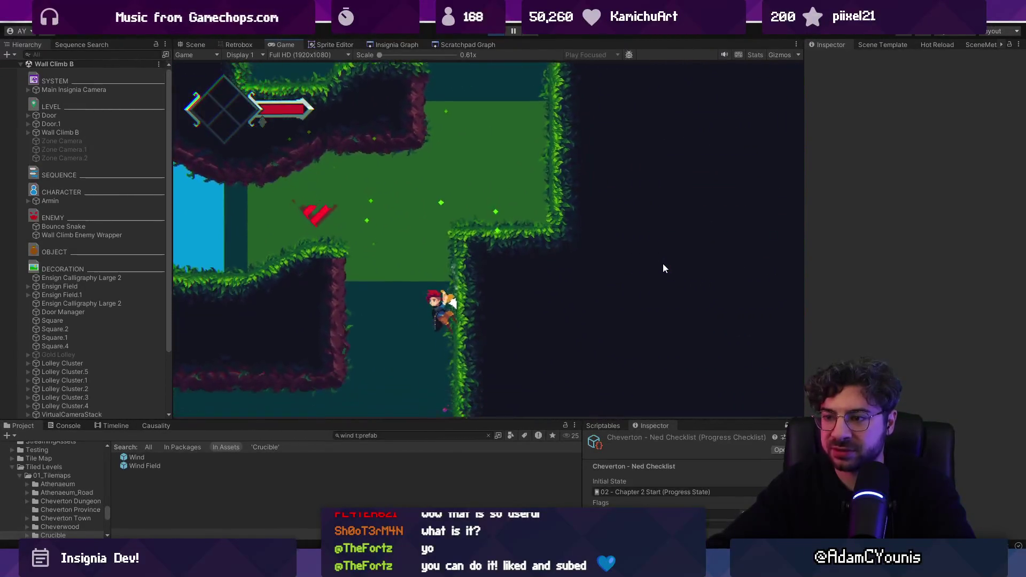
key(Up)
key(Right)
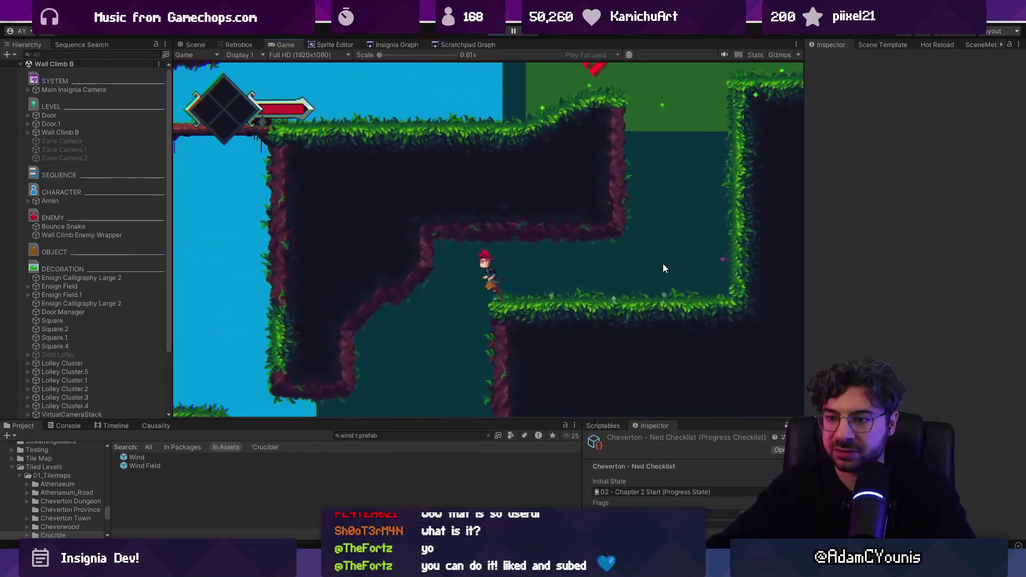
key(Left)
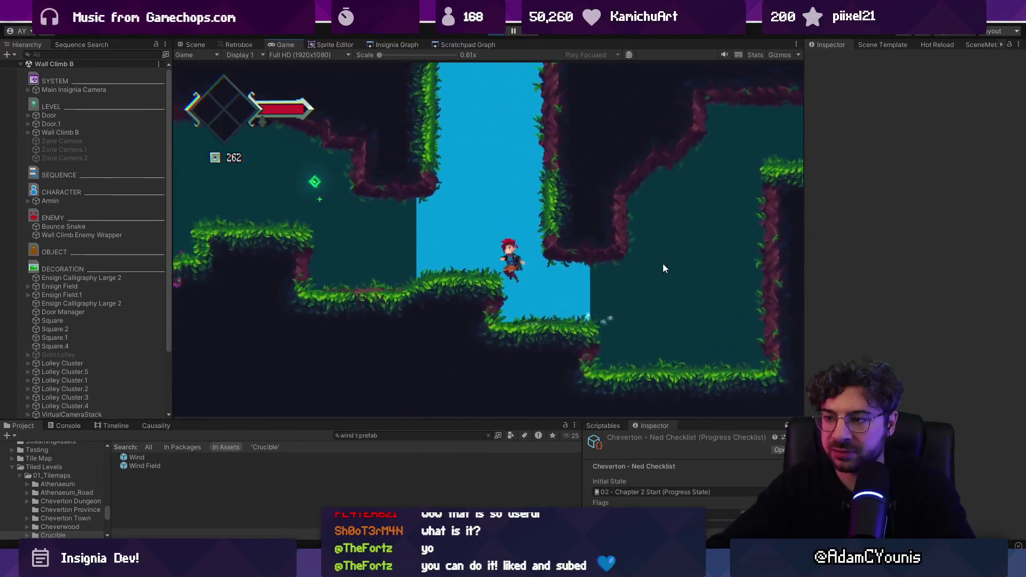
key(Left)
key(x)
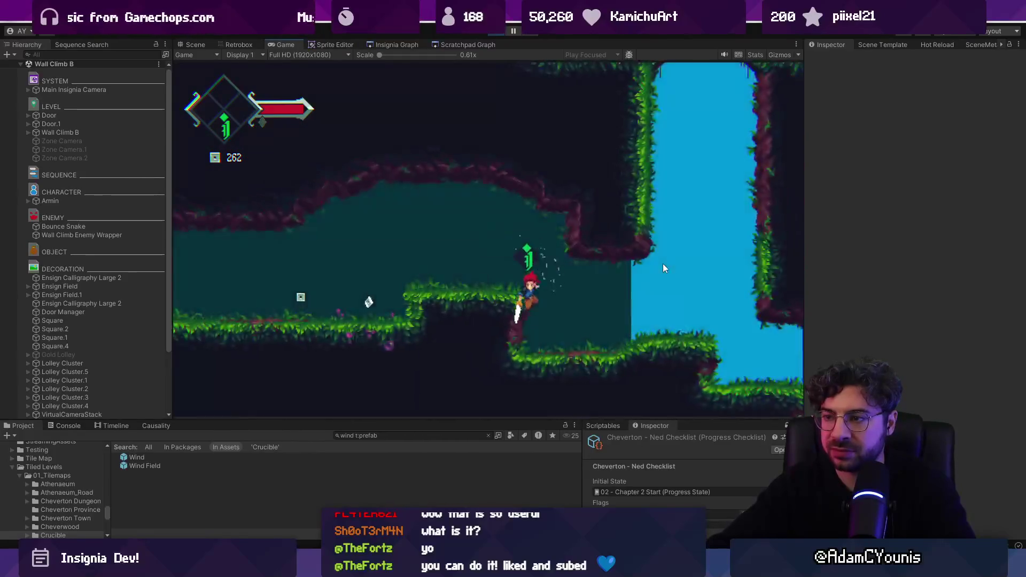
key(Right)
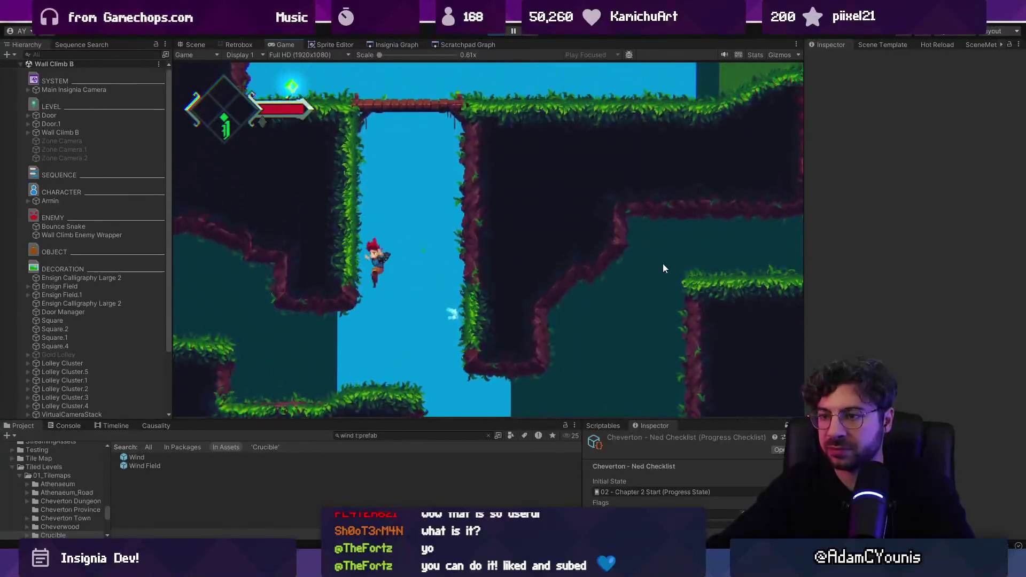
key(space)
key(Right)
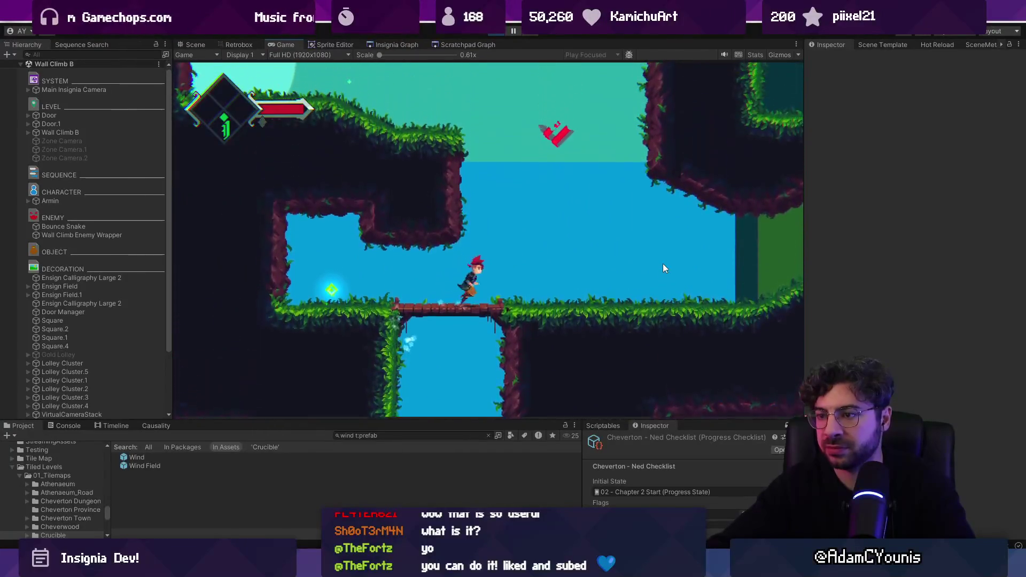
key(Right)
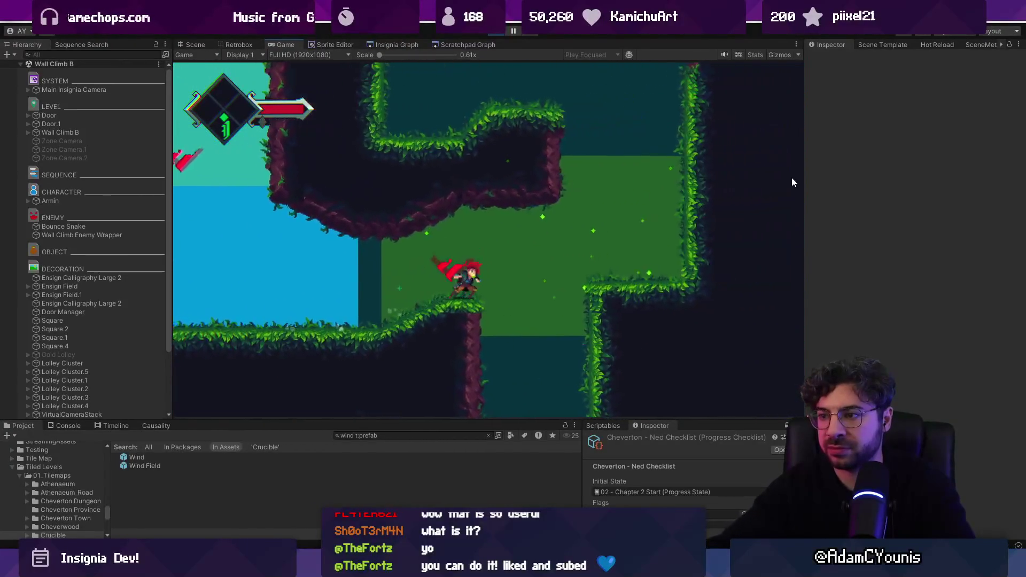
Climb the wall into the new cave room and drop down into the lower room.
key(Left)
key(space)
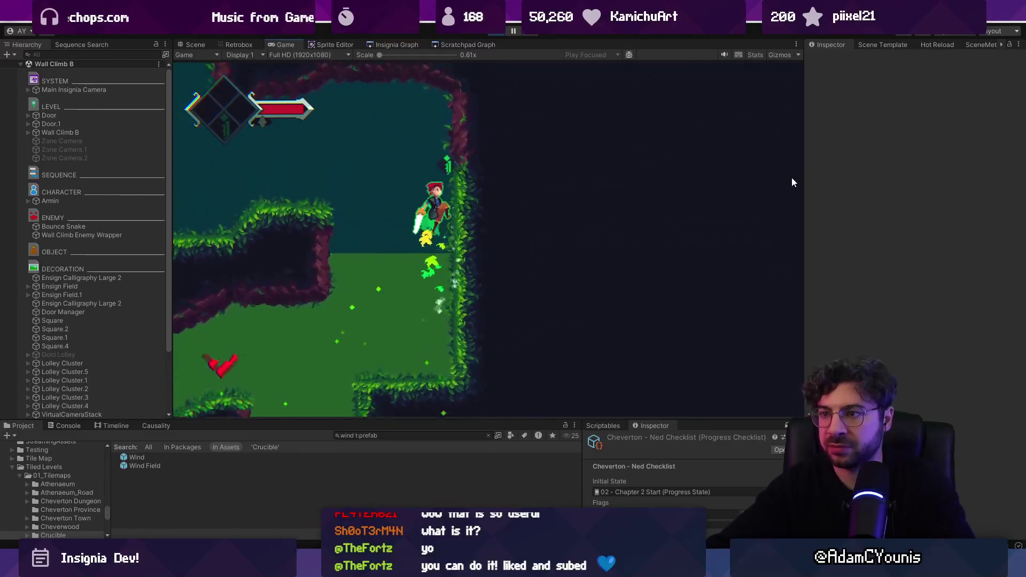
key(space)
key(Right)
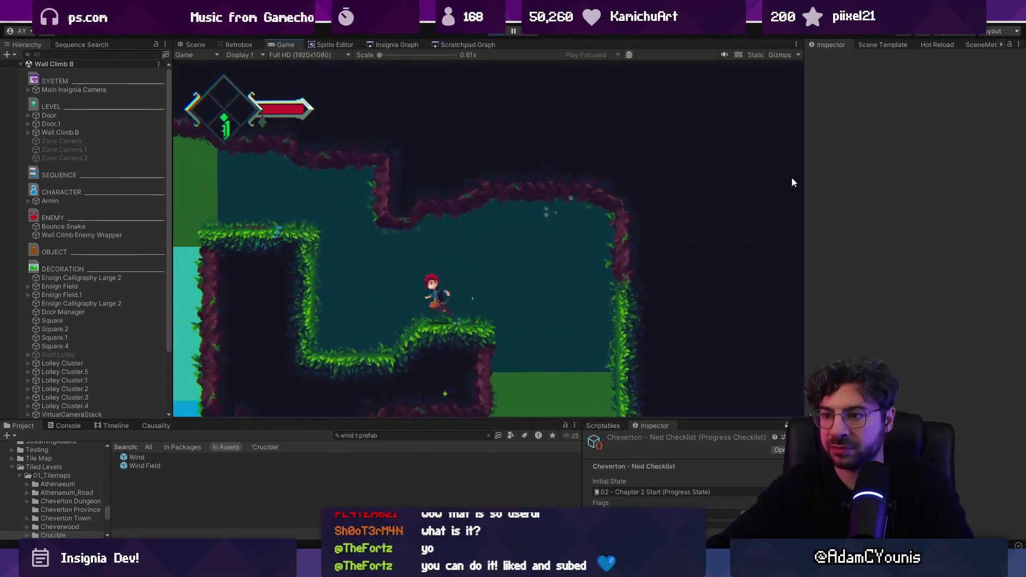
key(Left)
key(space)
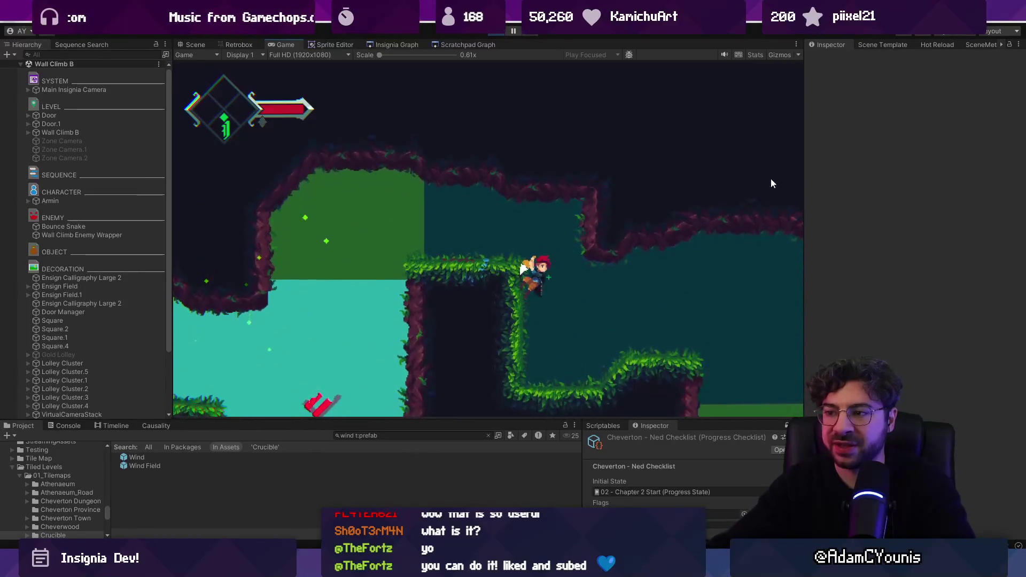
key(Down)
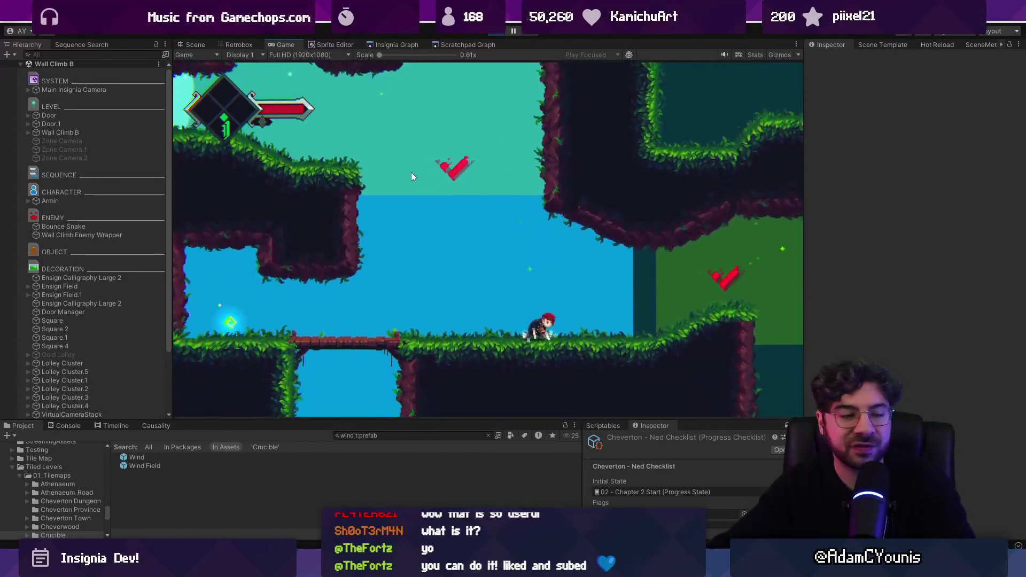
Dash-slash left, cross the bridge right into the green room, then stop the playtest.
key(Left)
key(space)
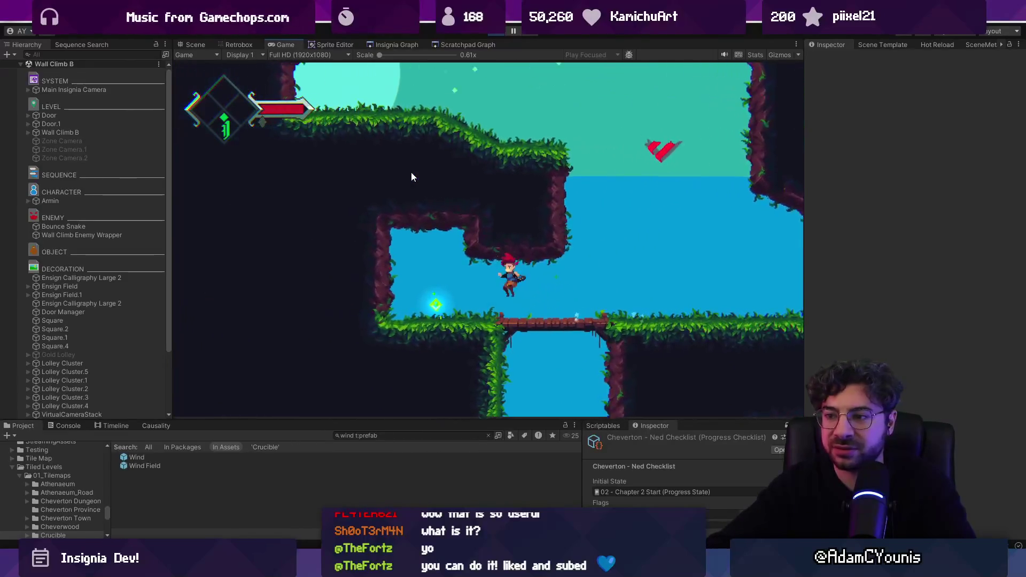
key(x)
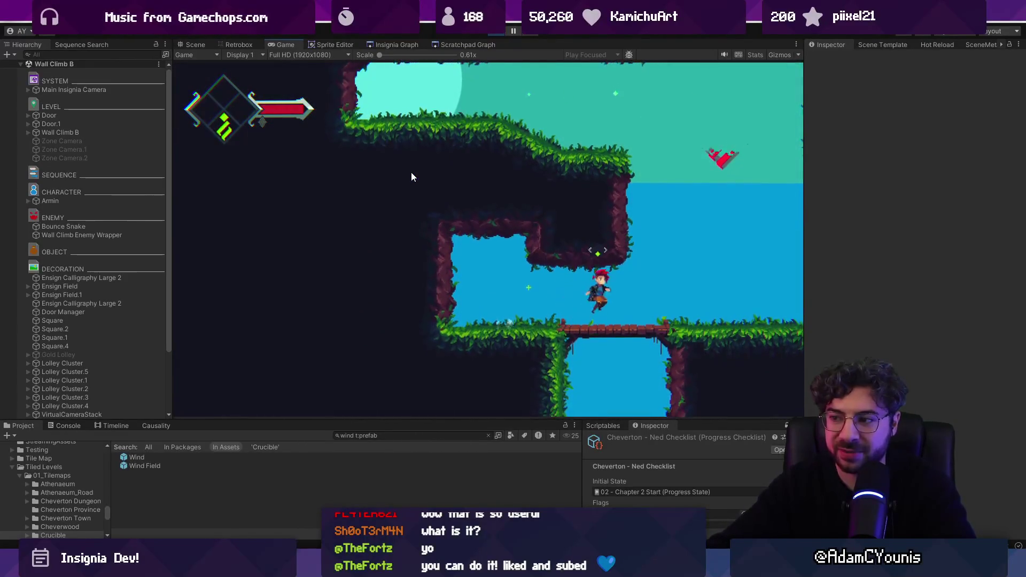
key(Right)
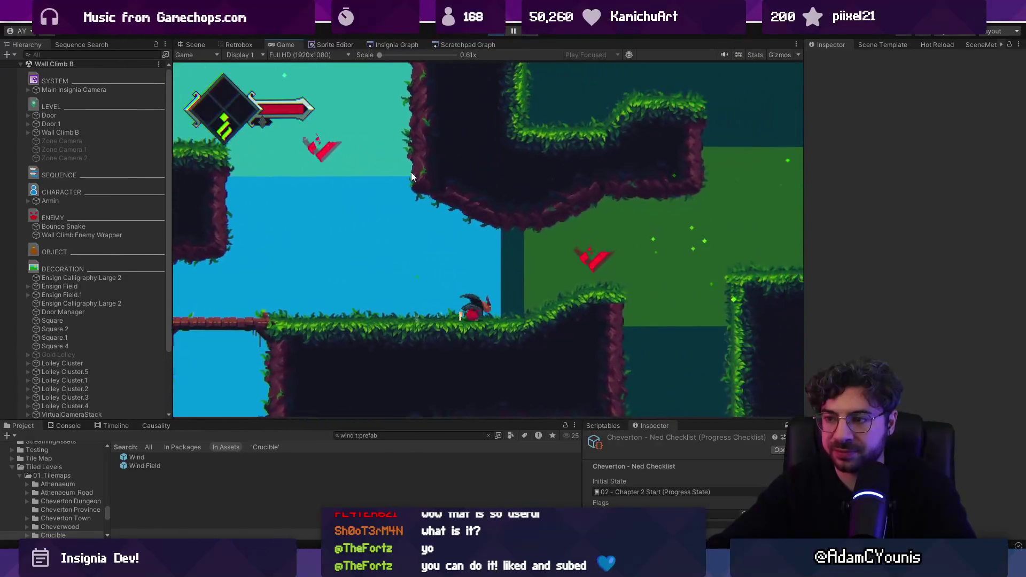
key(Right)
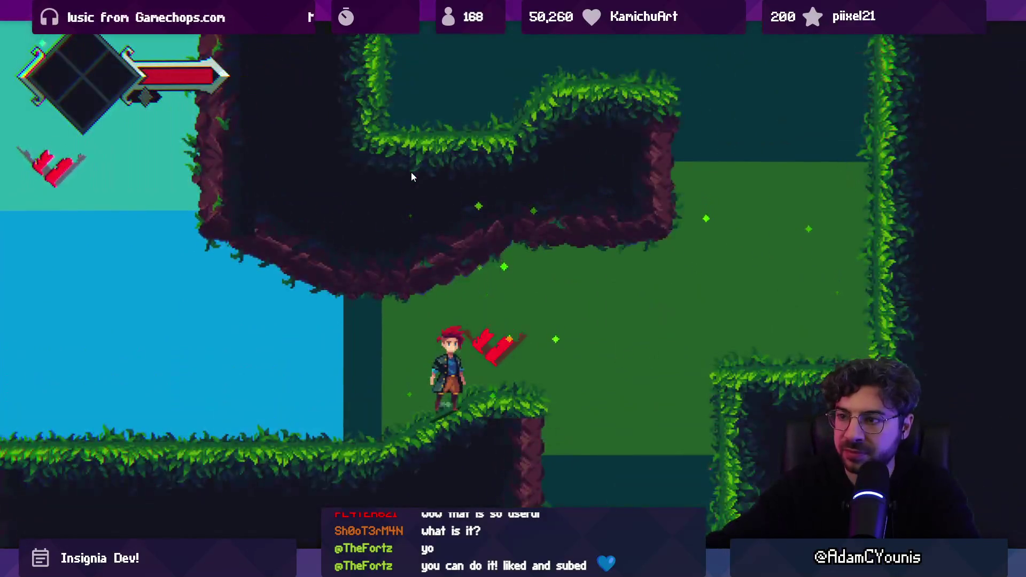
key(shift+space)
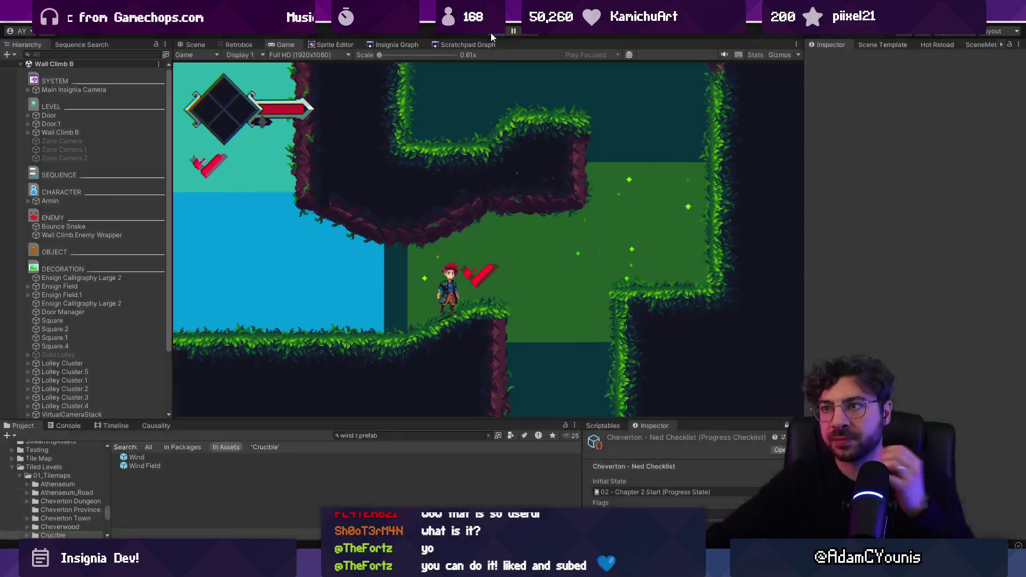
click(491, 33)
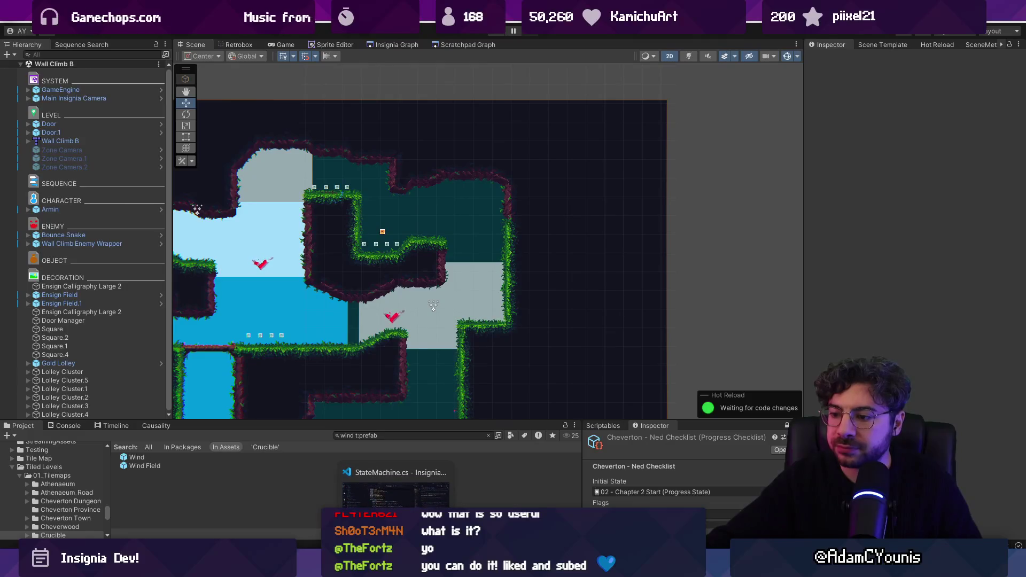
In Tiled, mark and clear a block of tiles below the middle ledges.
key(alt+Tab)
drag(571, 383, 515, 327)
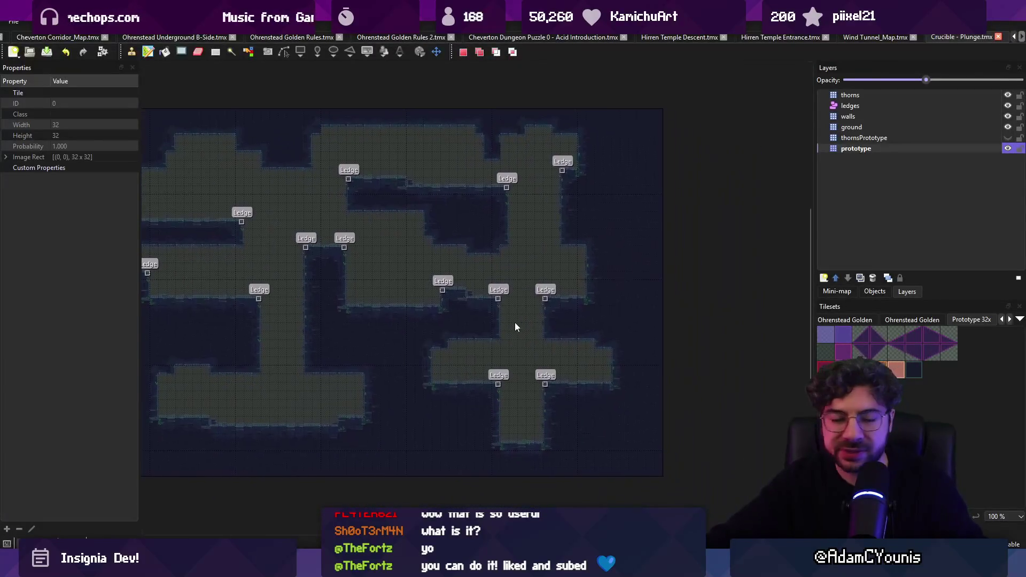
scroll(601, 347, up, 2)
scroll(512, 417, down, 1)
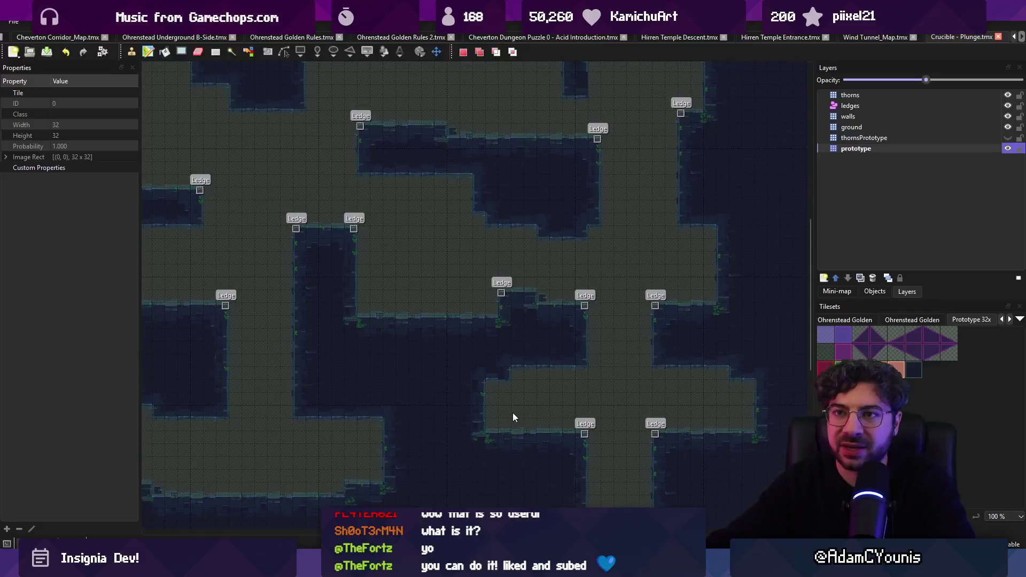
drag(446, 321, 470, 341)
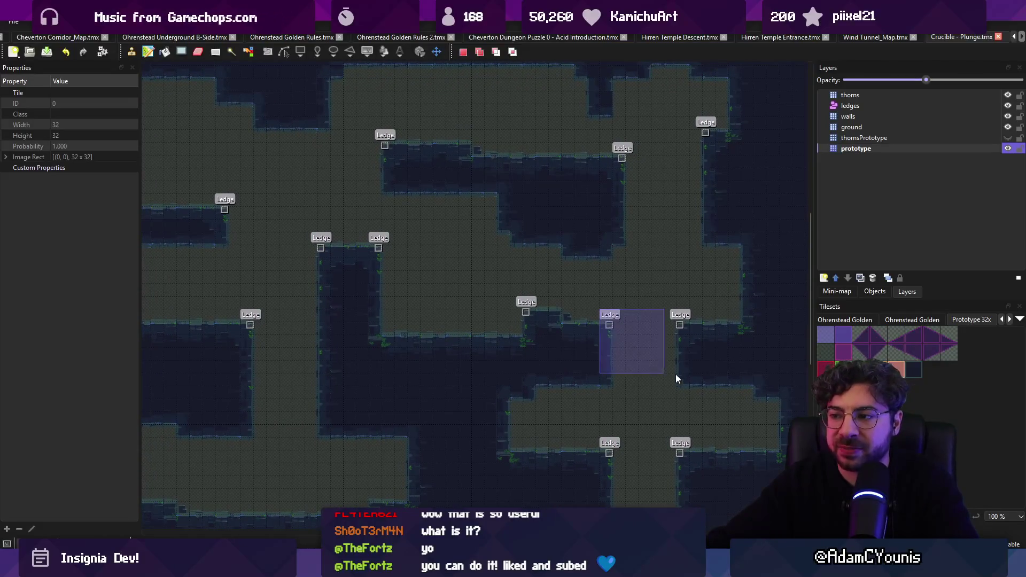
drag(666, 366, 683, 379)
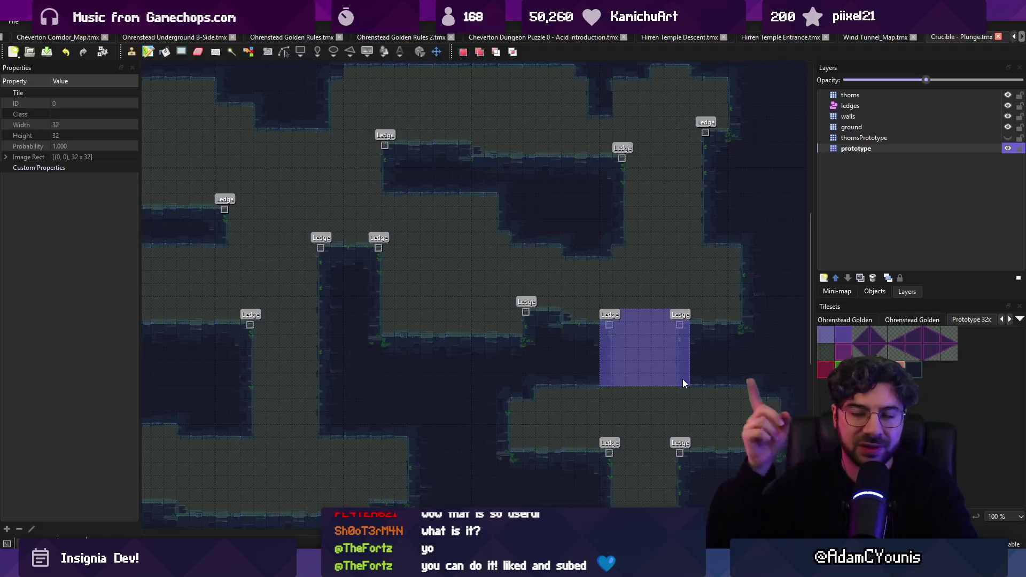
click(595, 300)
Replace the lower purple strip with one between the middle ledges, and paint a one-tile purple column upward.
scroll(595, 300, down, 1)
mouse_move(682, 359)
mouse_down()
mouse_move(608, 300)
mouse_move(536, 275)
mouse_up()
scroll(532, 280, up, 1)
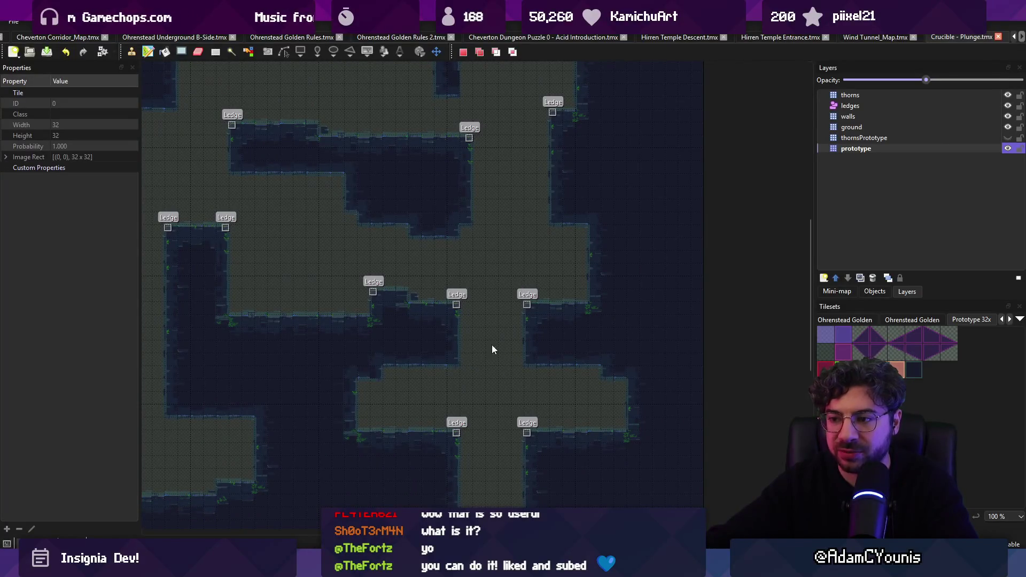
key(ctrl+z)
drag(470, 310, 514, 319)
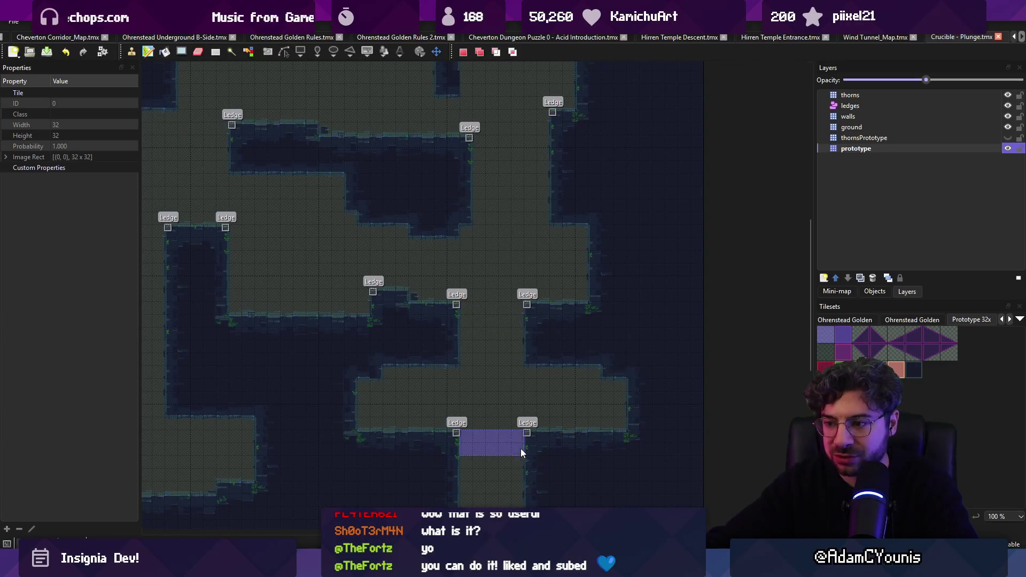
click(523, 452)
scroll(477, 368, down, 5)
mouse_move(445, 390)
mouse_down()
mouse_move(504, 392)
mouse_move(468, 96)
mouse_up()
Undo the purple column, then copy a tile column and paste it as a placeable stamp.
scroll(469, 95, up, 5)
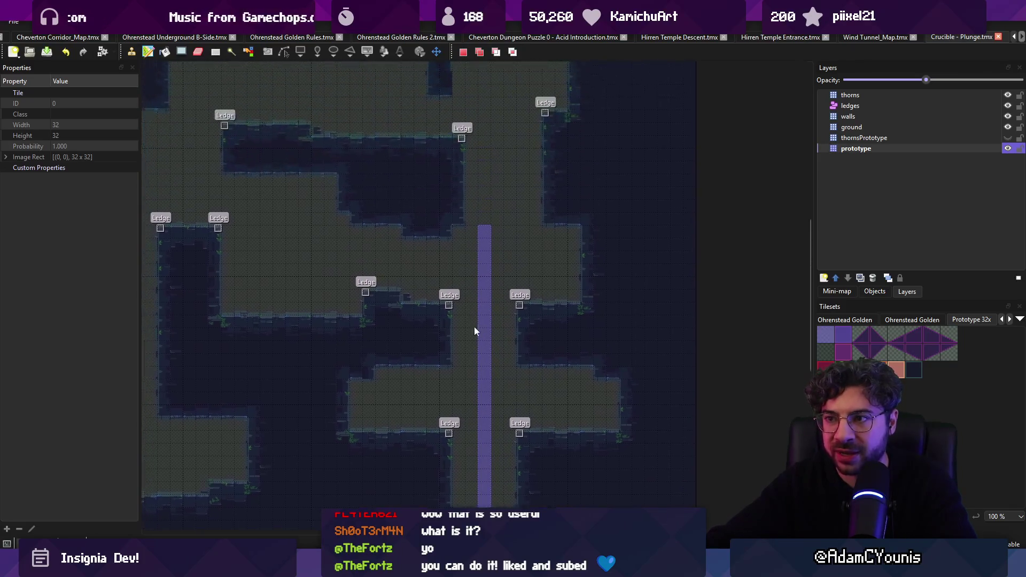
scroll(503, 204, left, 2)
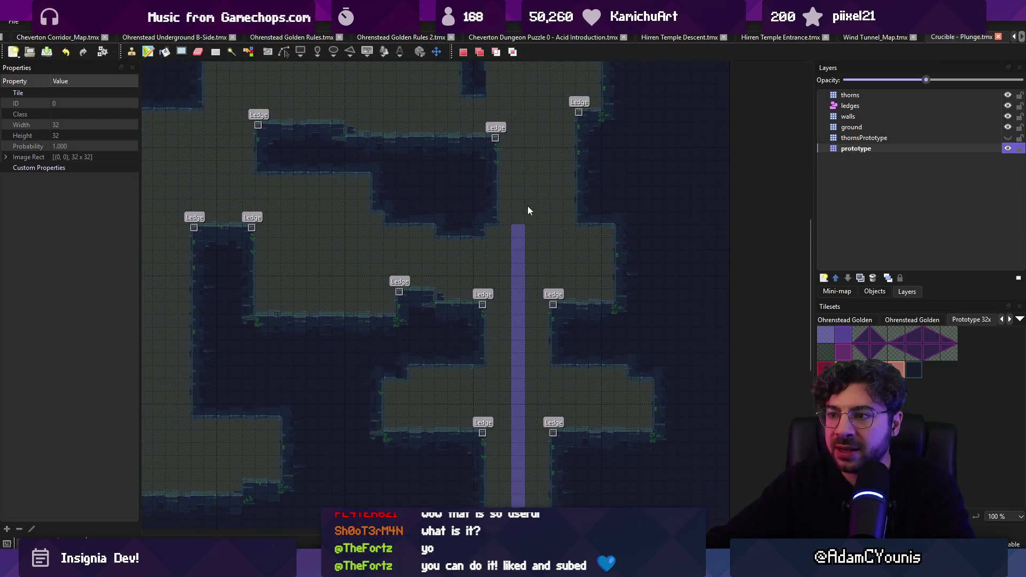
ctrl+scroll(528, 213, down, 1)
key(ctrl+z)
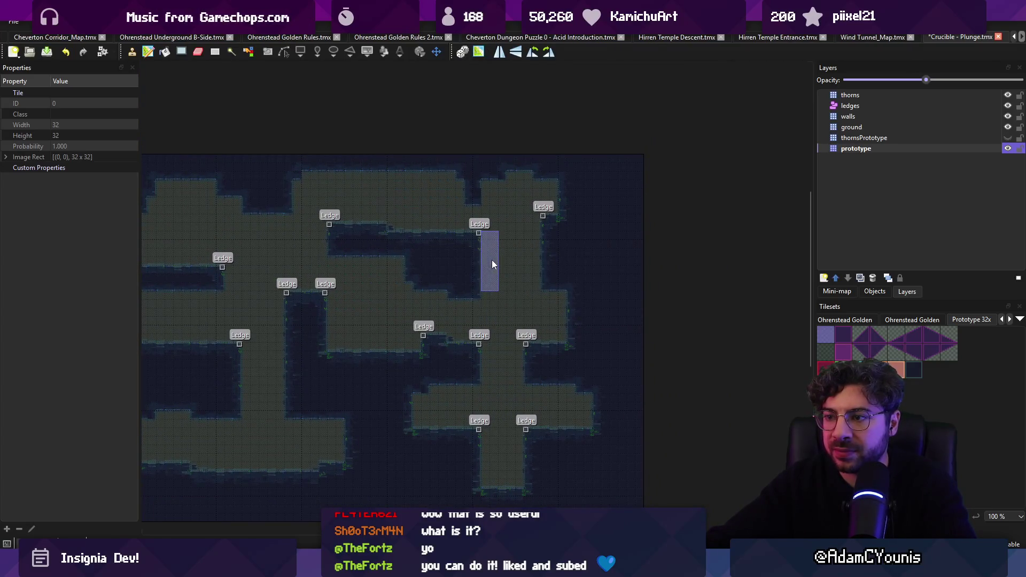
right_click(556, 279)
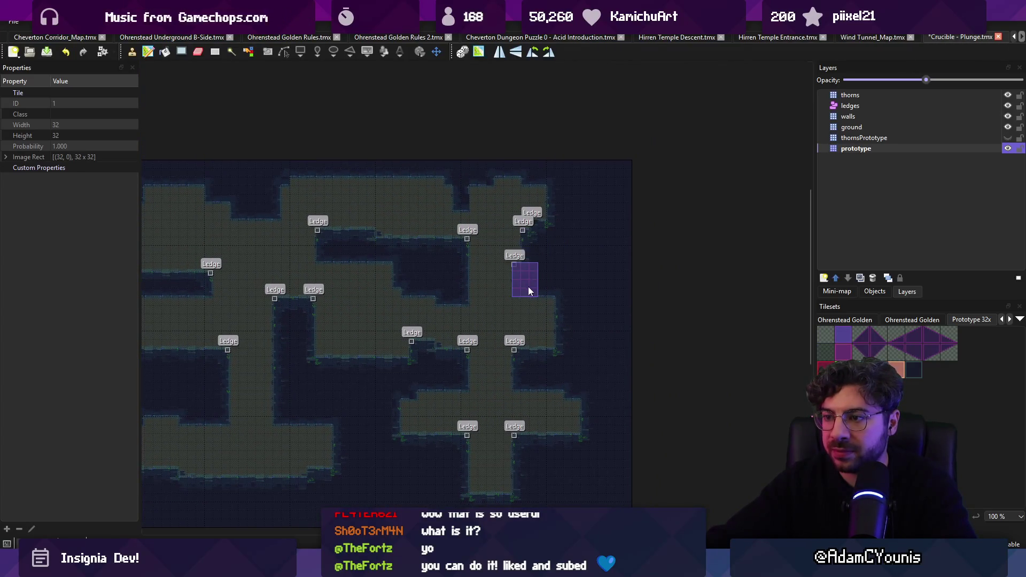
ctrl+scroll(485, 259, up, 1)
key(r)
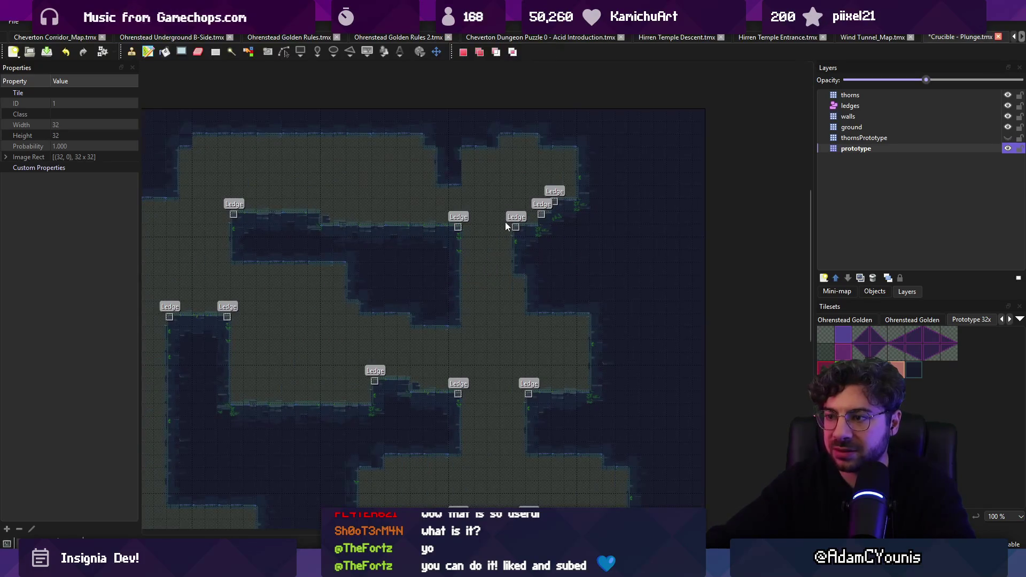
key(ctrl+c)
key(ctrl+v)
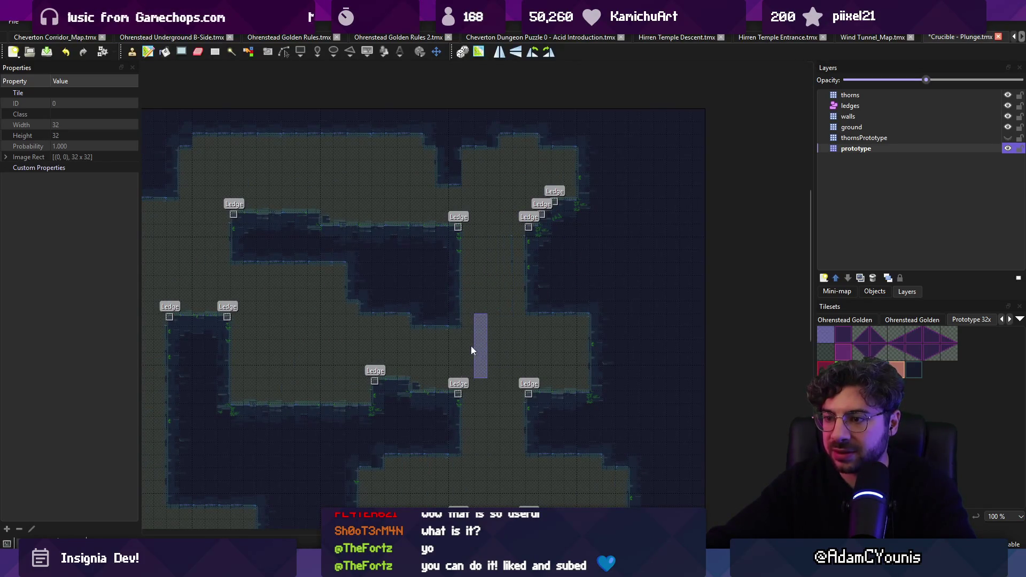
Dismiss the accidental new-map dialog and save the Crucible - Plunge map.
key(ctrl+n)
key(Escape)
key(ctrl+s)
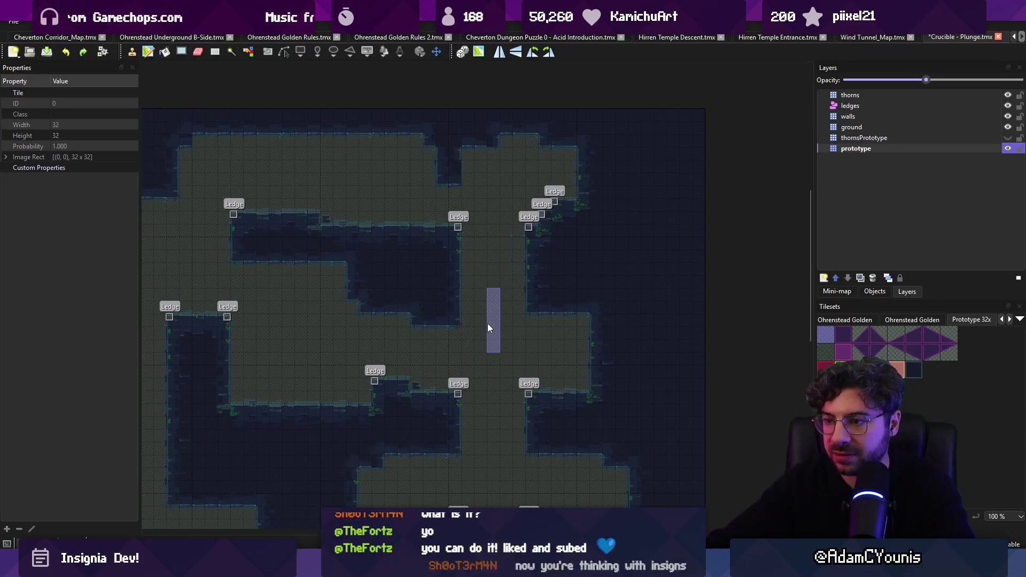
drag(493, 305, 474, 337)
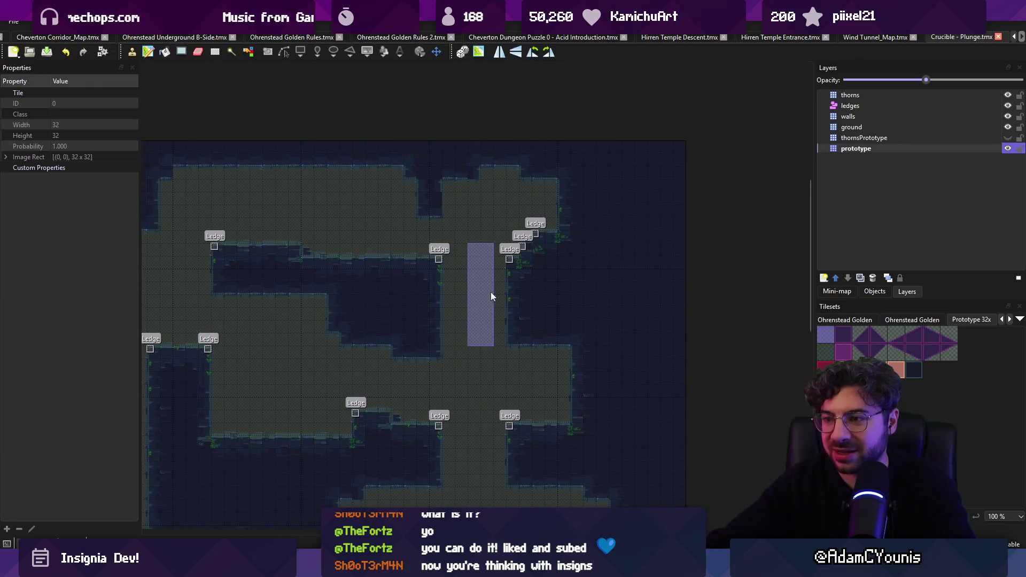
Undo the wall edits at the right edge back to the saved map state.
key(ctrl+z)
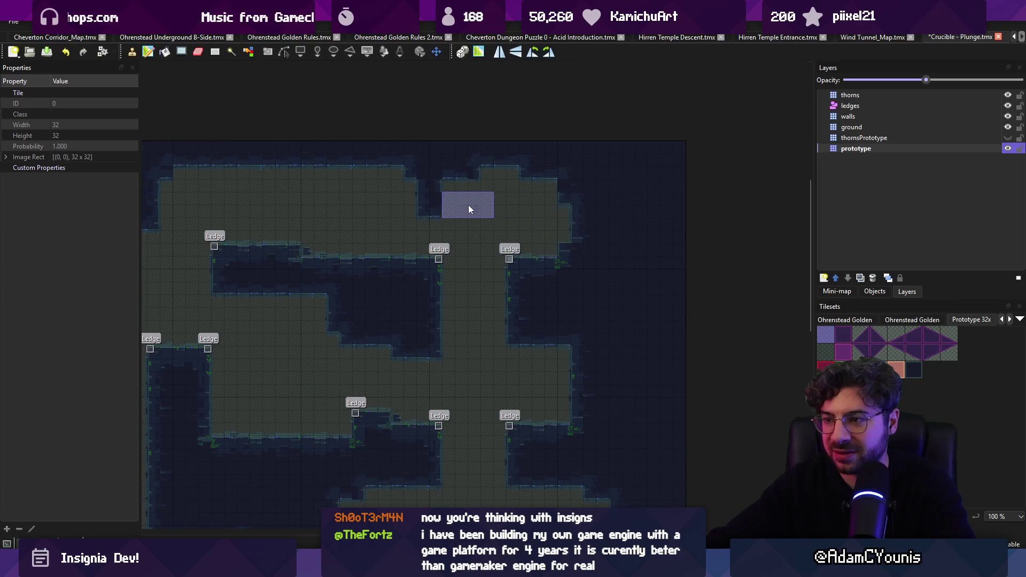
key(ctrl+z)
key(r)
key(b)
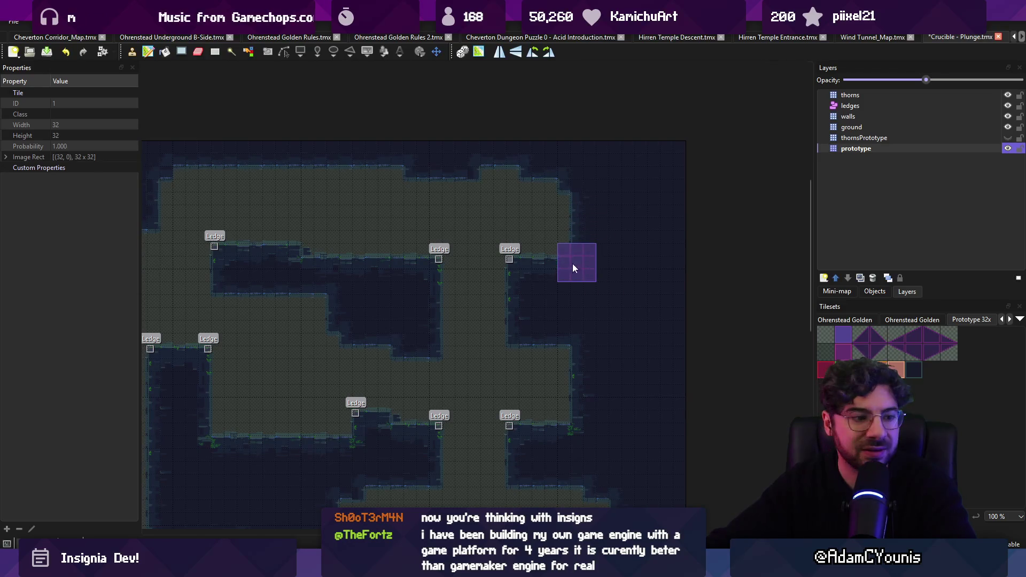
key(ctrl+z)
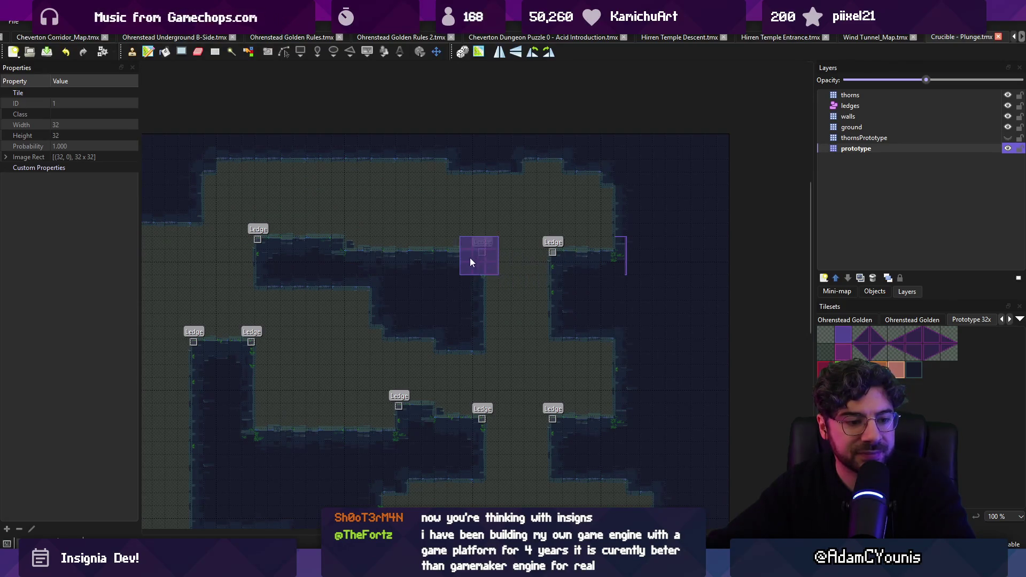
Cut the purple 3-tile block into a stamp and try it along the top of the map.
scroll(481, 267, left, 3)
scroll(481, 267, up, 1)
key(r)
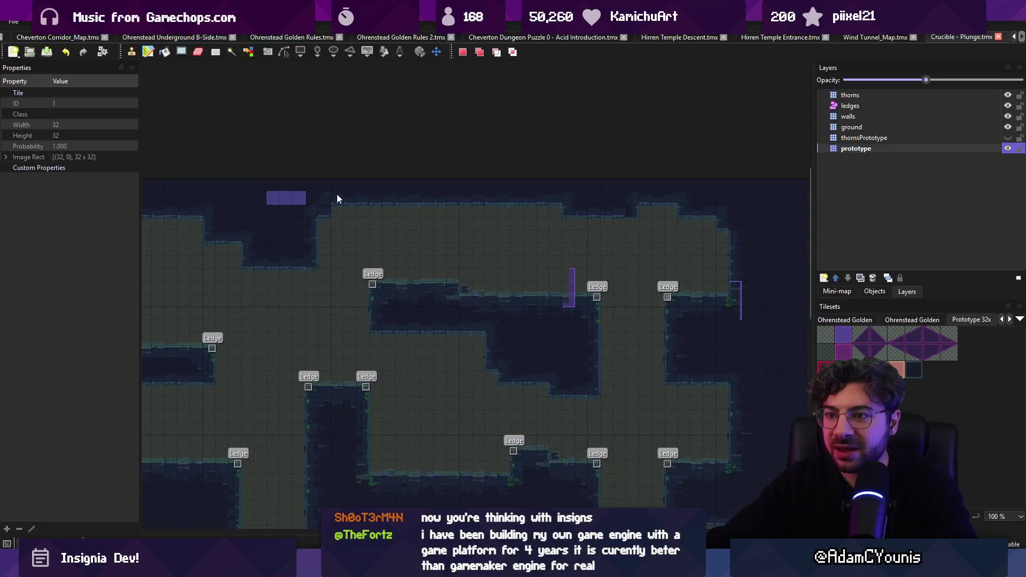
key(ctrl+x)
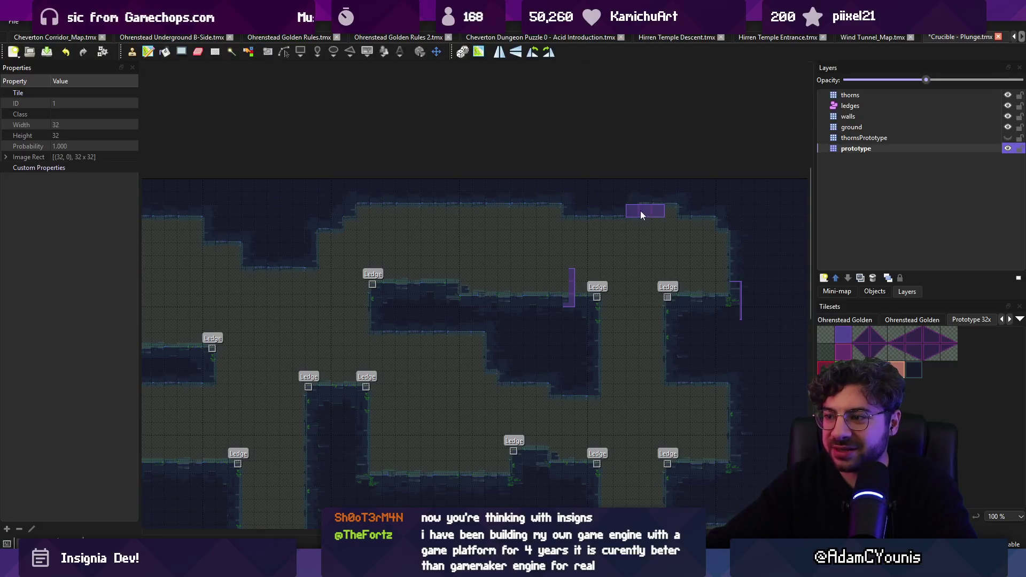
scroll(548, 241, down, 3)
scroll(553, 232, up, 2)
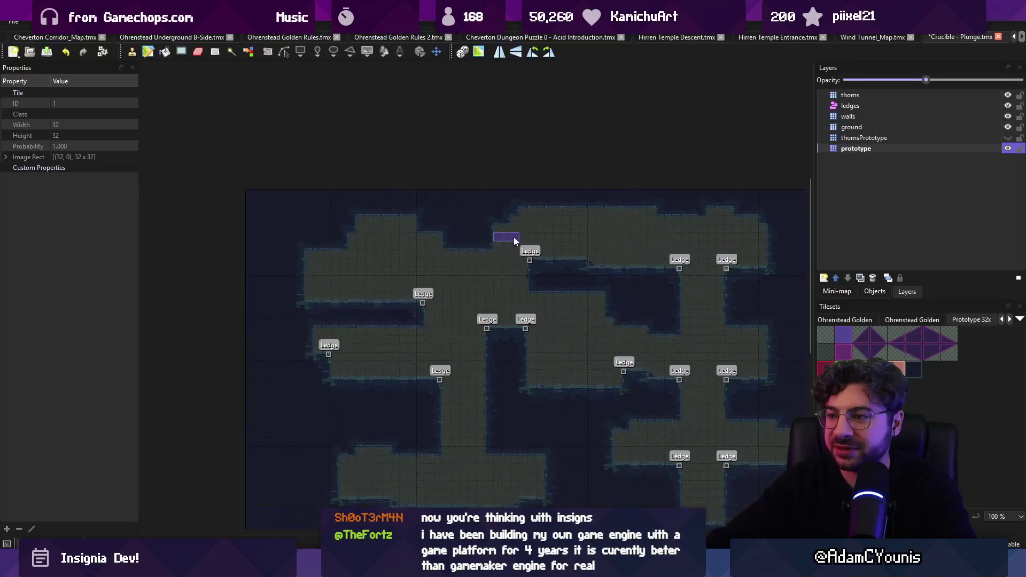
scroll(454, 209, up, 1)
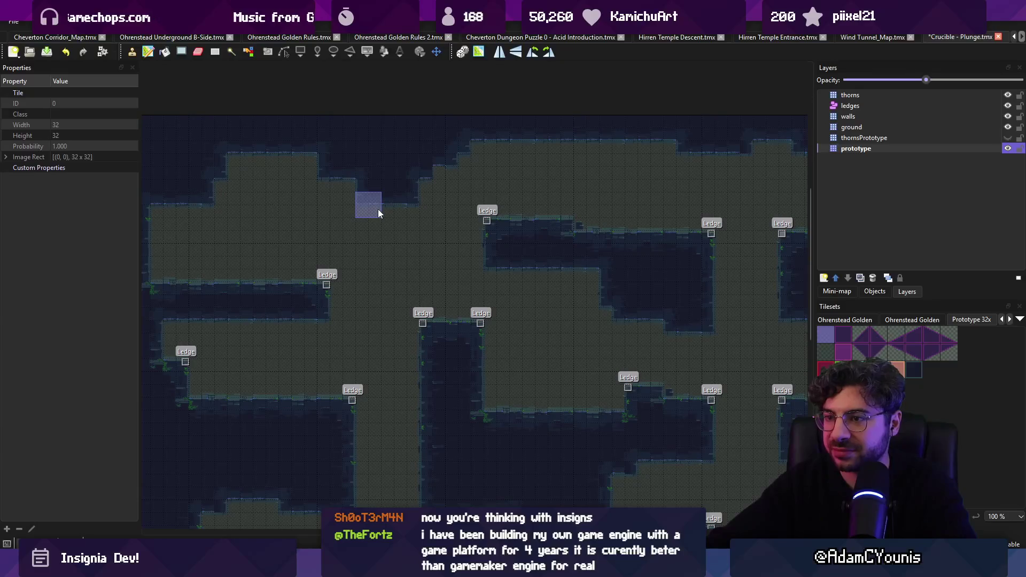
scroll(513, 213, down, 1)
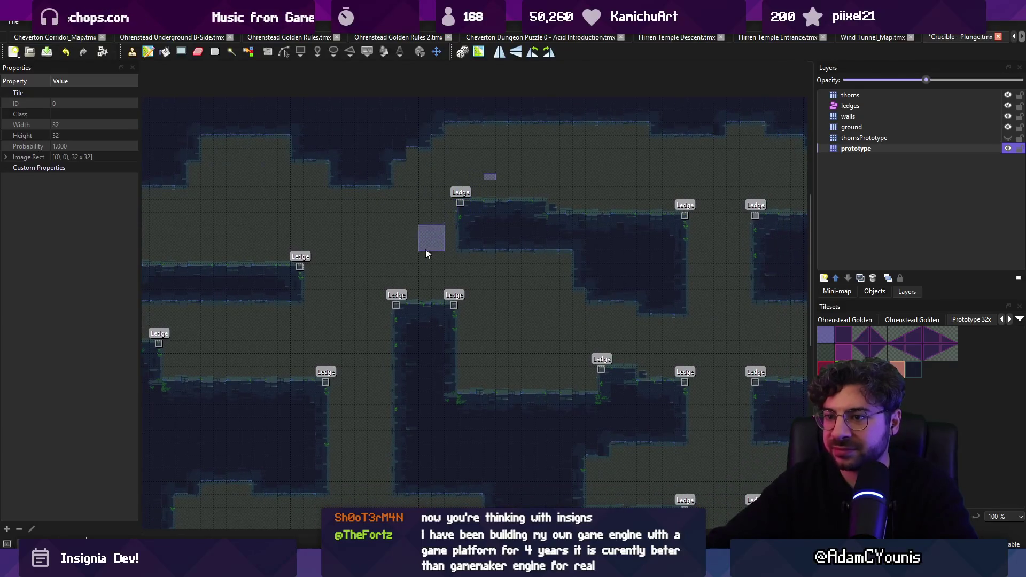
scroll(464, 224, down, 3)
scroll(463, 281, up, 2)
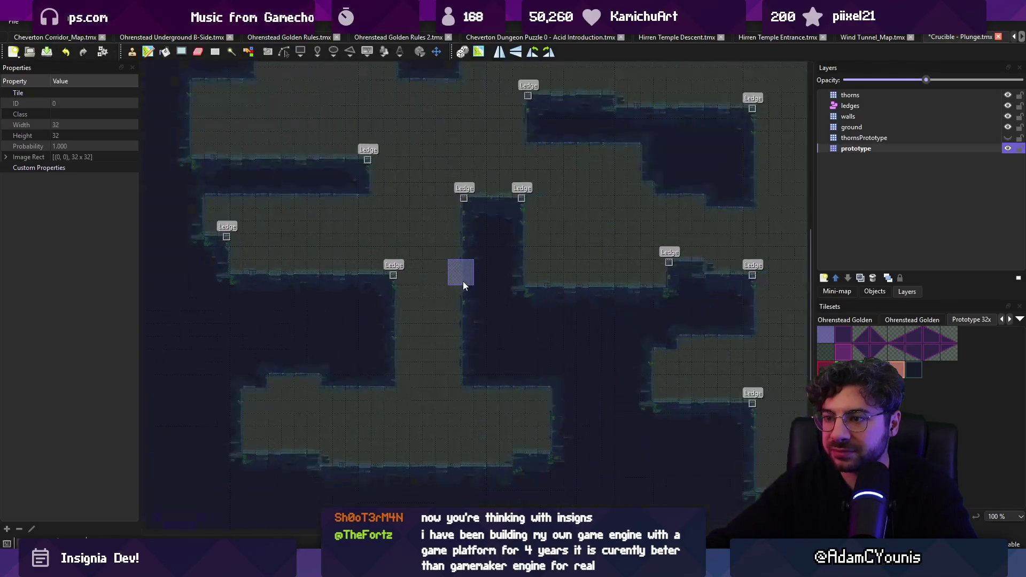
Drop the stamp, return to tile selection and save the Crucible - Plunge map.
key(r)
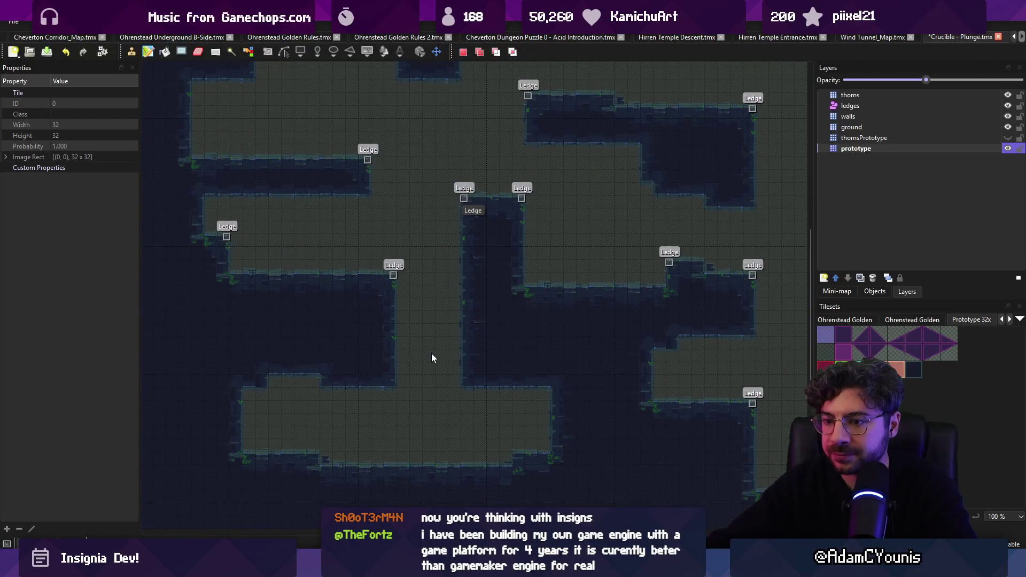
scroll(433, 357, down, 2)
key(ctrl+s)
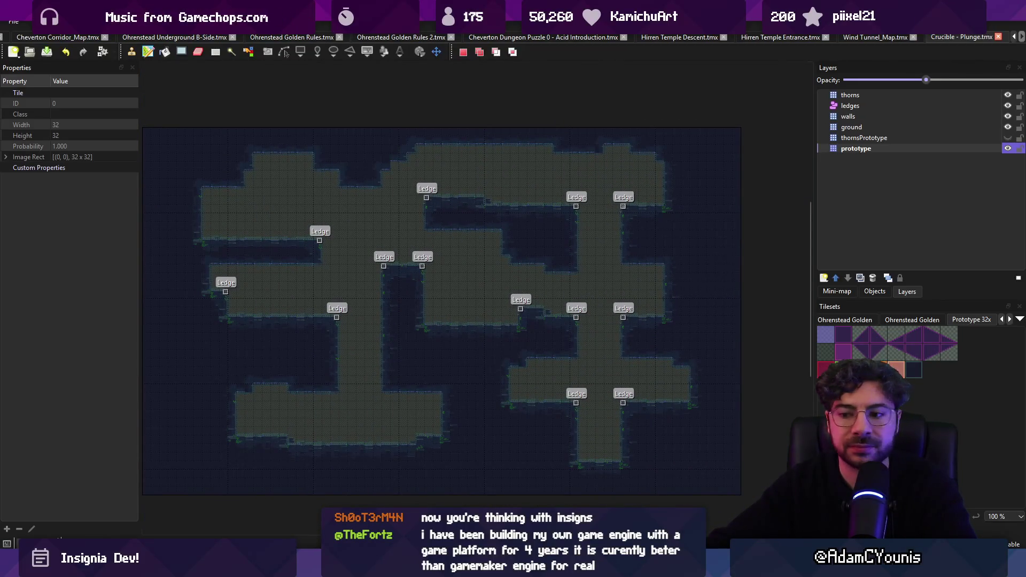
Search 'nge test', try placing the Plunge Weight Test node in the graph, then delete it.
click(374, 529)
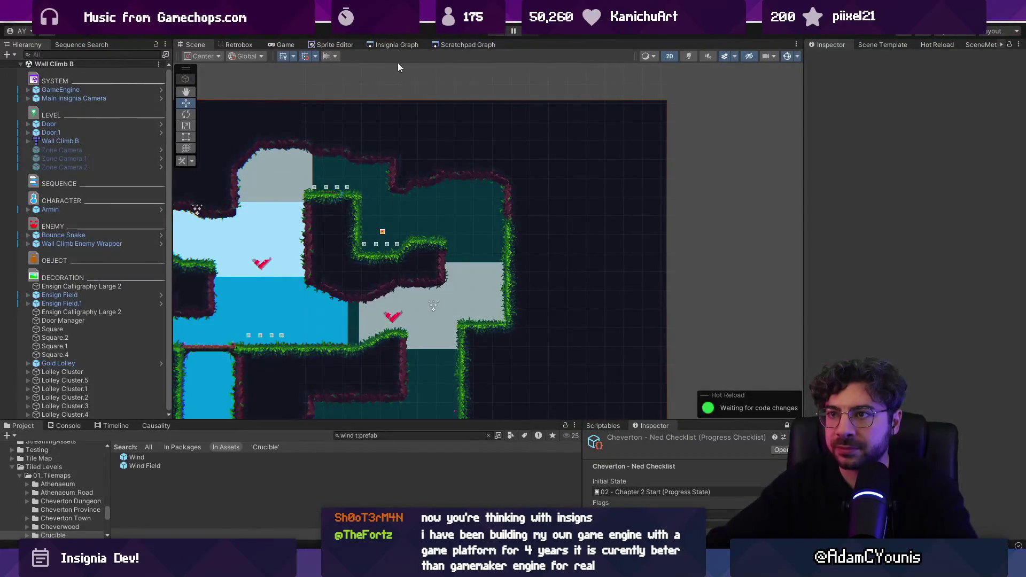
click(396, 45)
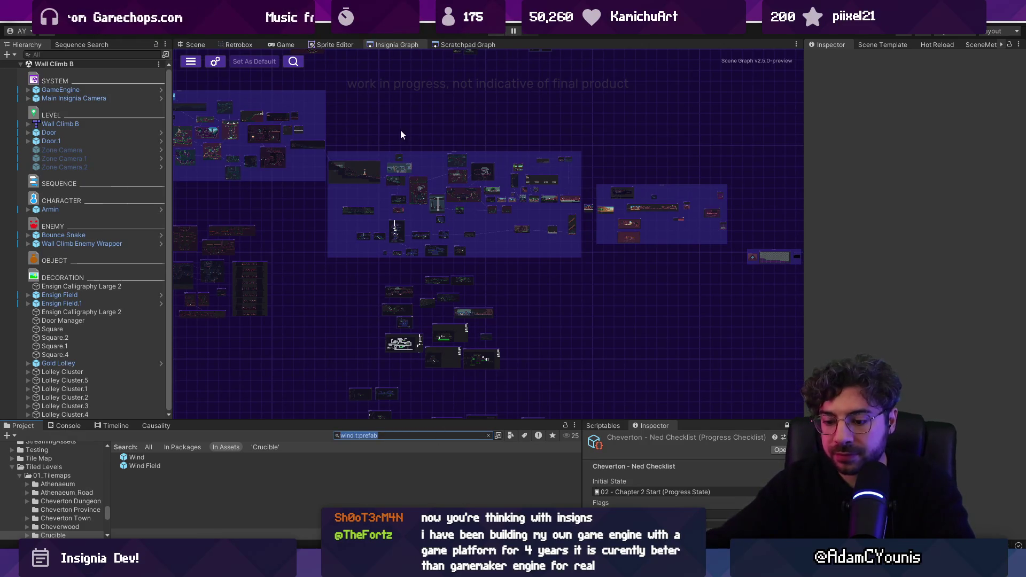
text(plunge te)
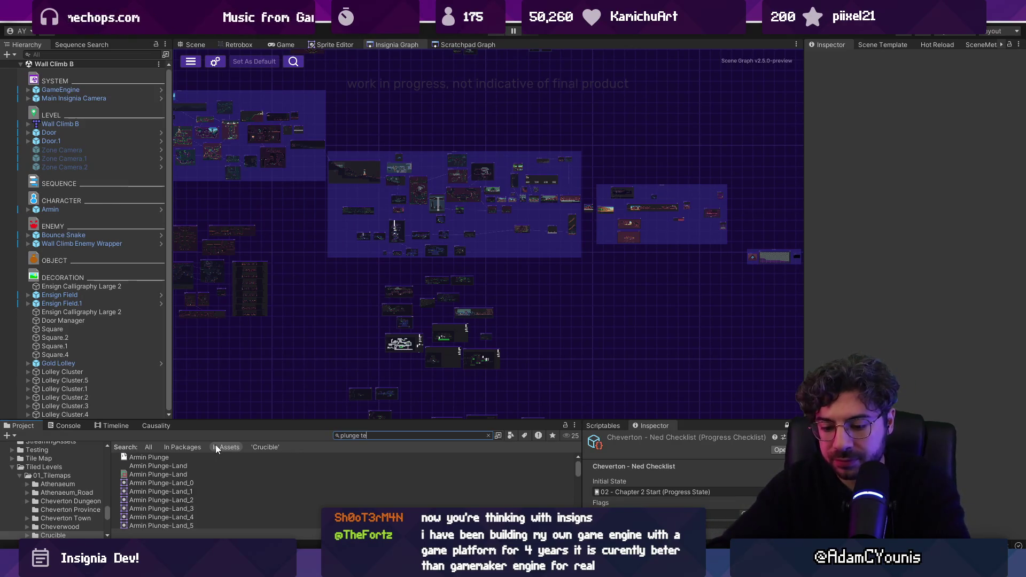
text(st)
double_click(145, 467)
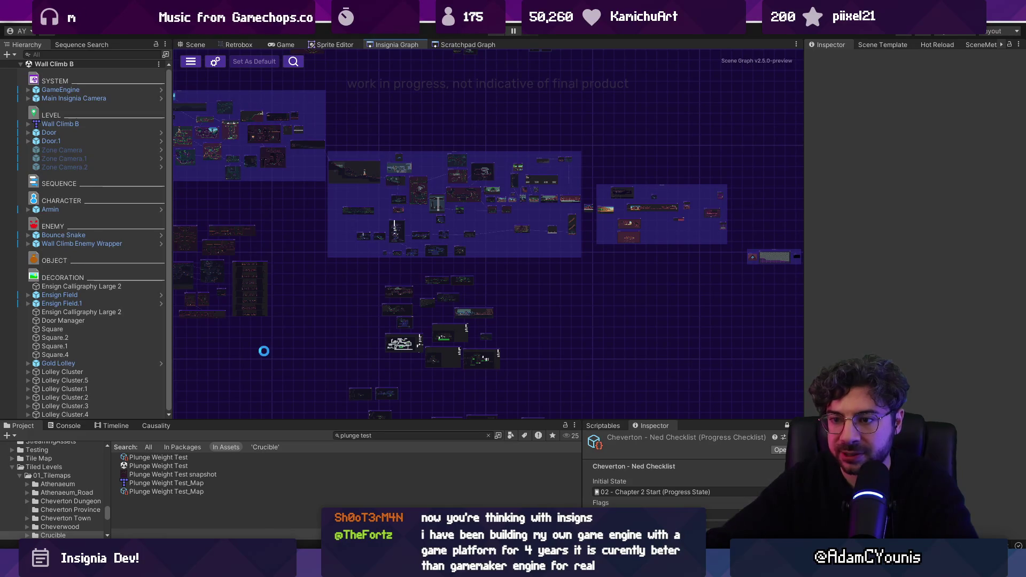
mouse_move(271, 371)
mouse_down()
mouse_move(385, 243)
mouse_move(355, 228)
mouse_up()
scroll(354, 229, up, 5)
scroll(359, 255, down, 5)
drag(366, 309, 301, 295)
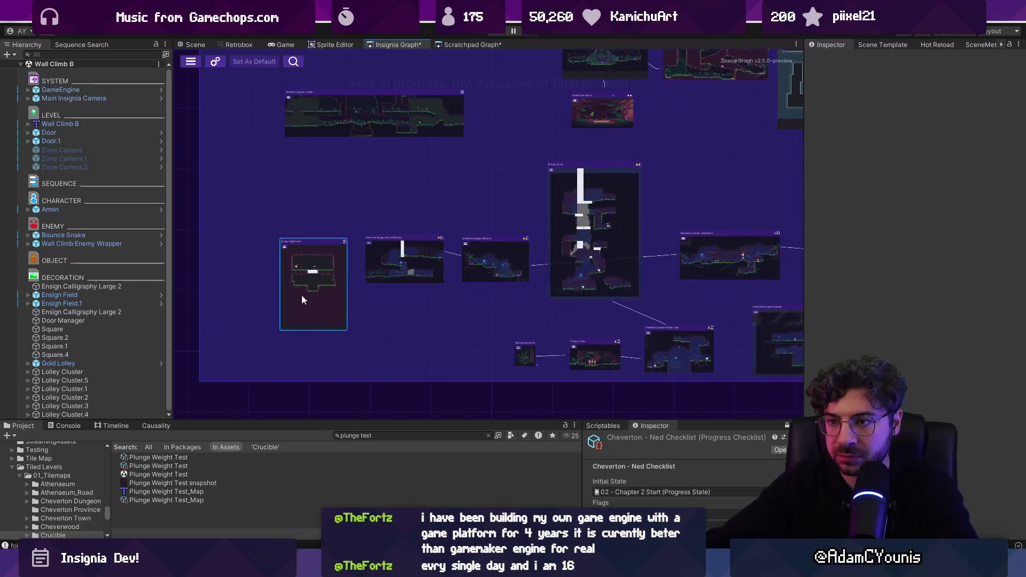
scroll(301, 295, up, 5)
scroll(314, 208, down, 5)
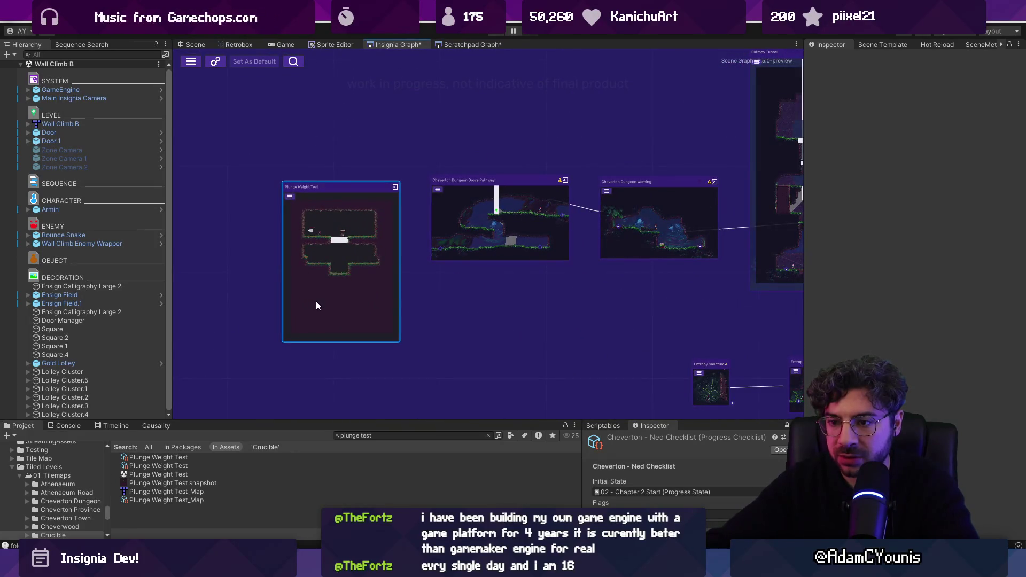
key(Delete)
Correct the search, add a Crucible - Plunge Trial node to the Insignia Graph, and open it.
click(388, 436)
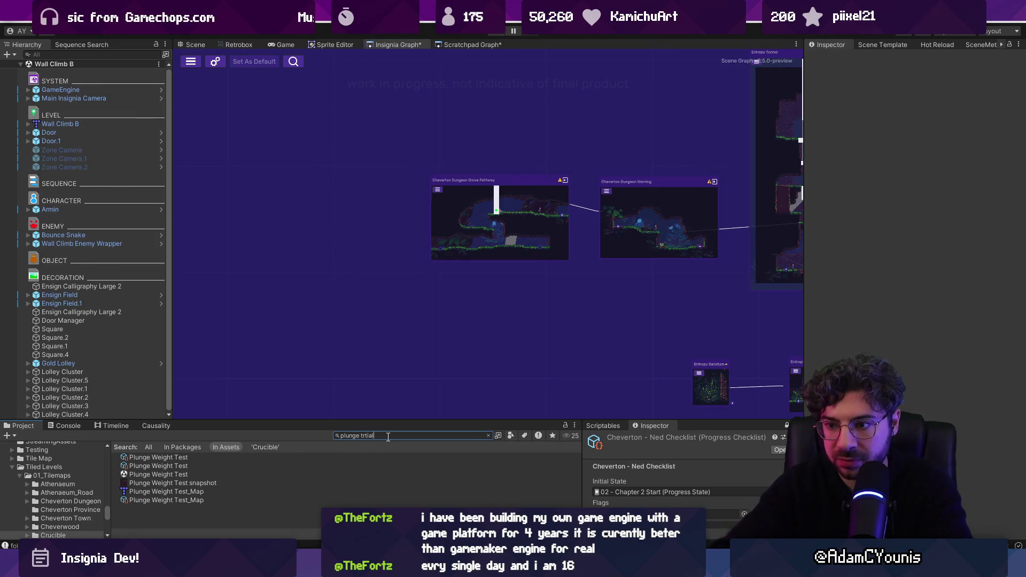
key(BackSpace)
key(BackSpace)
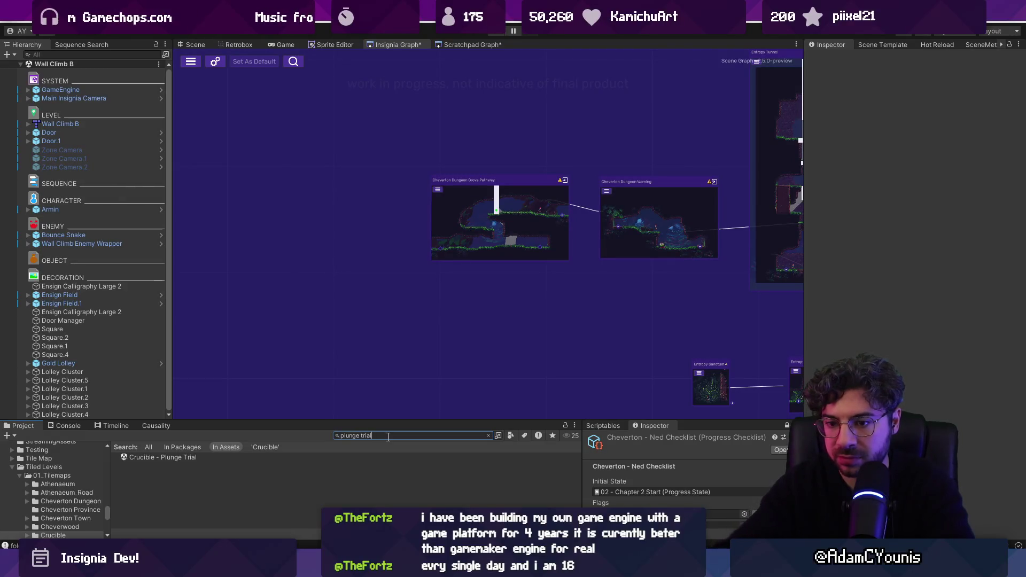
drag(161, 457, 370, 351)
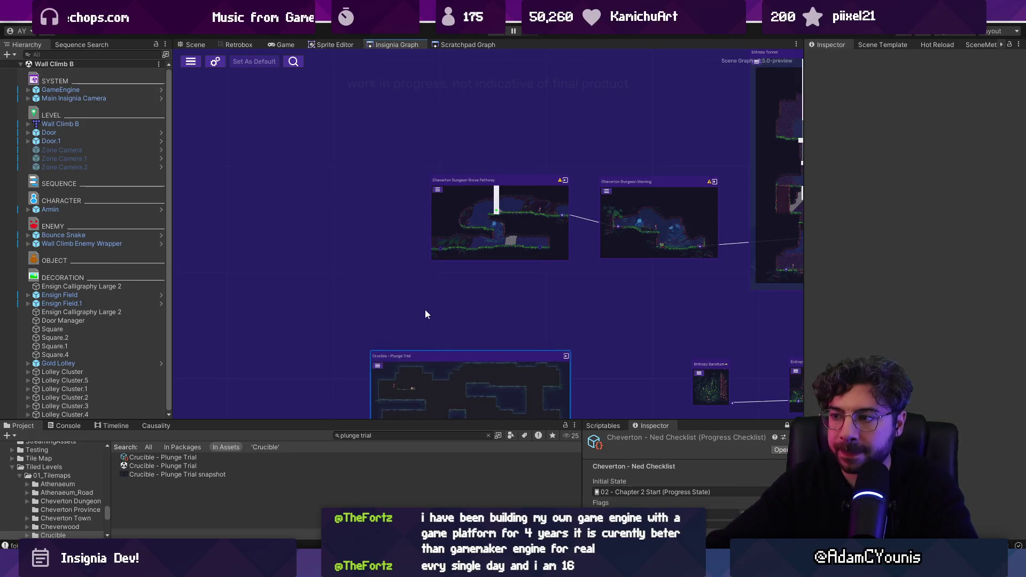
mouse_move(447, 307)
mouse_down()
mouse_move(324, 360)
mouse_move(532, 213)
mouse_up()
scroll(531, 213, up, 5)
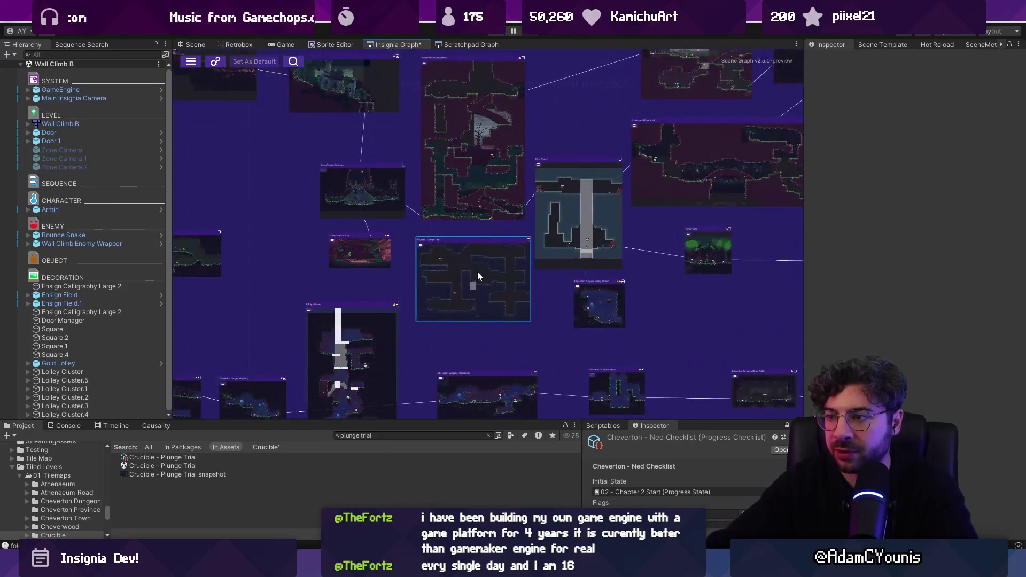
scroll(490, 256, down, 5)
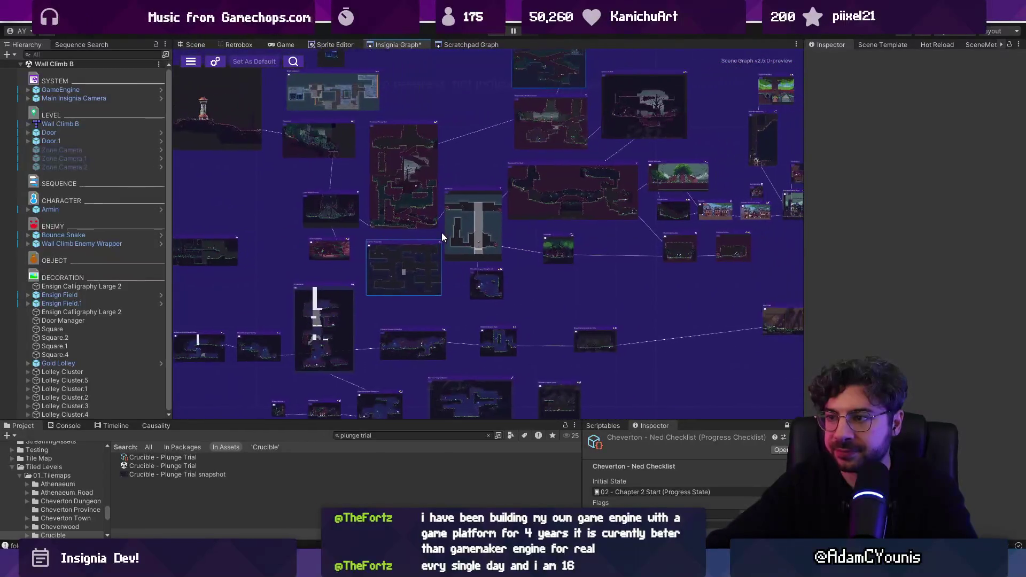
scroll(428, 249, up, 4)
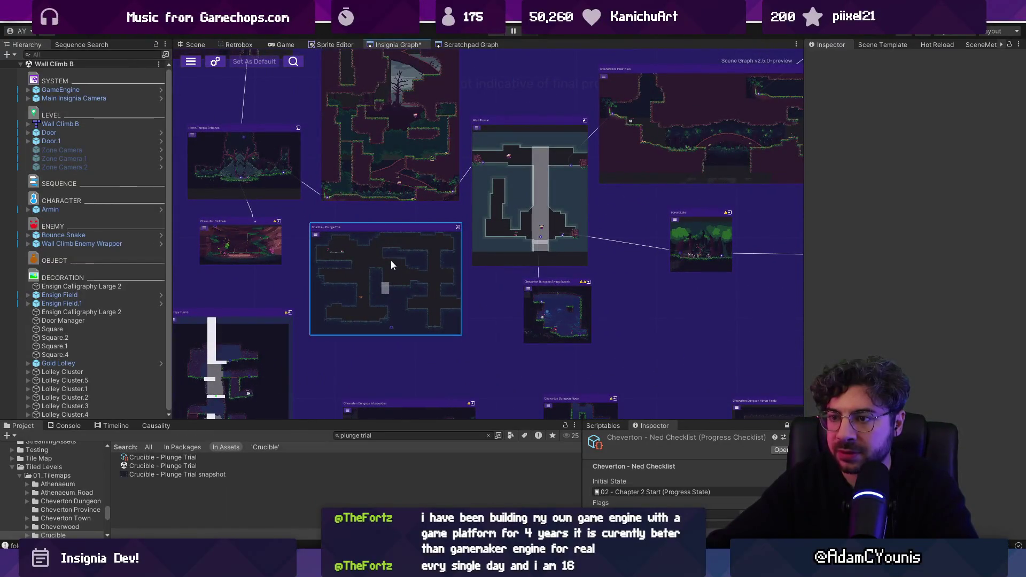
scroll(391, 262, down, 4)
scroll(392, 264, up, 5)
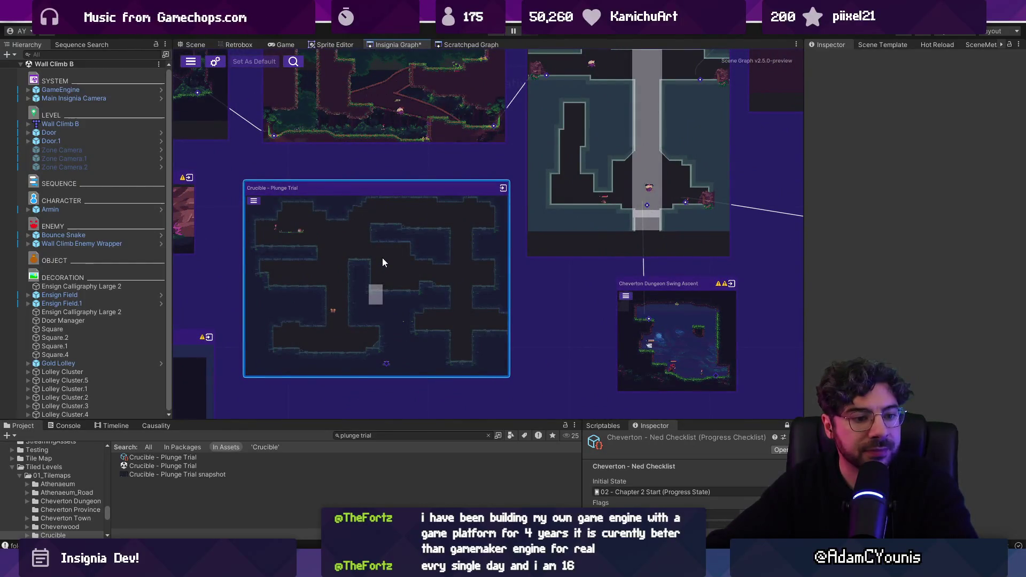
double_click(382, 257)
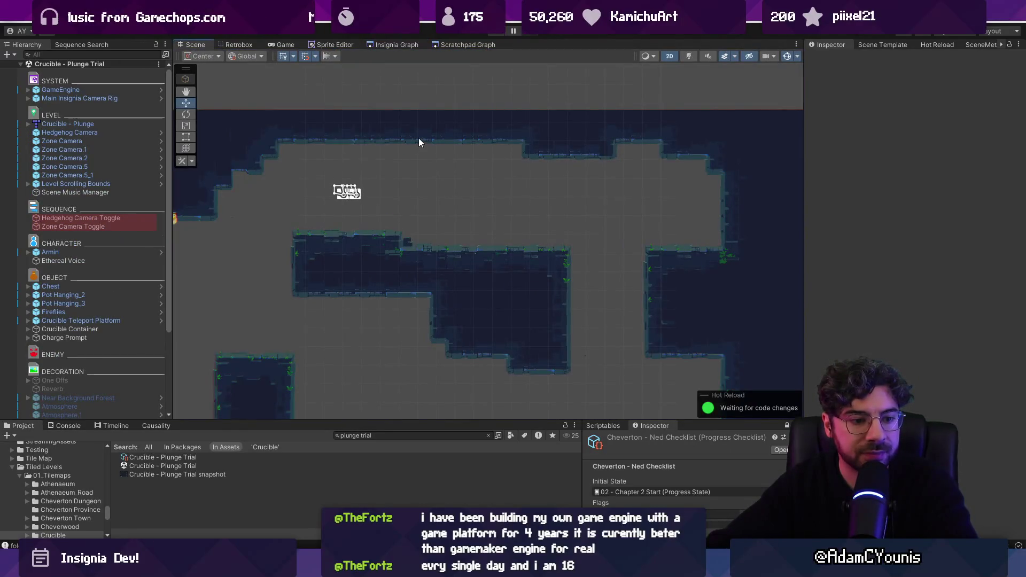
Save the scene and shift the Crucible Teleport Platform down and left.
key(Escape)
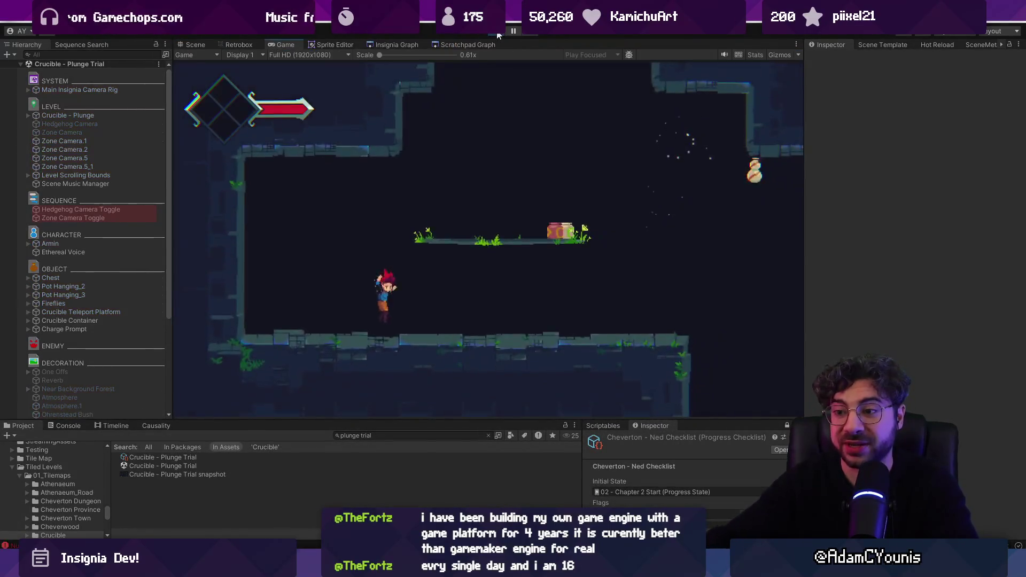
click(497, 34)
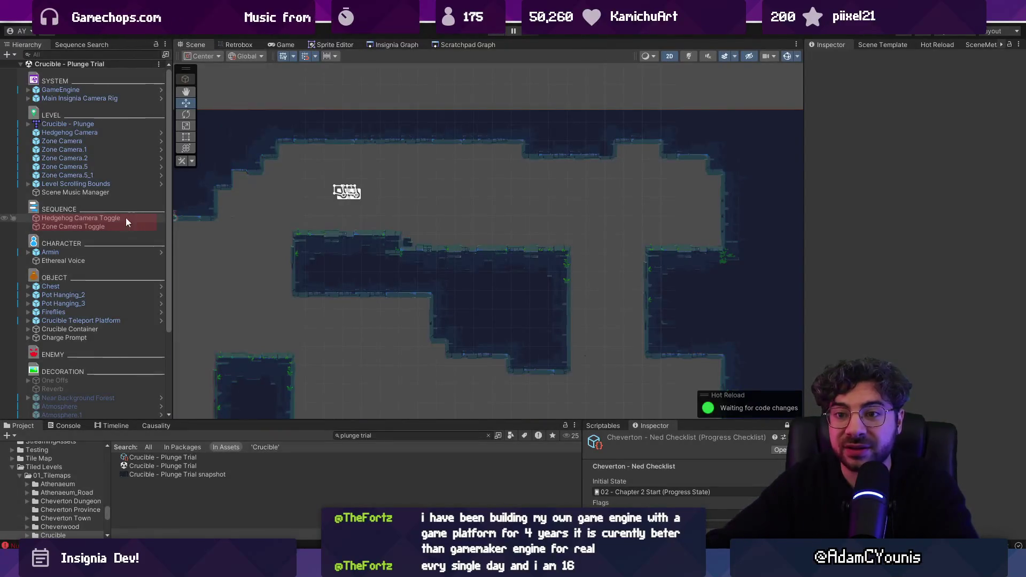
mouse_move(330, 219)
mouse_down()
mouse_move(634, 203)
mouse_move(432, 210)
mouse_up()
click(596, 187)
scroll(431, 210, up, 2)
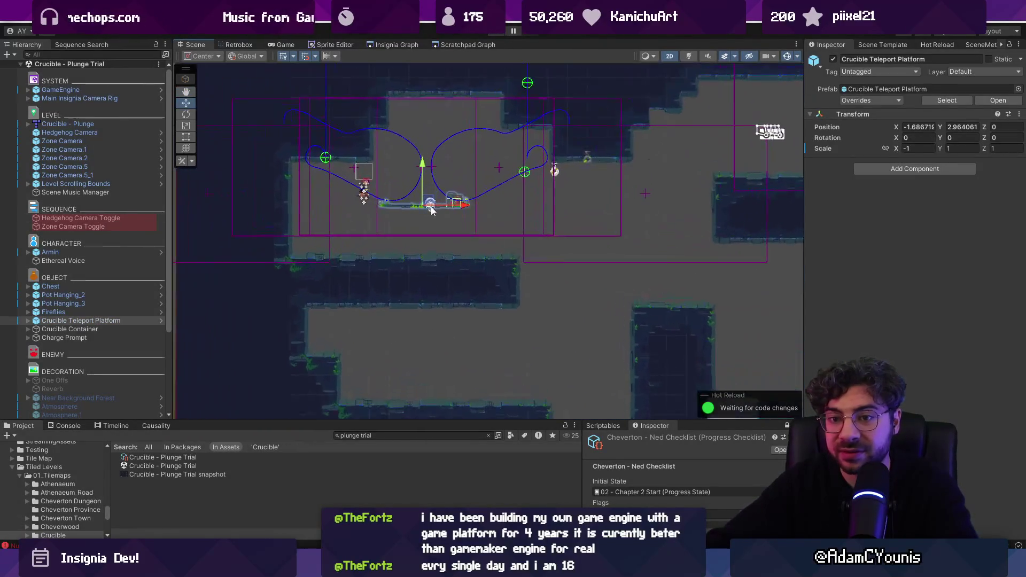
drag(423, 169, 423, 221)
mouse_move(462, 259)
mouse_down()
mouse_move(417, 260)
mouse_move(439, 261)
mouse_up()
Deactivate the seven objects from Chest to Charge Prompt, including the hanging pots.
click(556, 170)
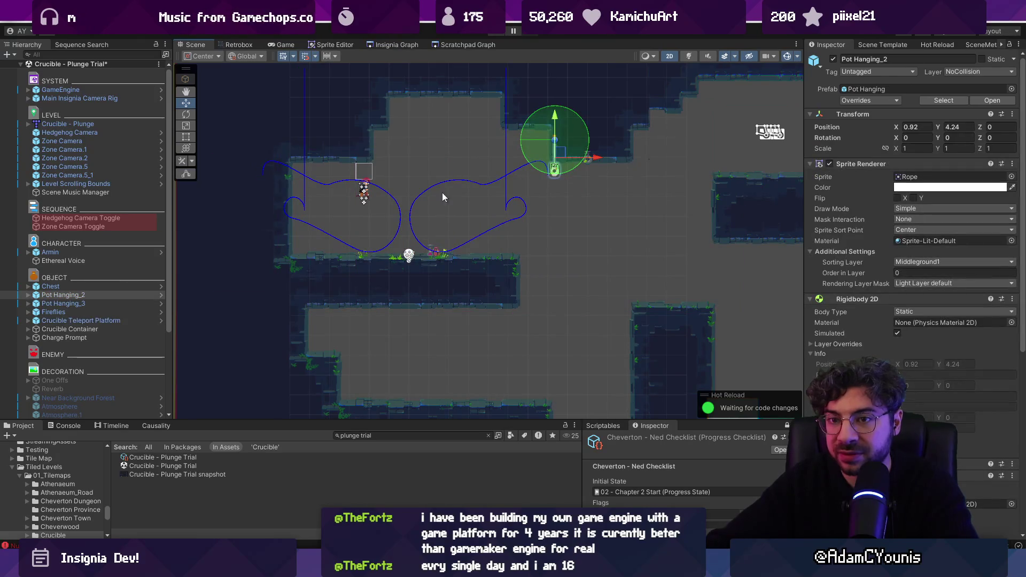
click(112, 303)
click(113, 337)
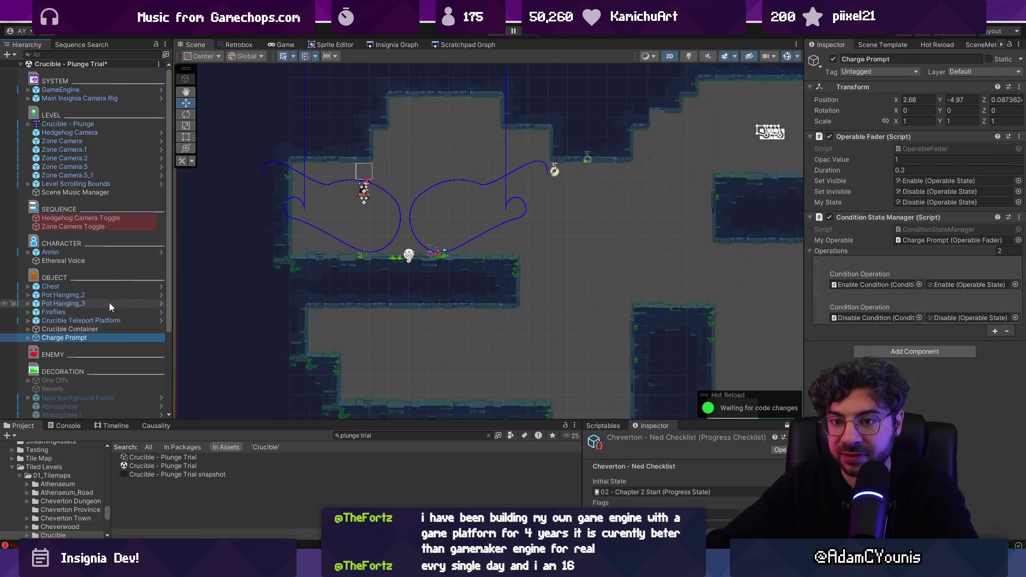
shift+click(107, 295)
shift+click(105, 289)
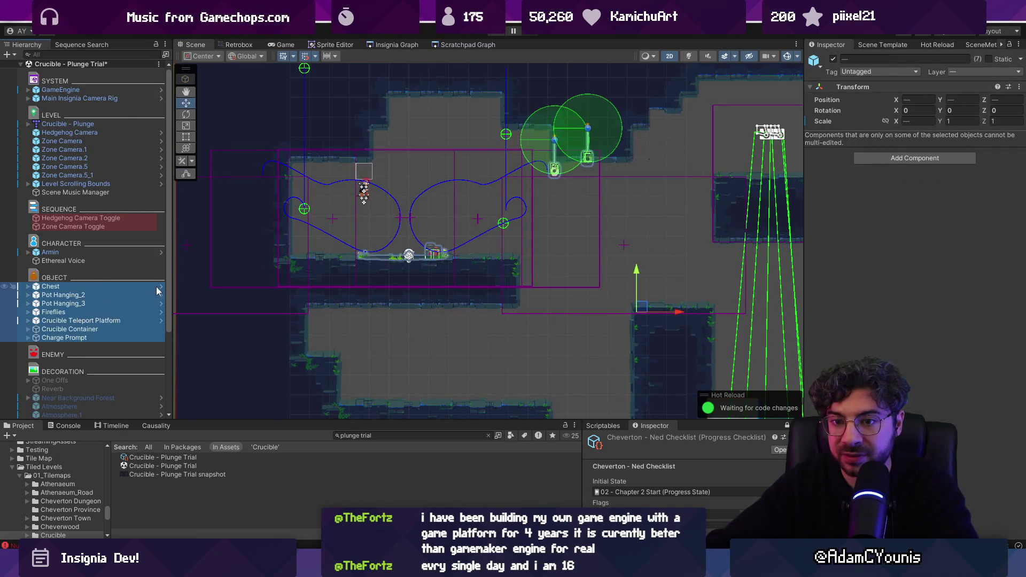
click(834, 58)
Playtest the room, re-enabling the teleport platform and Crucible Container, then stop.
key(ctrl+p)
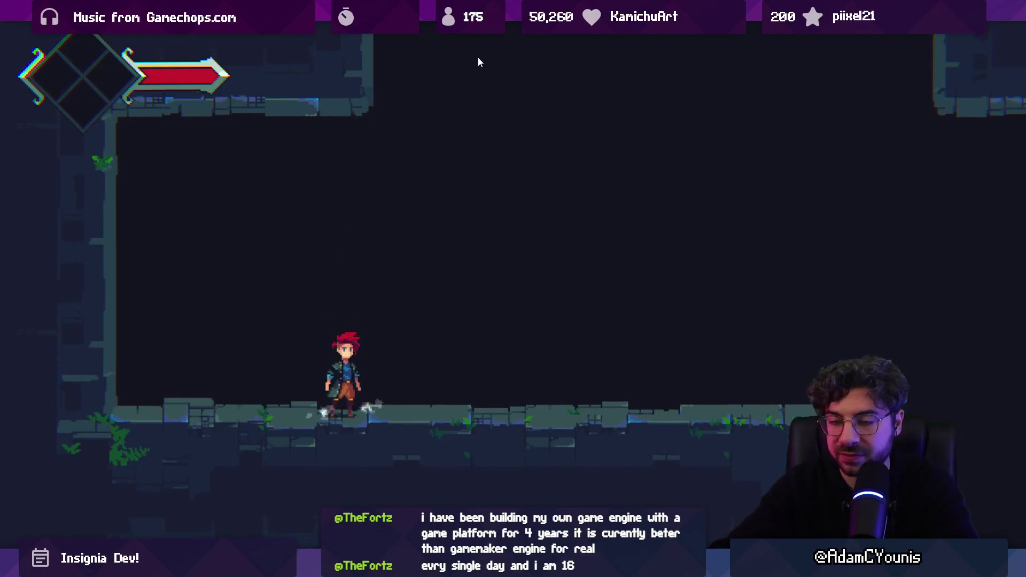
key(shift+space)
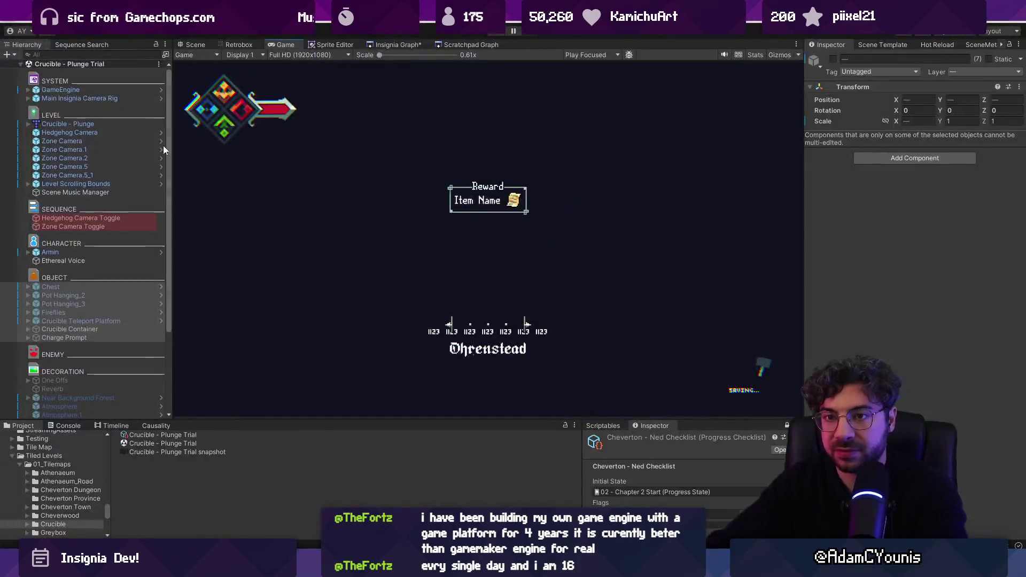
click(89, 329)
shift+click(110, 321)
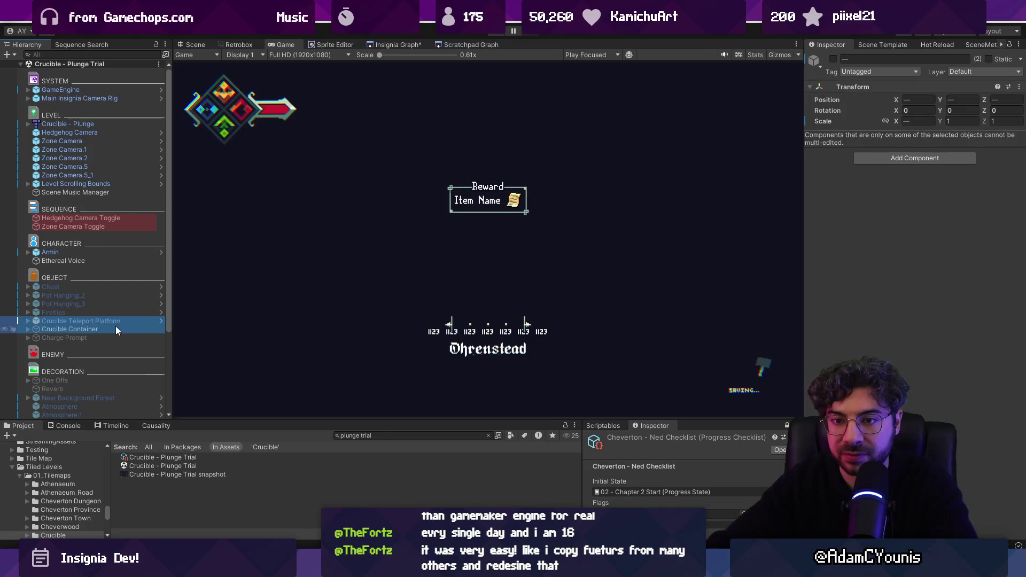
click(833, 59)
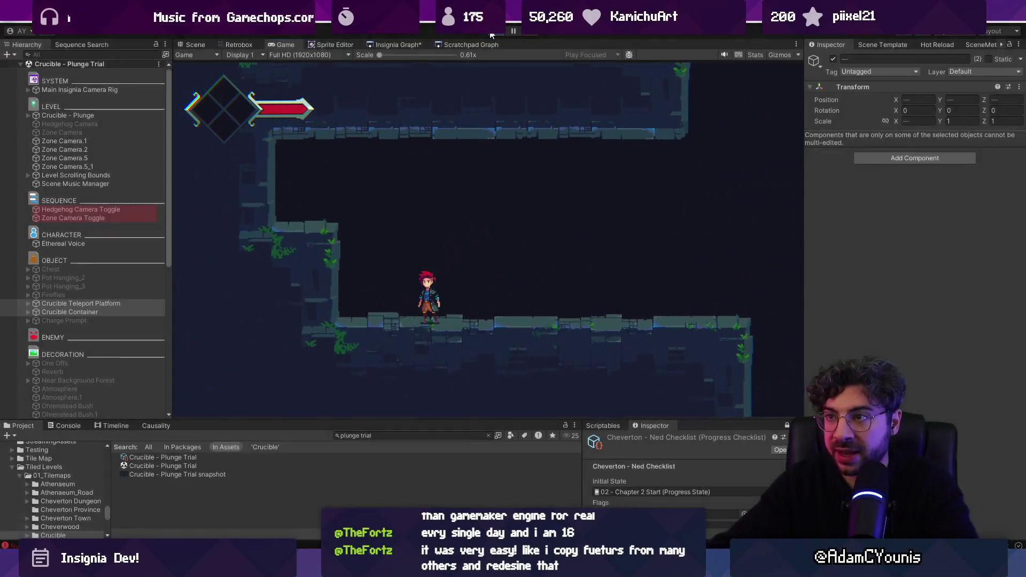
click(493, 33)
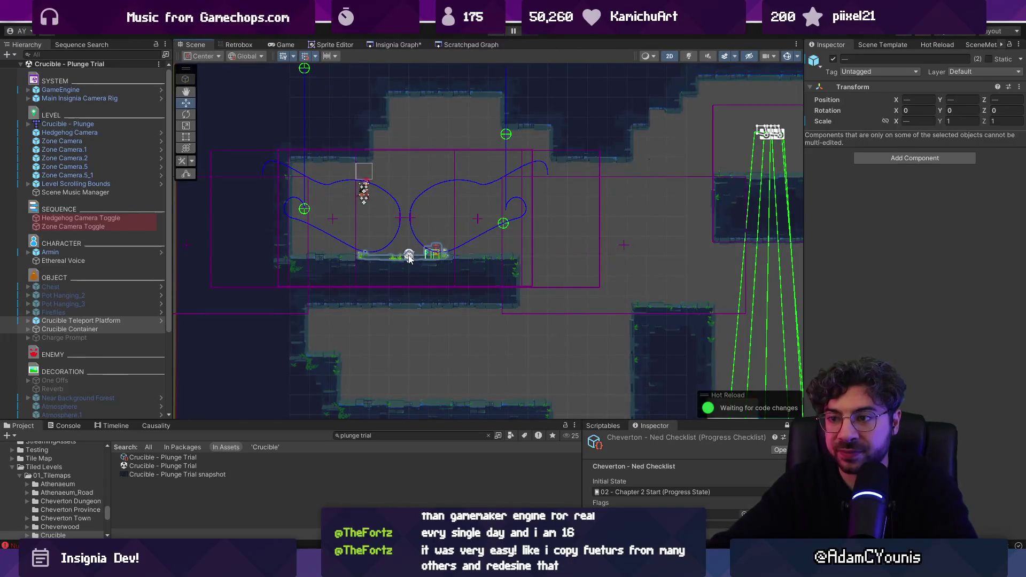
Drag the Crucible Teleport Platform down onto the lower floor.
click(409, 255)
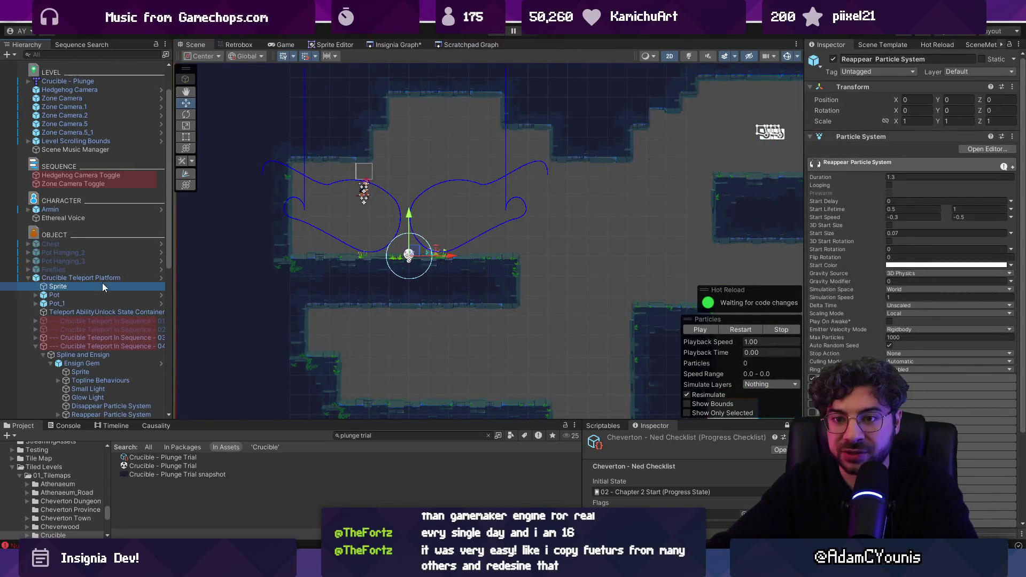
double_click(101, 278)
drag(359, 221, 359, 325)
scroll(324, 273, up, 4)
drag(324, 273, 328, 265)
Set the teleport platform's position to X -2.05, Y -0.91.
click(918, 127)
text(-2.05)
key(Tab)
text(-0.9134)
key(BackSpace)
key(BackSpace)
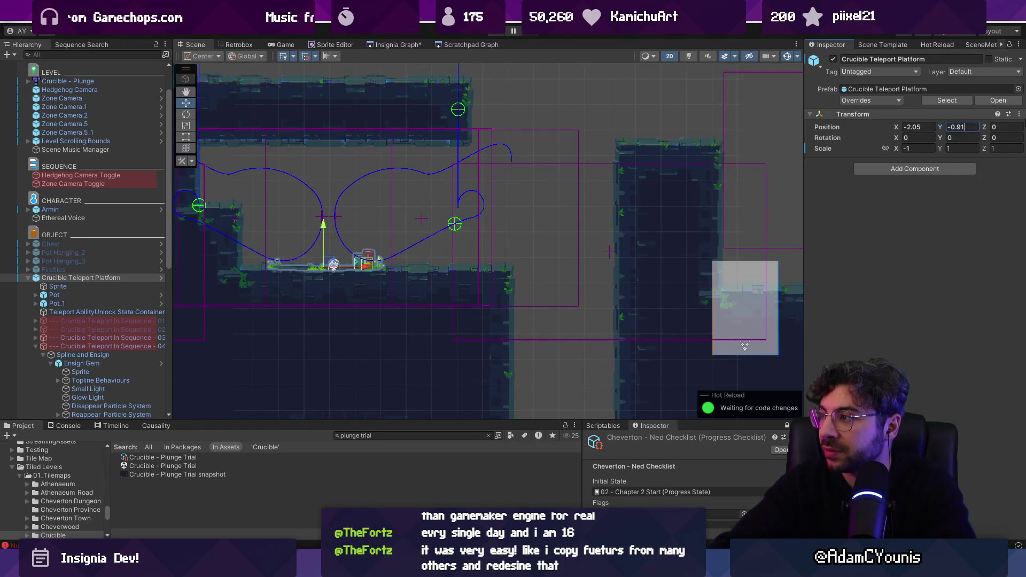
scroll(527, 210, down, 1)
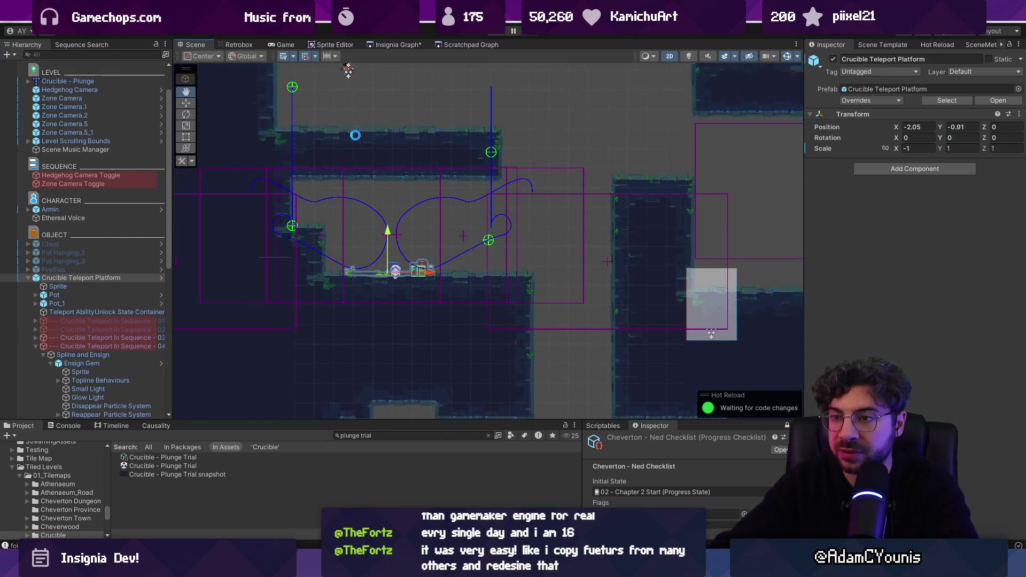
key(alt+Tab)
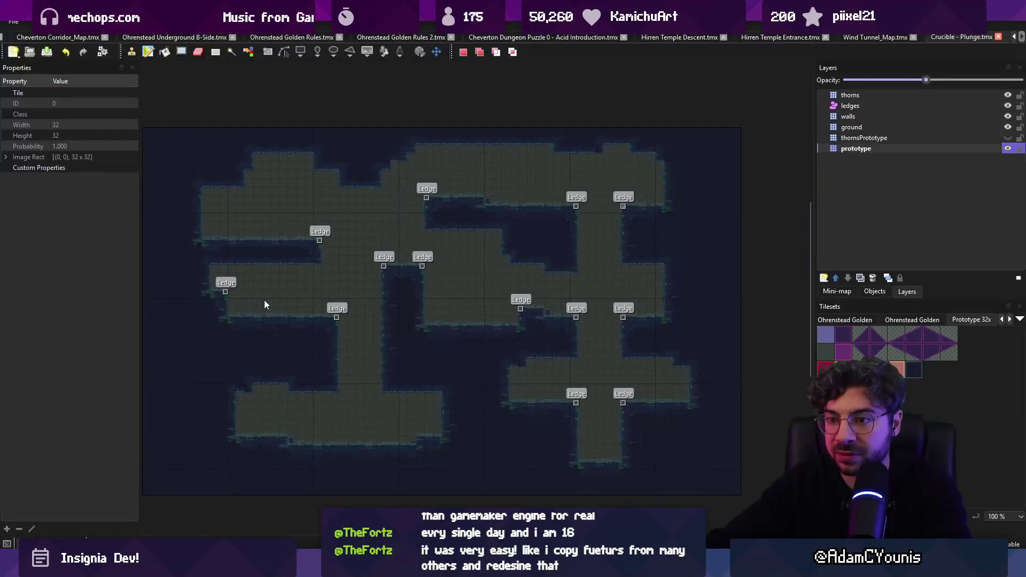
Paint prototype tiles at the left step, then undo the change.
scroll(264, 300, up, 3)
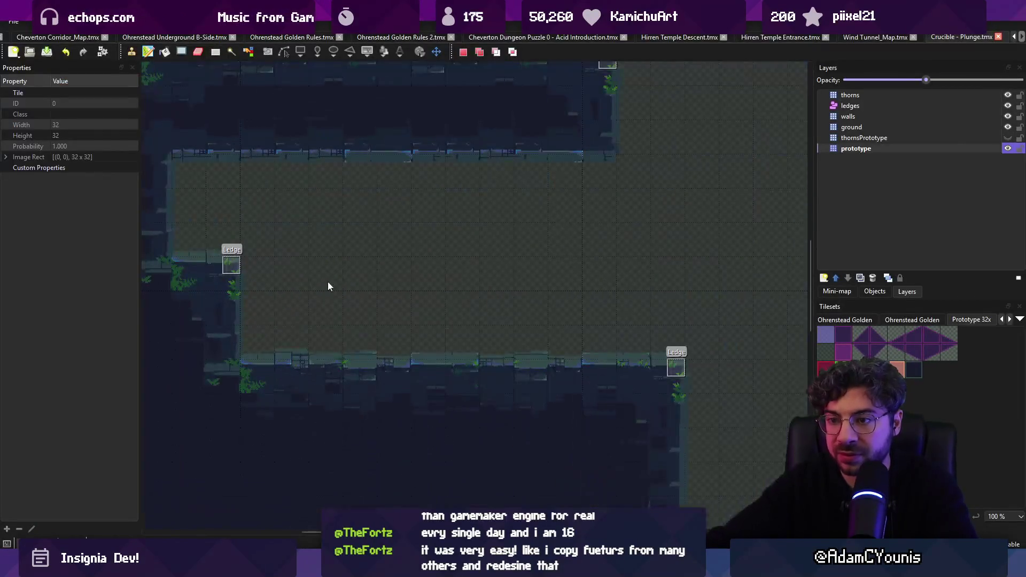
click(251, 307)
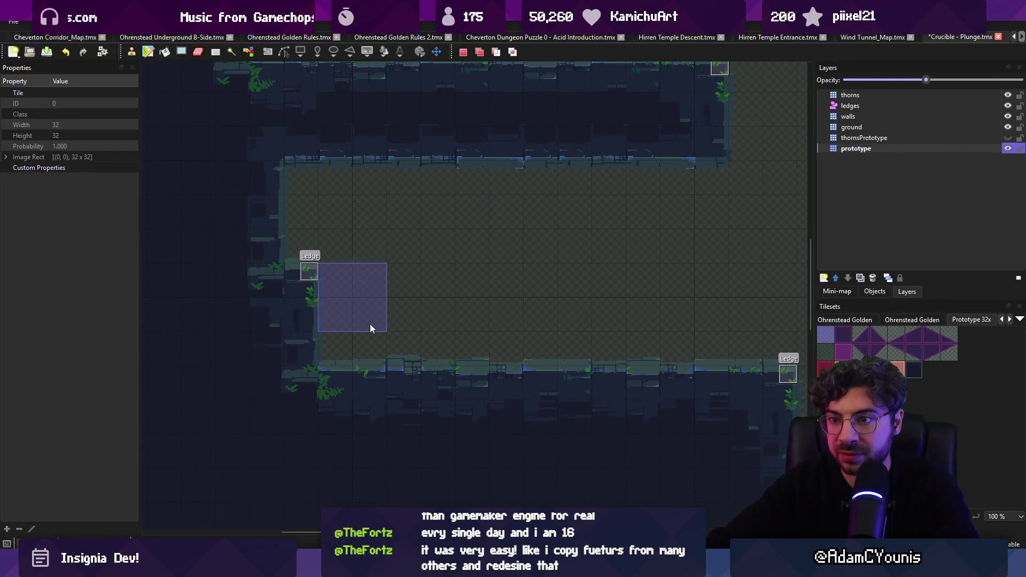
click(332, 311)
key(ctrl+z)
key(ctrl+z)
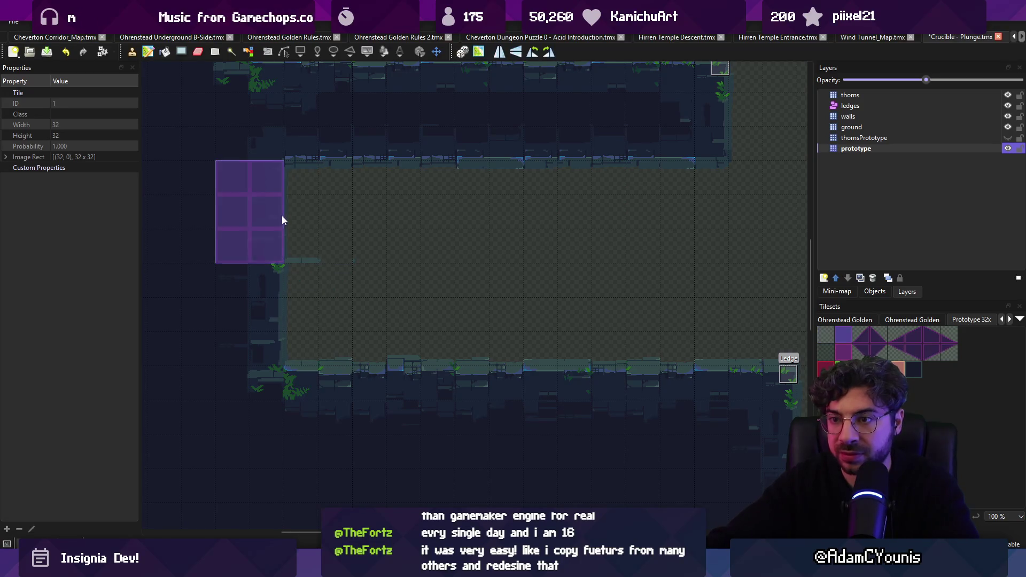
Place a tile at the lower corridor's left edge and save the map.
scroll(470, 227, down, 3)
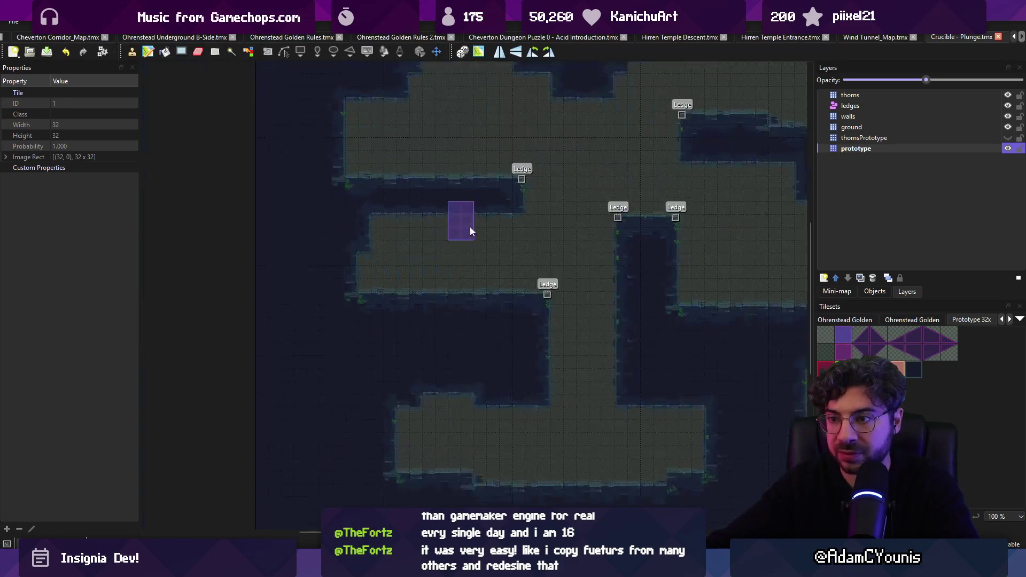
scroll(386, 350, up, 2)
scroll(399, 366, left, 2)
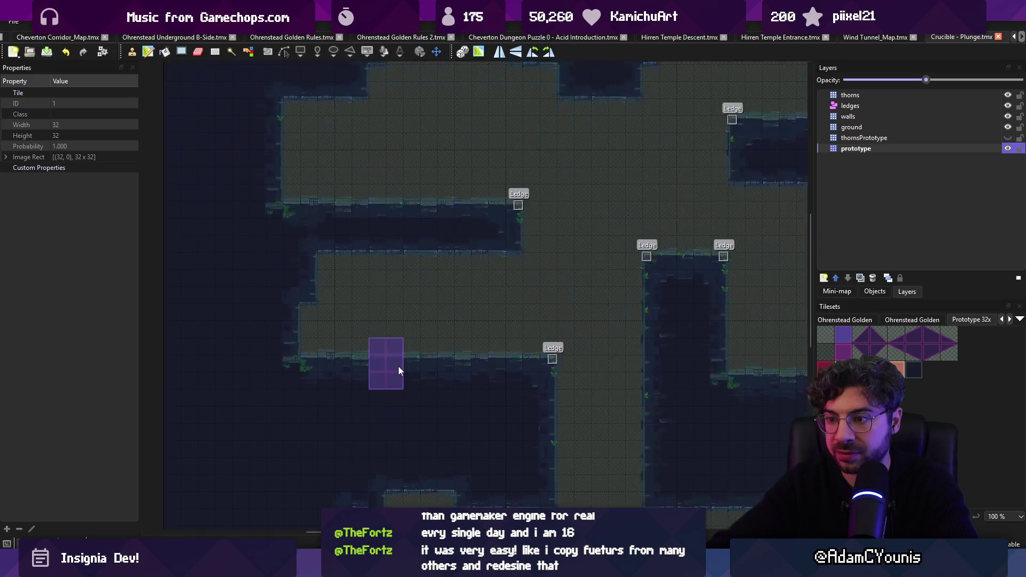
click(930, 340)
click(348, 350)
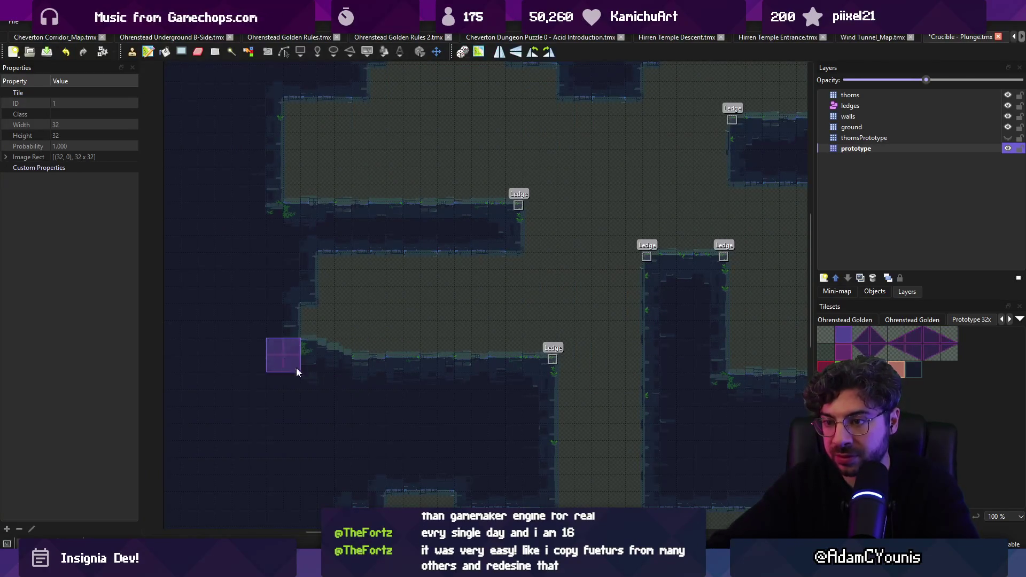
key(ctrl+s)
scroll(405, 422, right, 2)
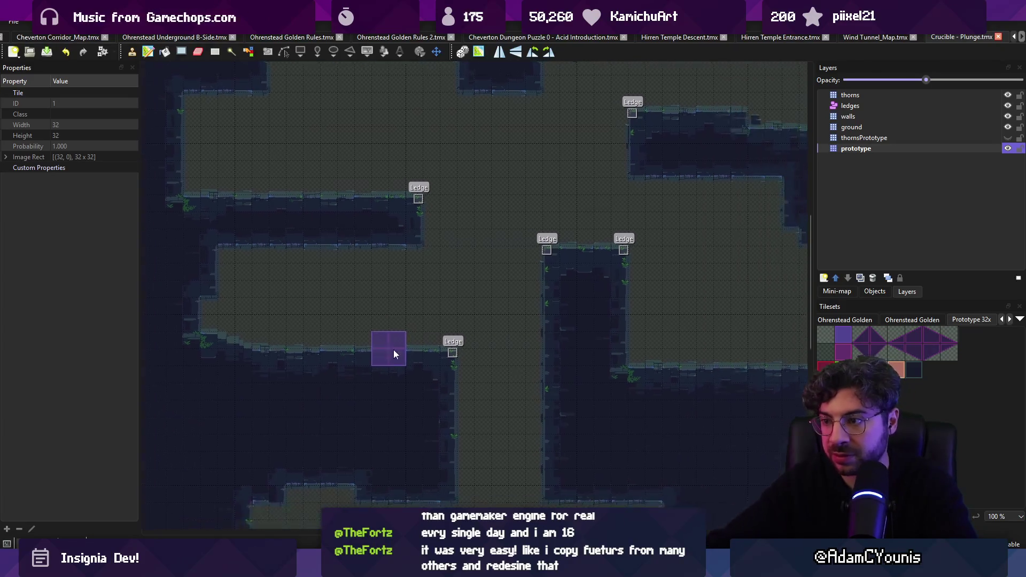
key(alt+Tab)
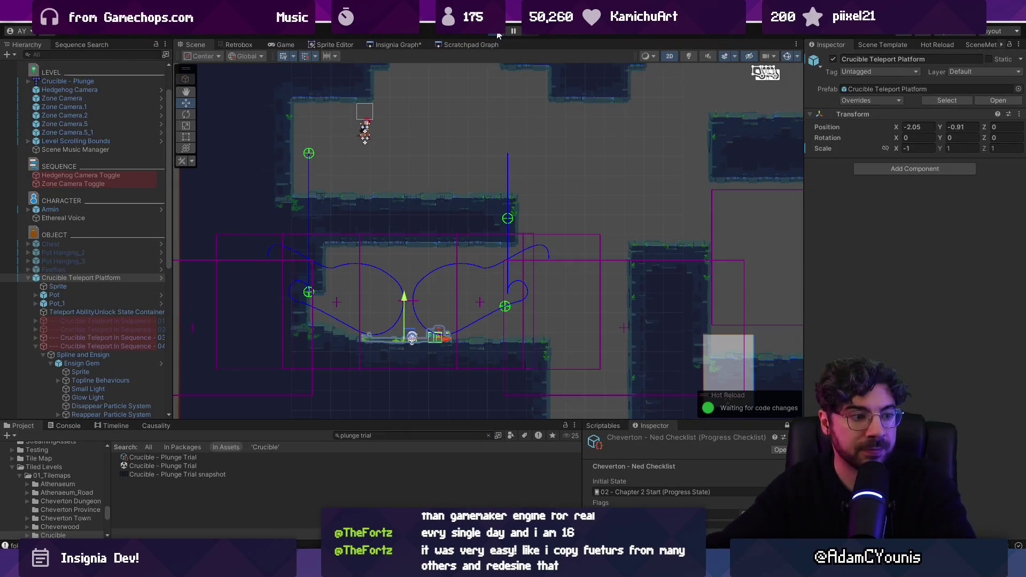
Start a playtest and drag Armin down onto the lower floor.
click(497, 33)
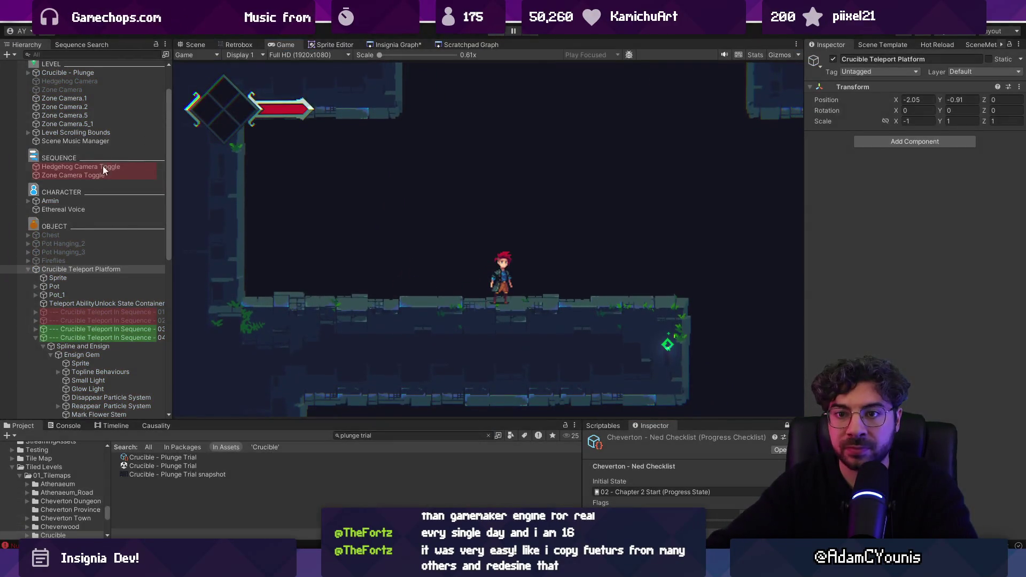
double_click(59, 209)
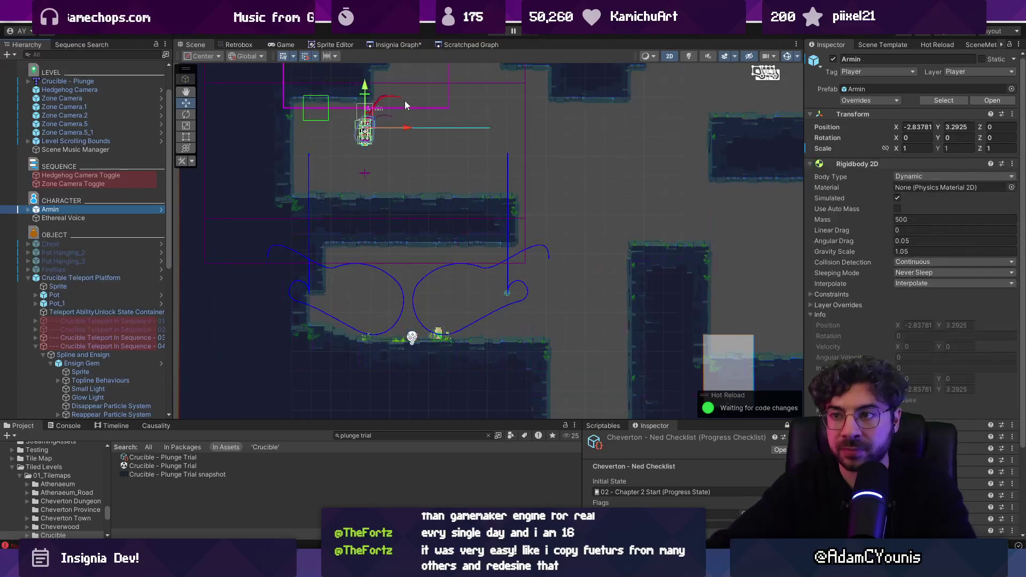
mouse_move(369, 127)
mouse_down()
mouse_move(368, 232)
mouse_move(419, 324)
mouse_up()
key(alt+Tab)
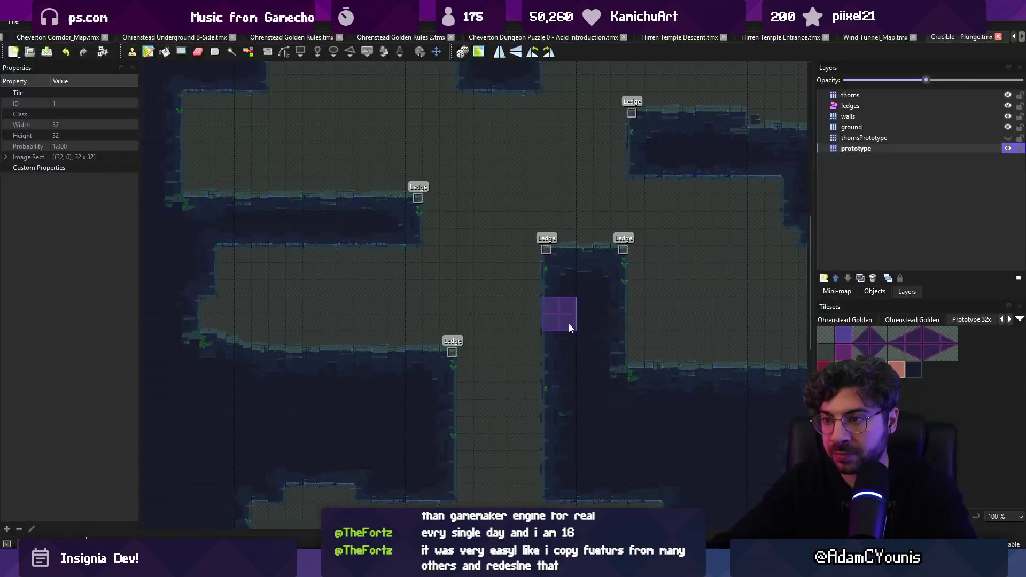
Save the map, then fill the gap and left ground area with wall tiles.
drag(416, 245, 481, 287)
drag(399, 294, 456, 328)
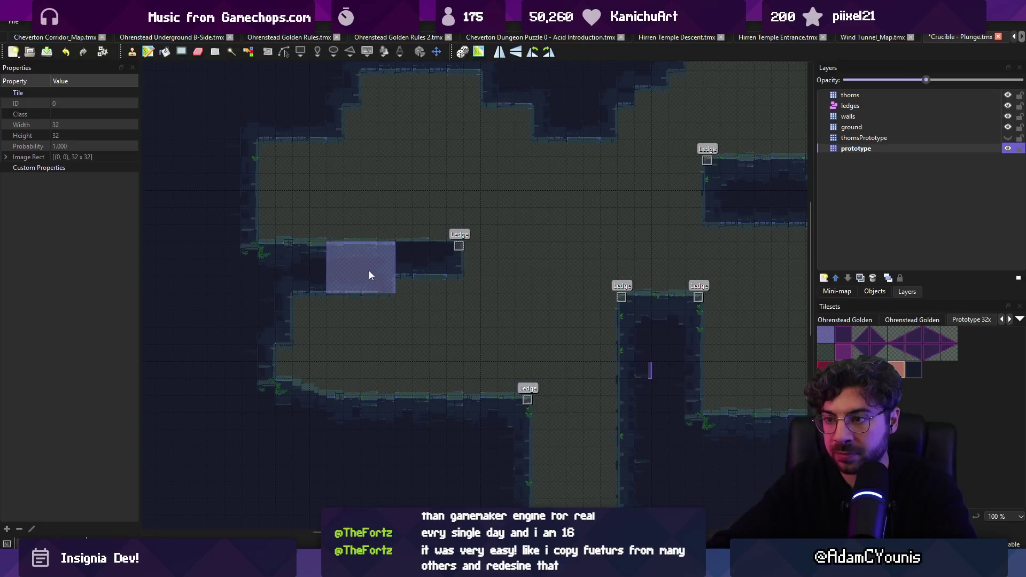
key(Escape)
key(ctrl+s)
drag(386, 267, 406, 289)
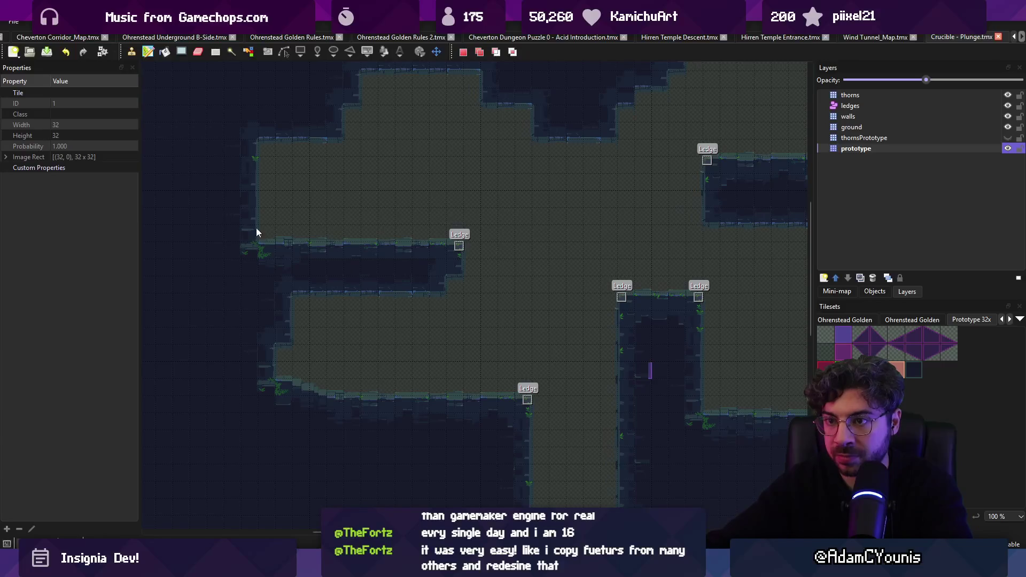
click(355, 155)
ctrl+scroll(307, 209, down, 5)
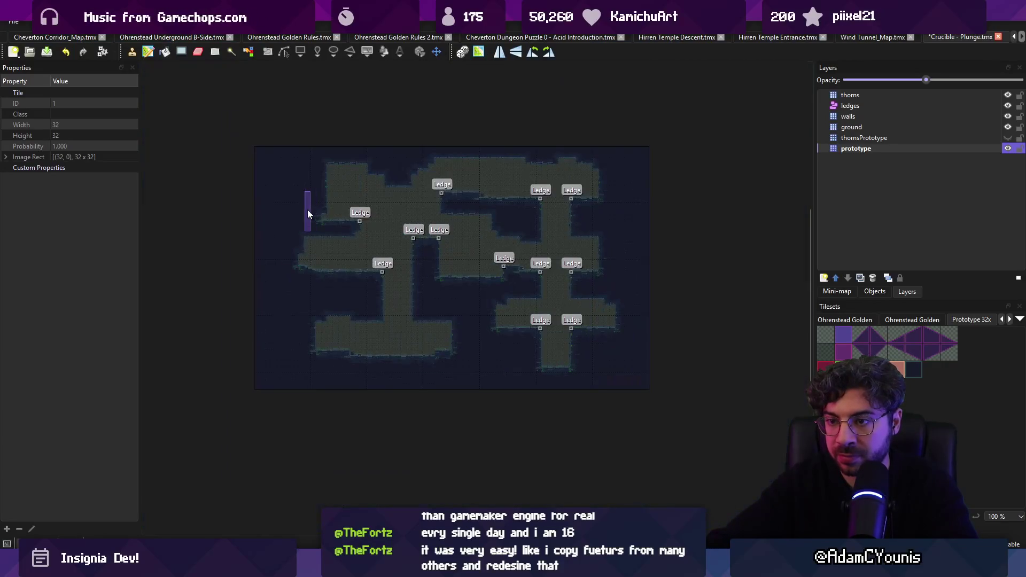
Crop the map to a rectangle selection around its used area.
key(Escape)
drag(254, 160, 595, 393)
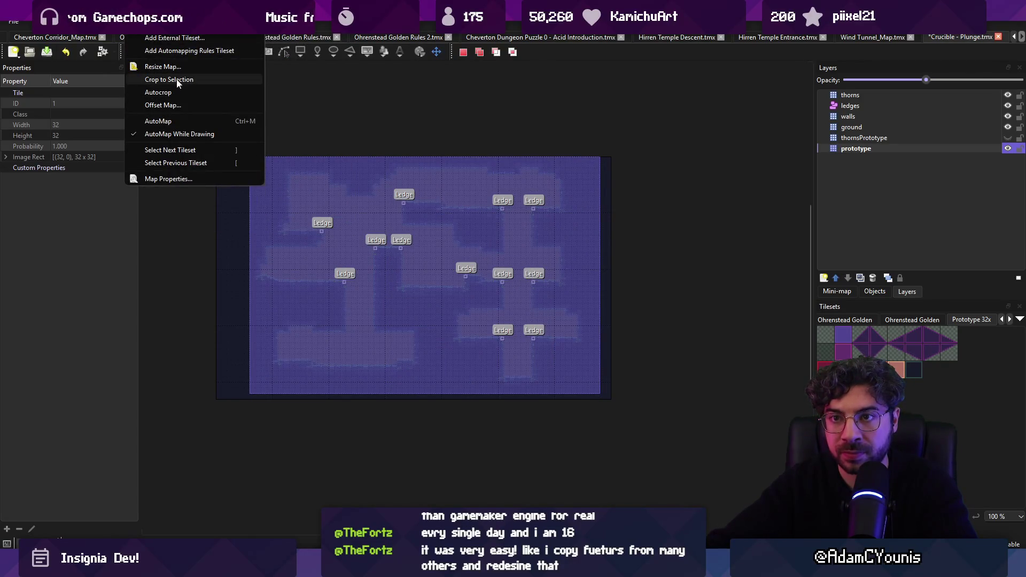
click(177, 80)
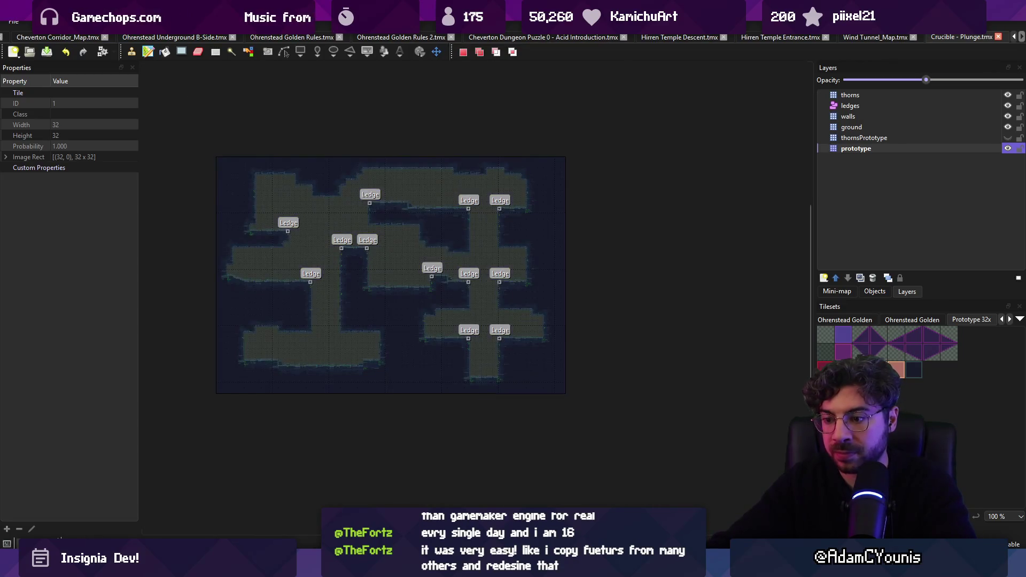
key(alt+Tab)
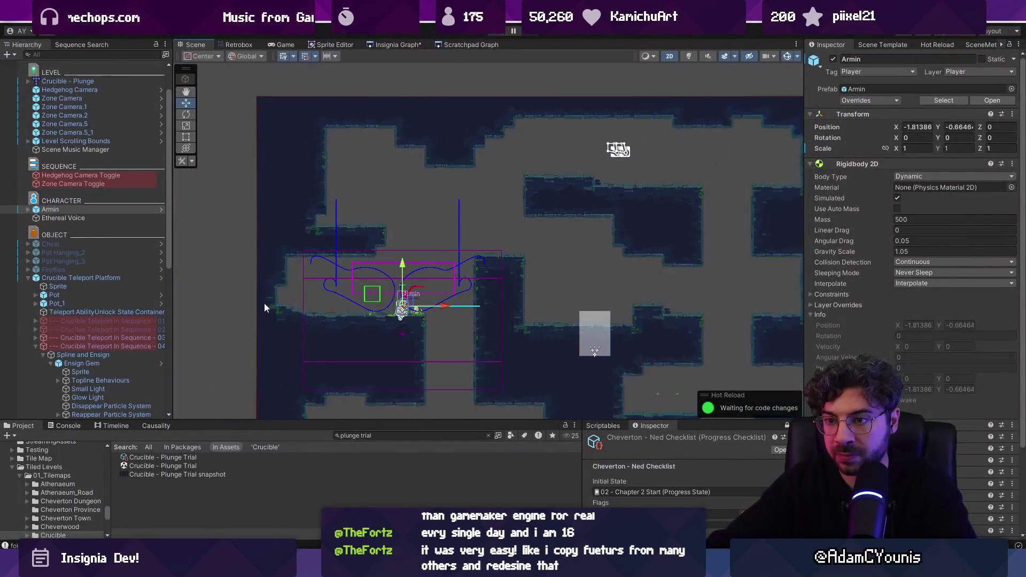
Shift the reimported tilemap right, playtest, and frame the Level Scrolling Bounds.
click(264, 303)
mouse_move(642, 310)
mouse_down()
mouse_move(730, 322)
mouse_move(719, 319)
mouse_up()
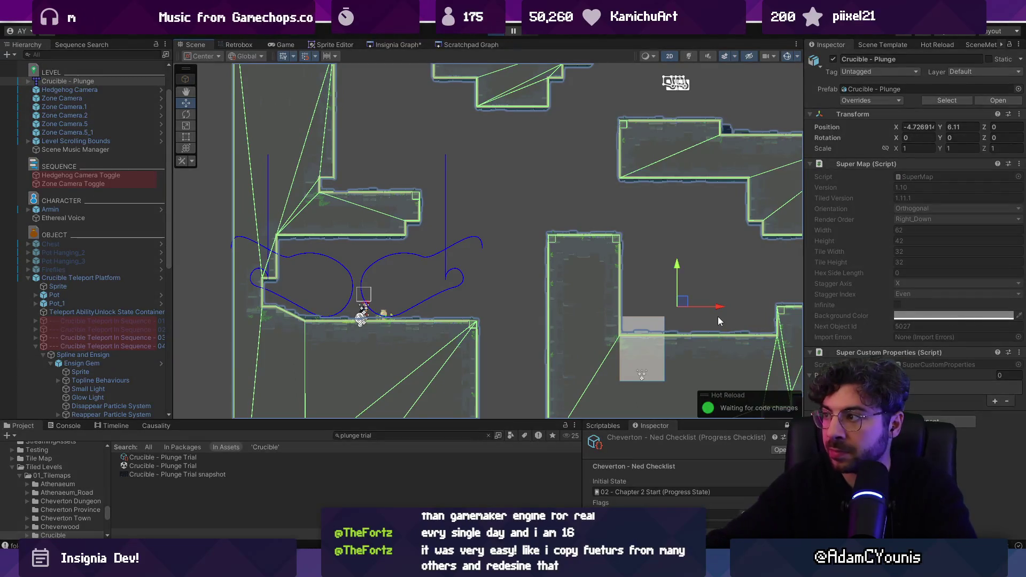
key(ctrl+p)
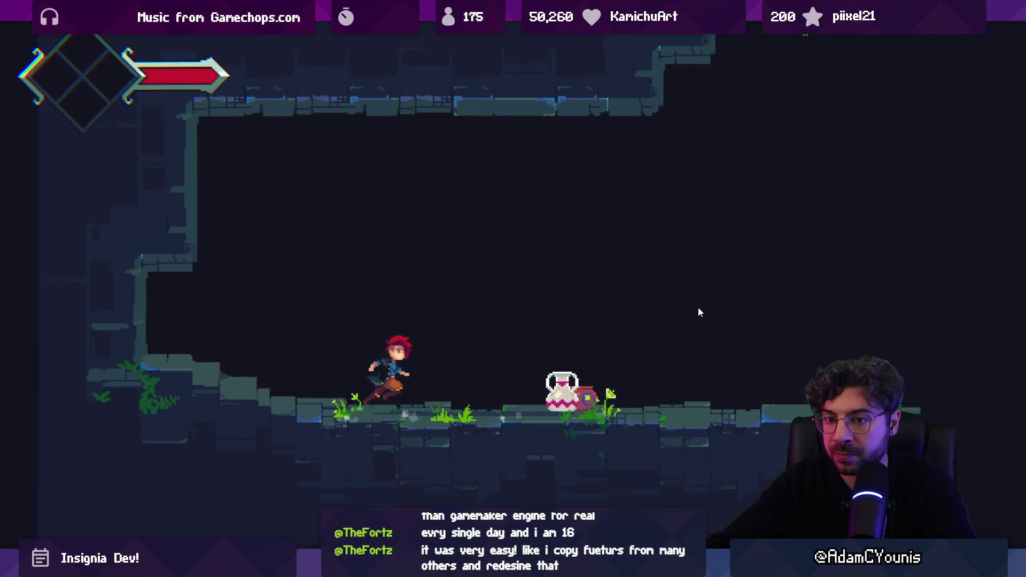
key(ctrl+p)
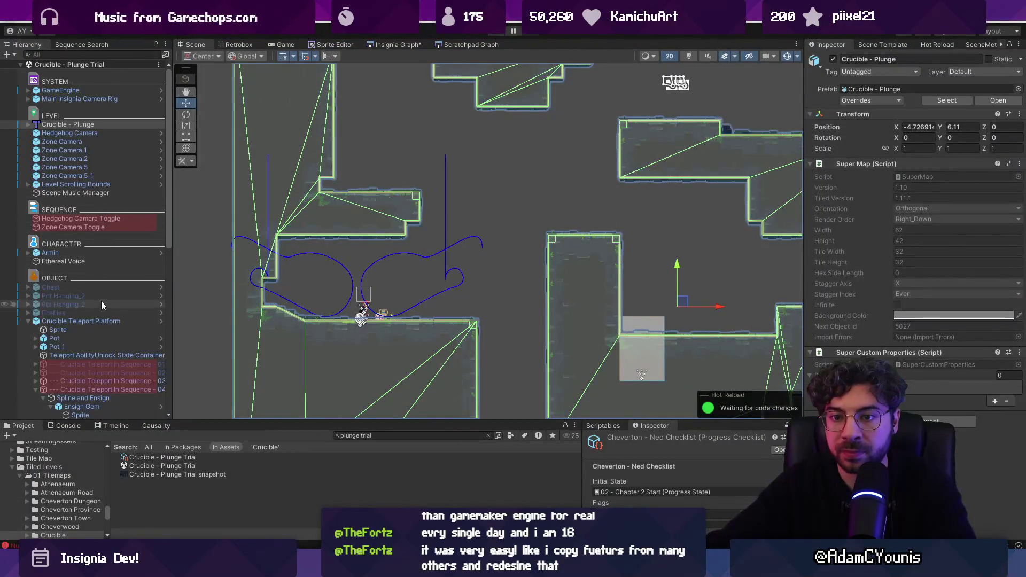
double_click(85, 185)
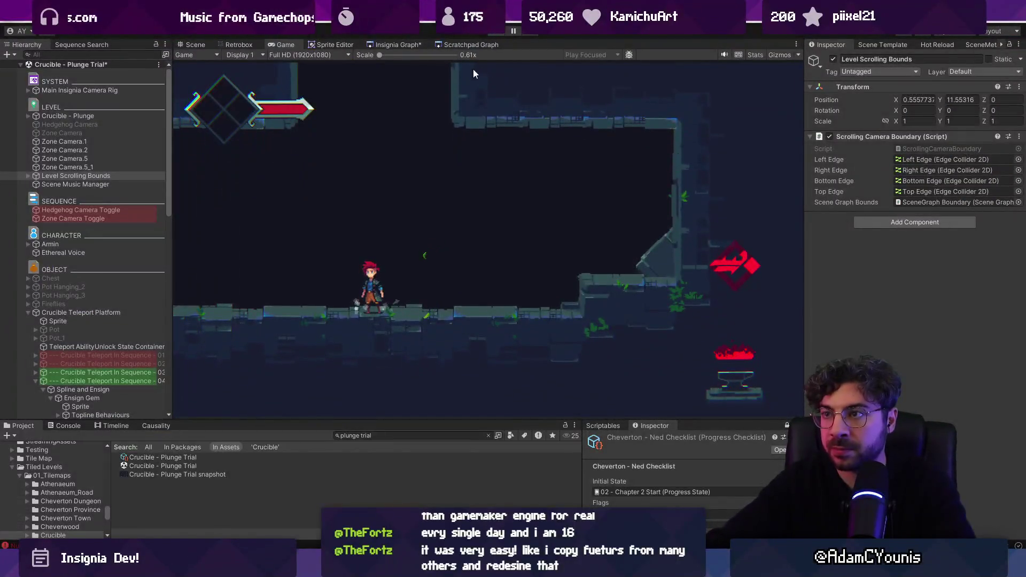
Stop the playtest, then select Wind Field in the Hierarchy and expand its children.
click(490, 32)
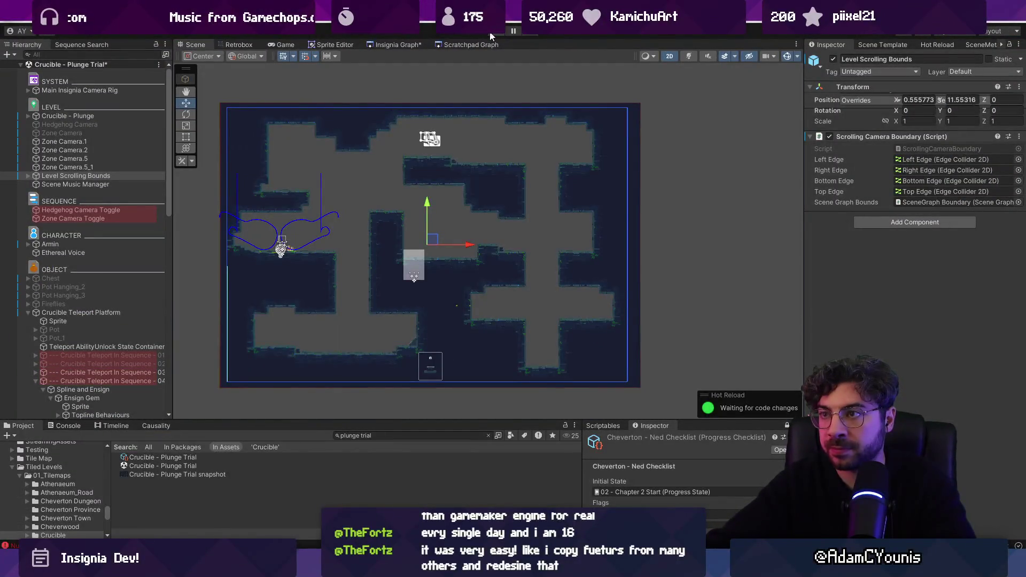
click(491, 34)
click(492, 36)
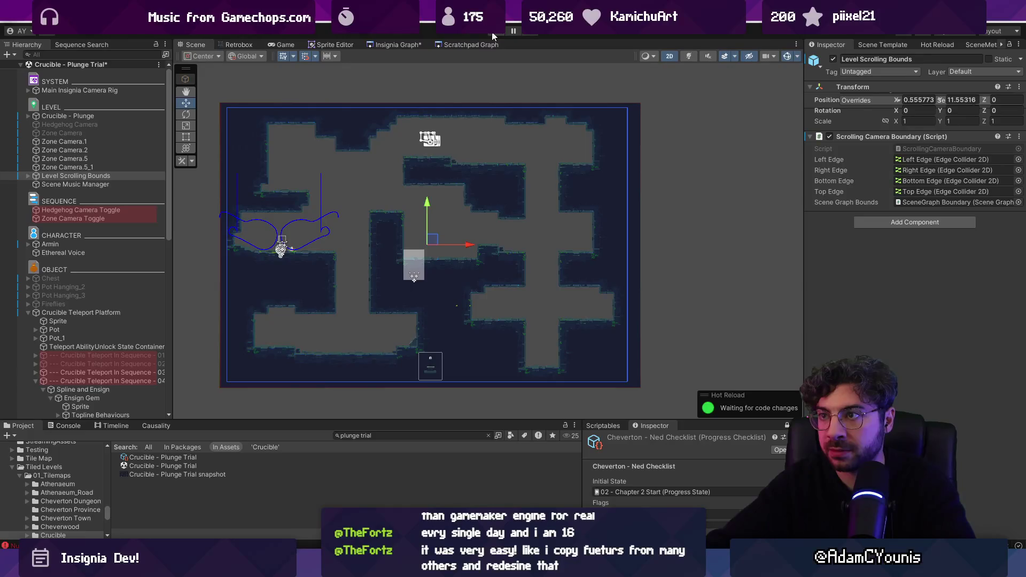
click(492, 33)
click(498, 33)
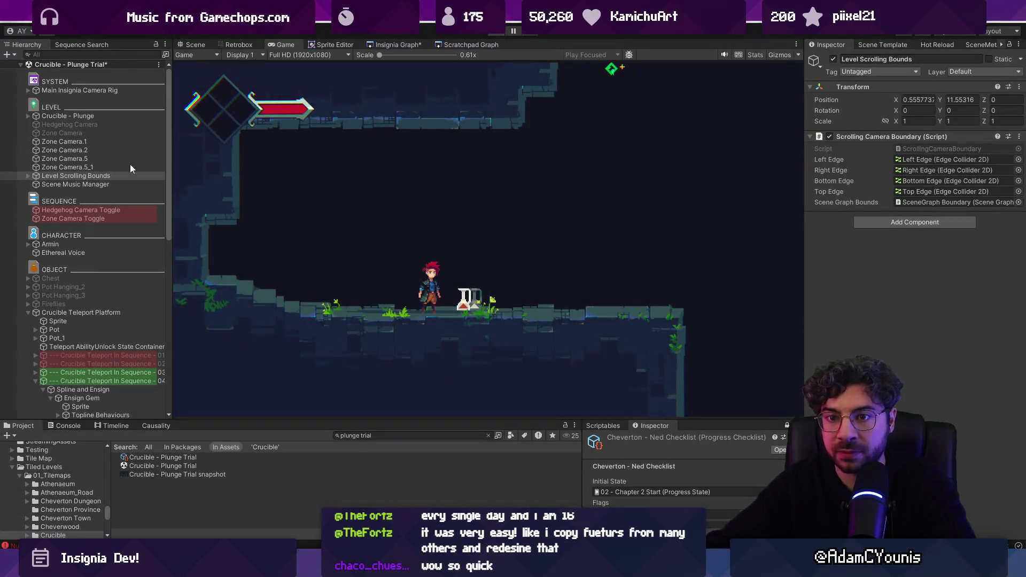
scroll(106, 246, down, 10)
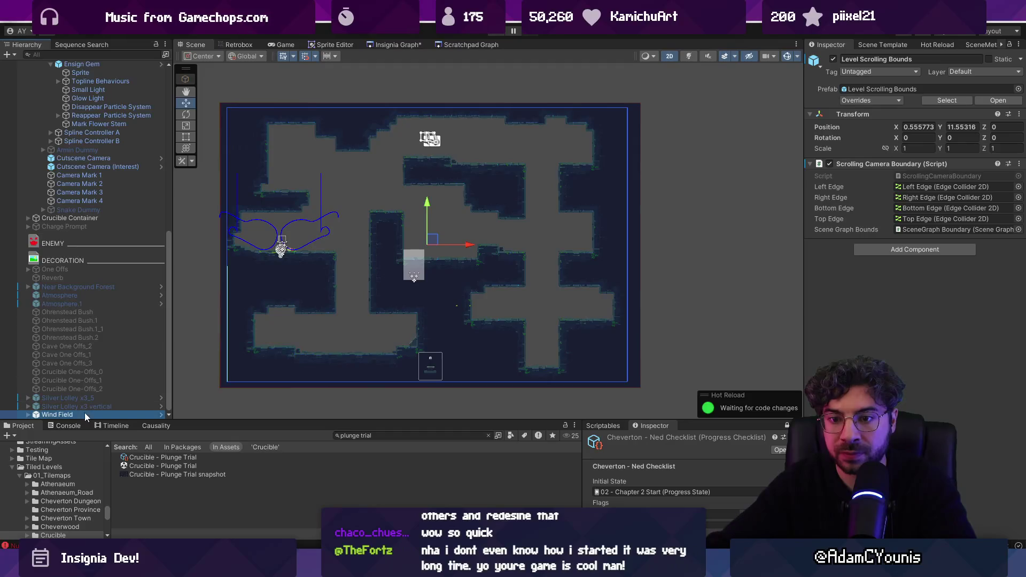
scroll(119, 206, up, 5)
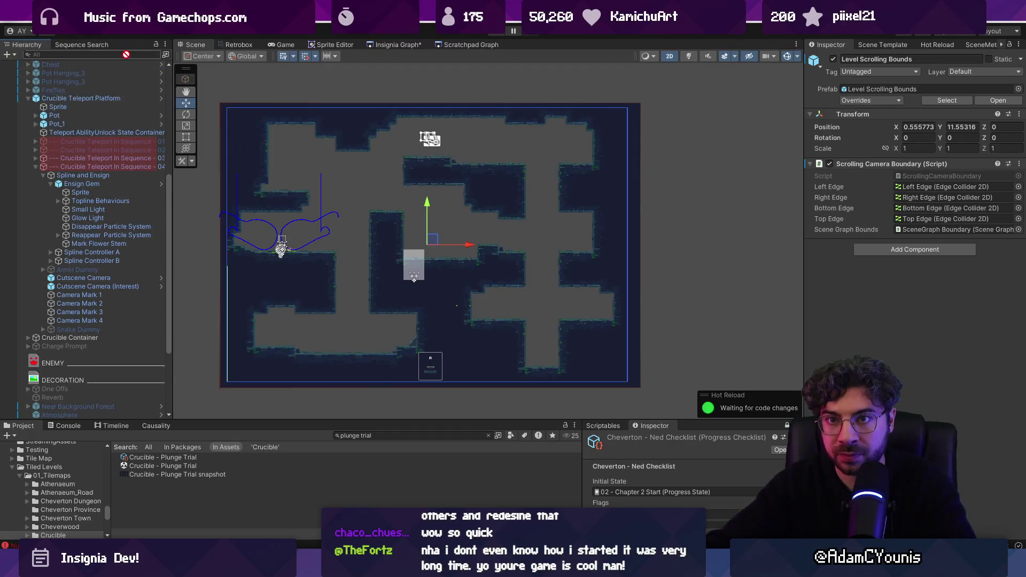
scroll(114, 65, up, 3)
click(107, 132)
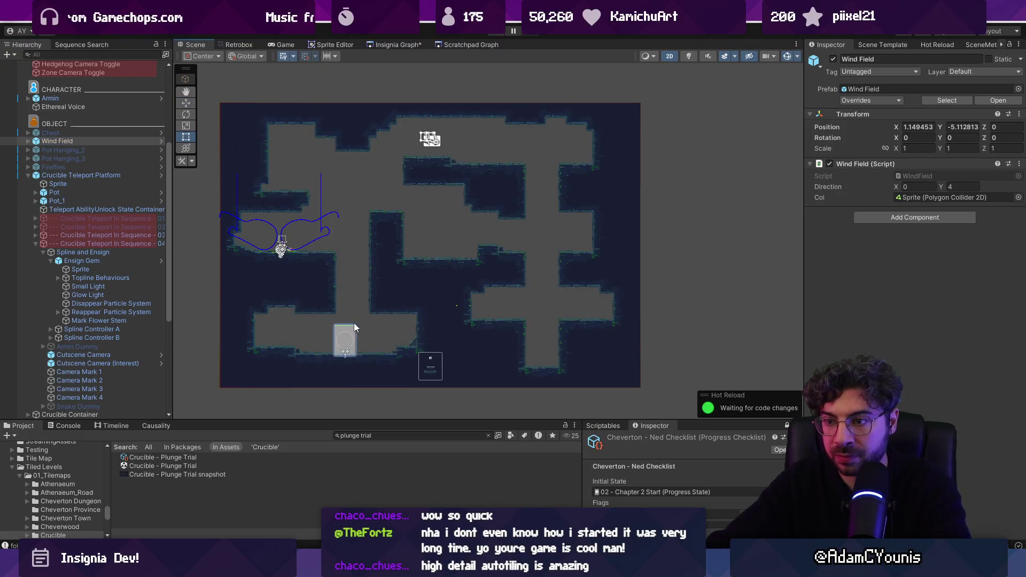
click(52, 143)
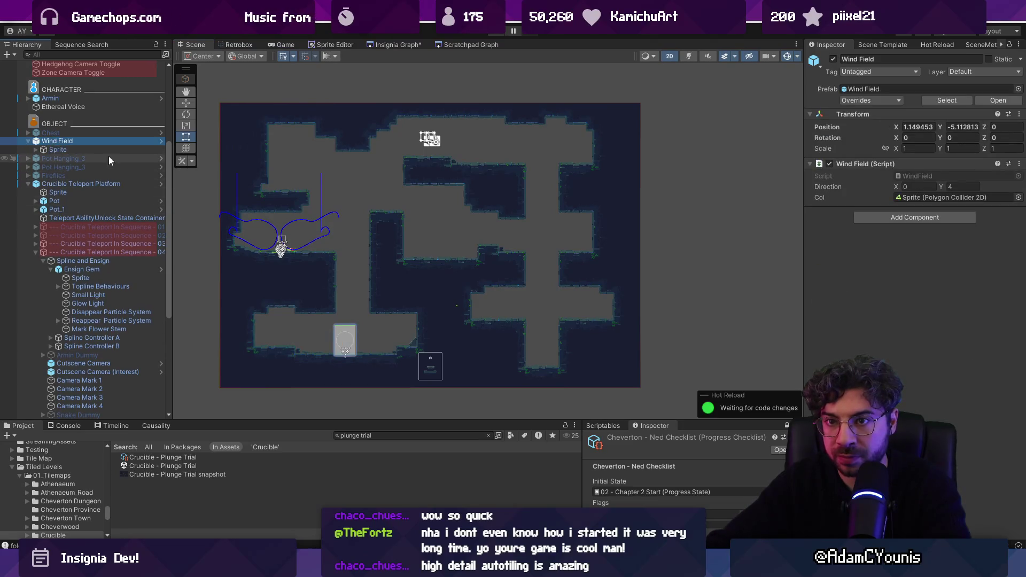
Stretch the Wind Field sprite's top edge up toward the ceiling.
key(Down)
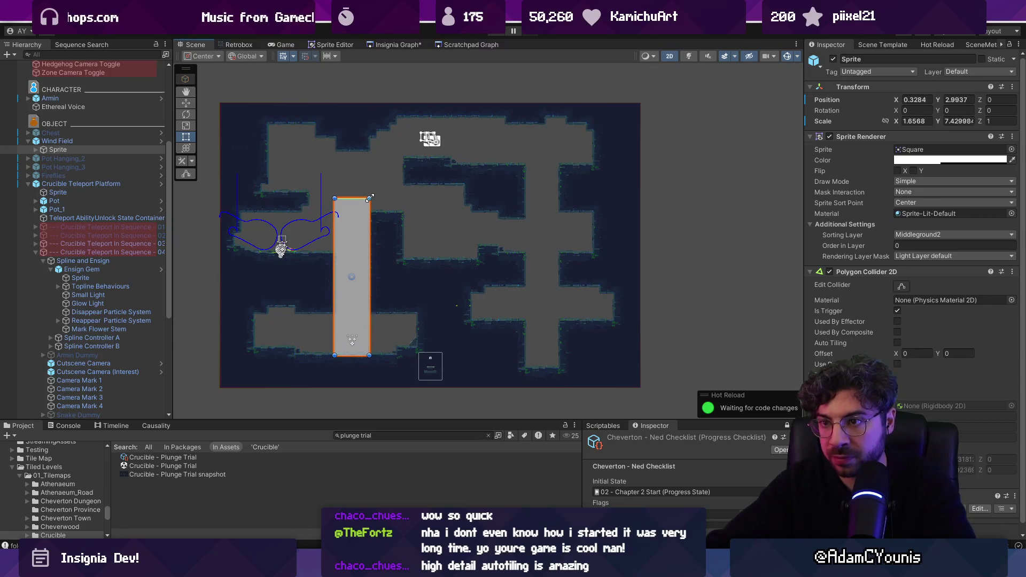
drag(370, 199, 370, 186)
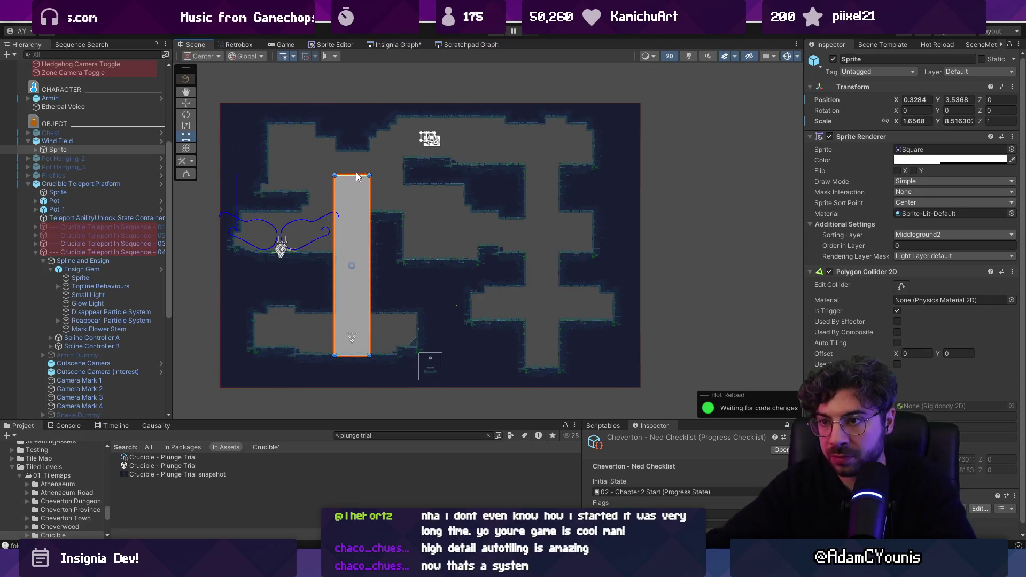
key(ctrl+d)
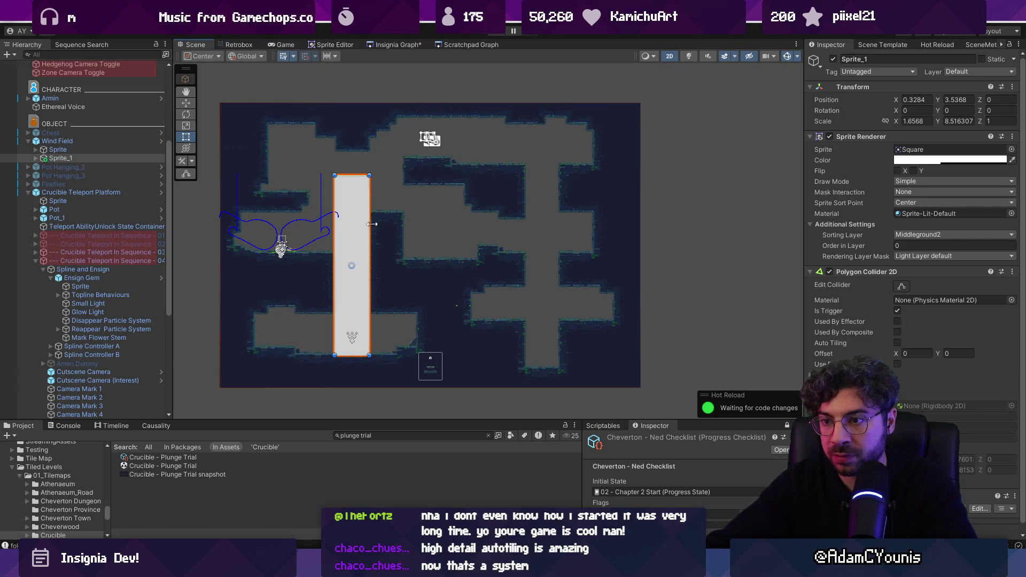
key(ctrl+z)
Duplicate Wind Field and move Wind Field_1 into the right-hand shaft.
key(Up)
key(ctrl+d)
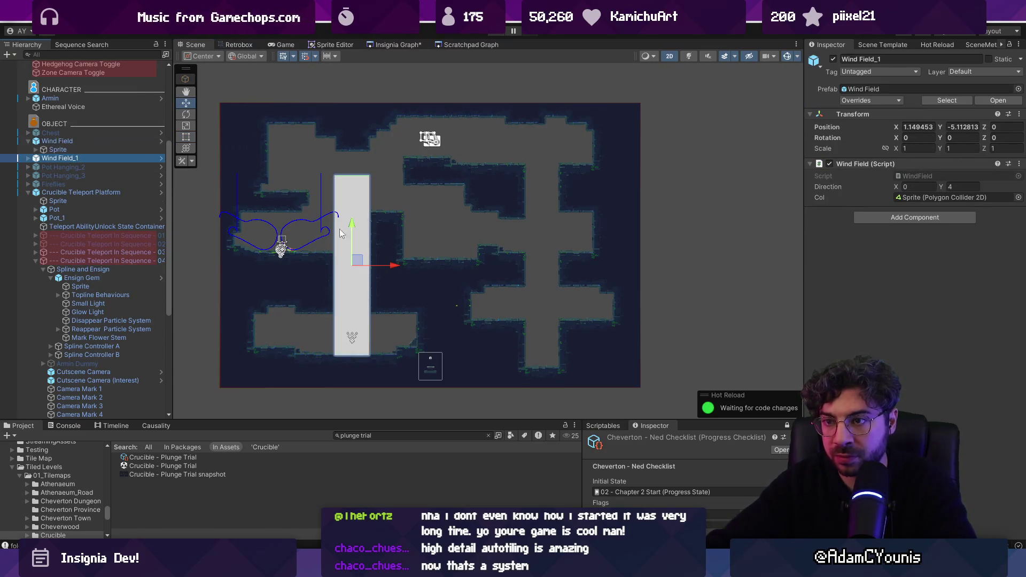
drag(358, 261, 551, 275)
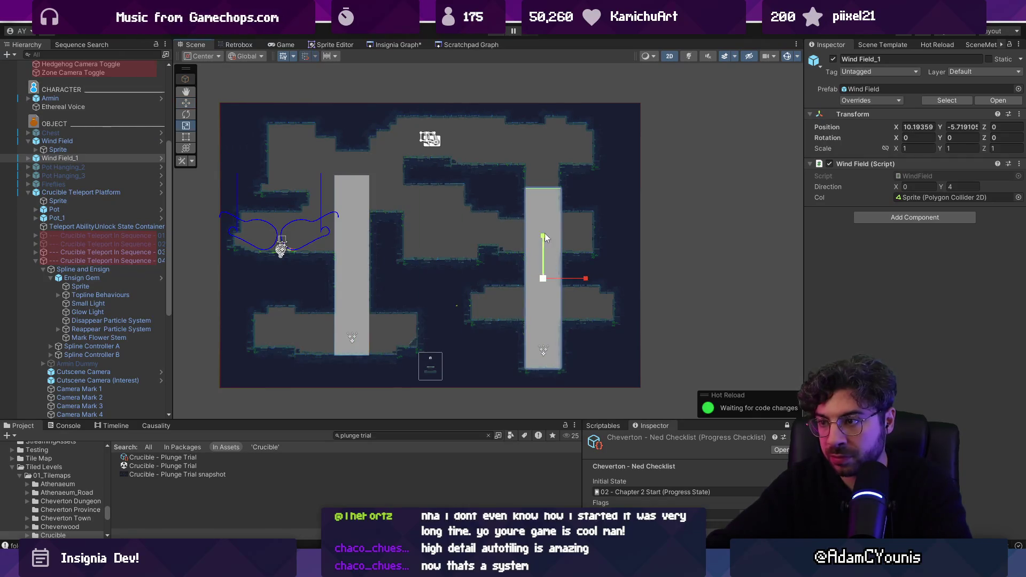
key(e)
key(t)
click(28, 158)
click(57, 167)
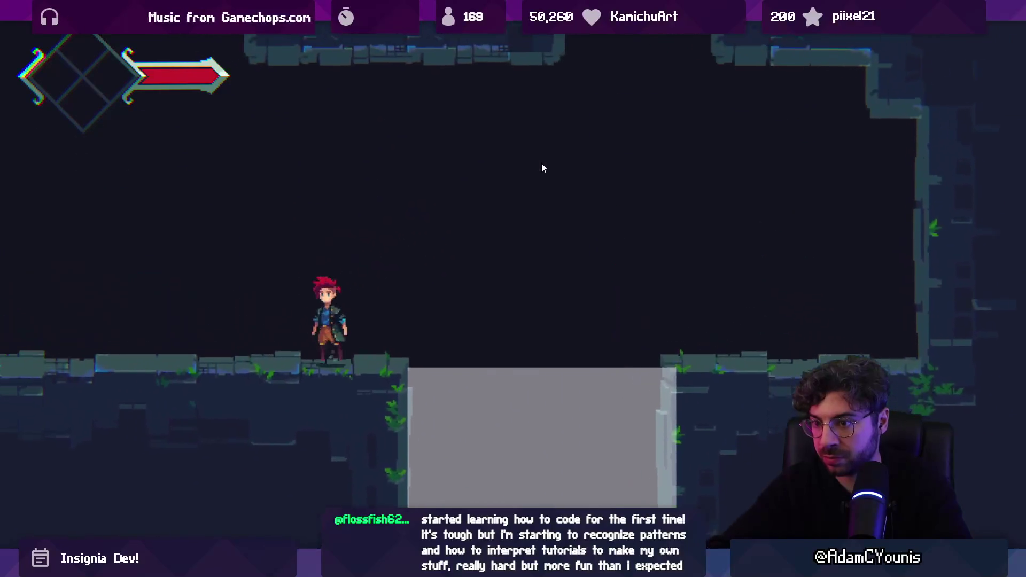
Exit the maximized Game view, stop the playtest, and select Wind Field_1.
key(shift+space)
click(497, 32)
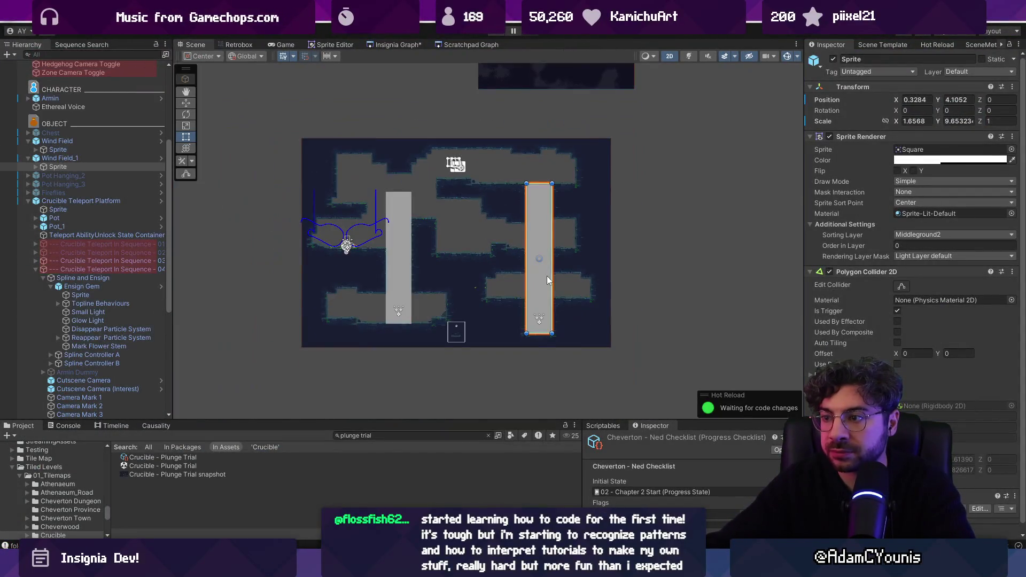
click(547, 275)
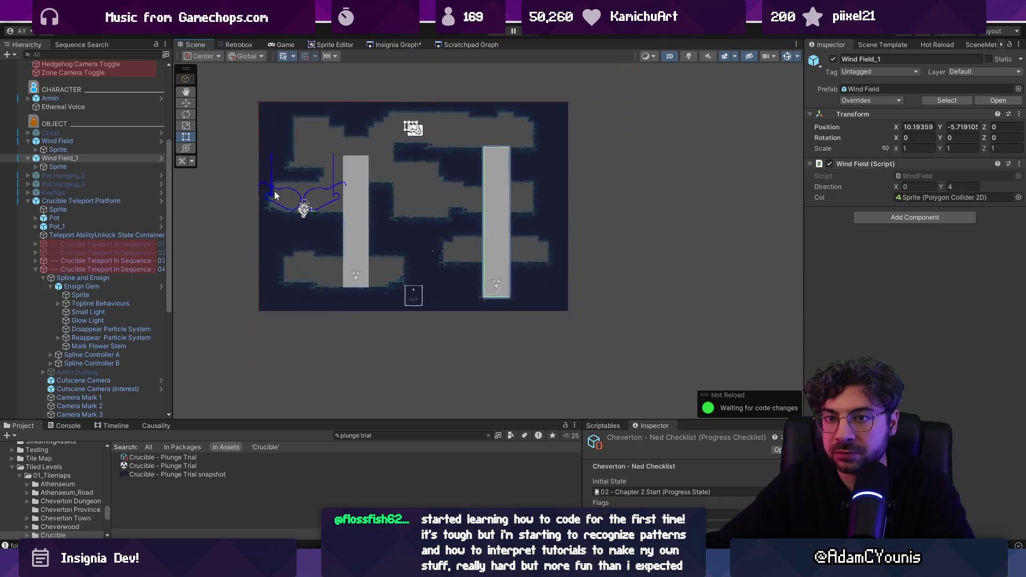
Check the existing Wind Field_1 and tidy the Hierarchy in the Plunge Trial room.
click(29, 159)
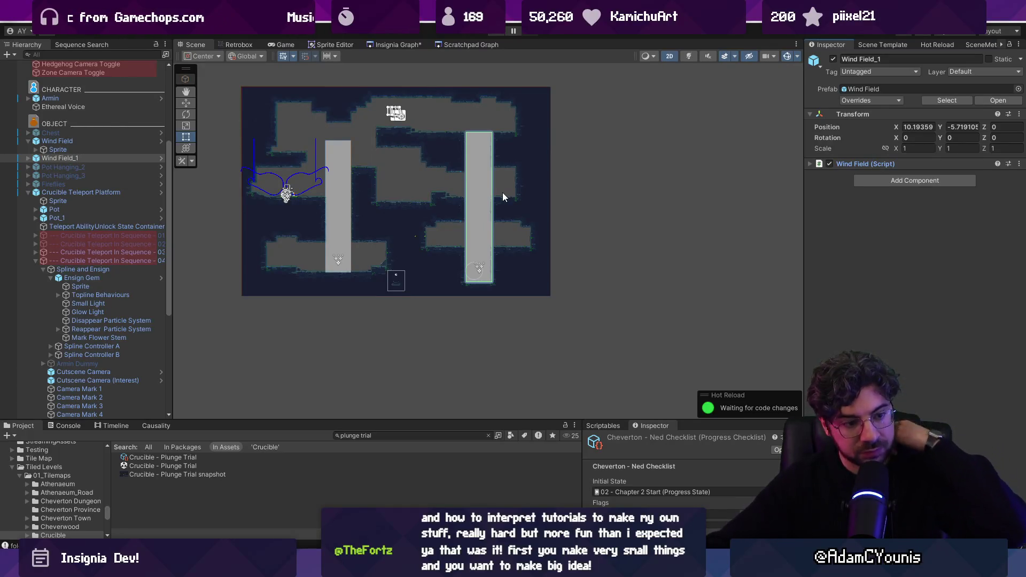
scroll(493, 203, up, 5)
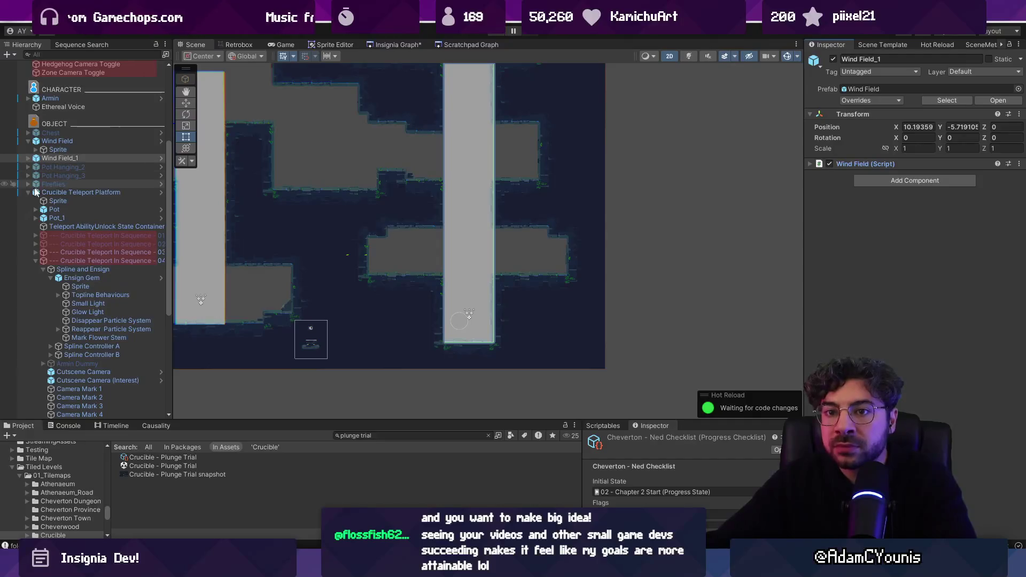
click(30, 192)
scroll(407, 267, up, 2)
drag(480, 329, 456, 266)
In the Wind Tunnel, select Destructible Block and Wind Condition, then reopen Crucible - Plunge Trial.
click(400, 45)
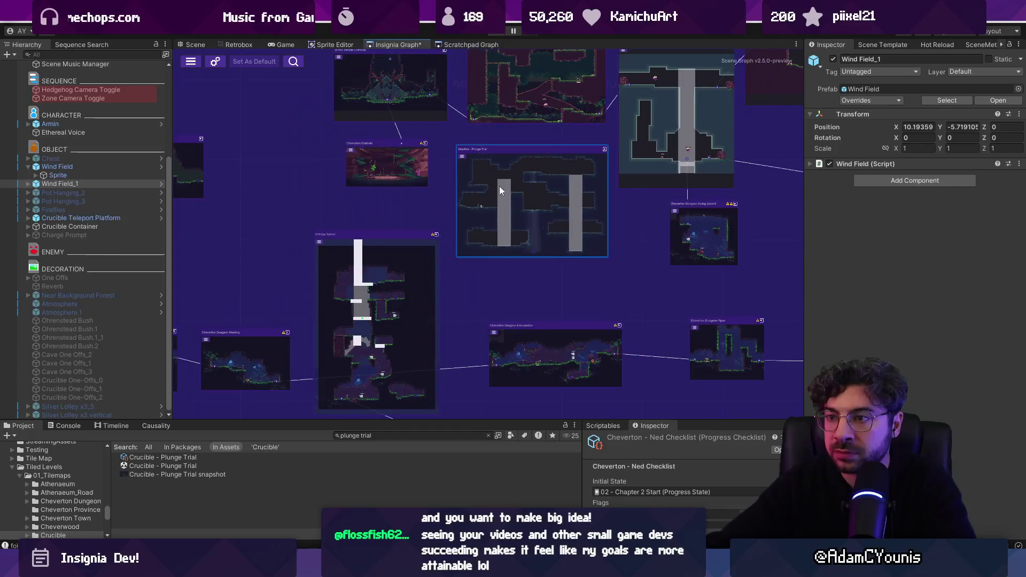
drag(407, 161, 496, 243)
mouse_move(681, 213)
mouse_down()
mouse_move(466, 219)
mouse_move(477, 233)
mouse_up()
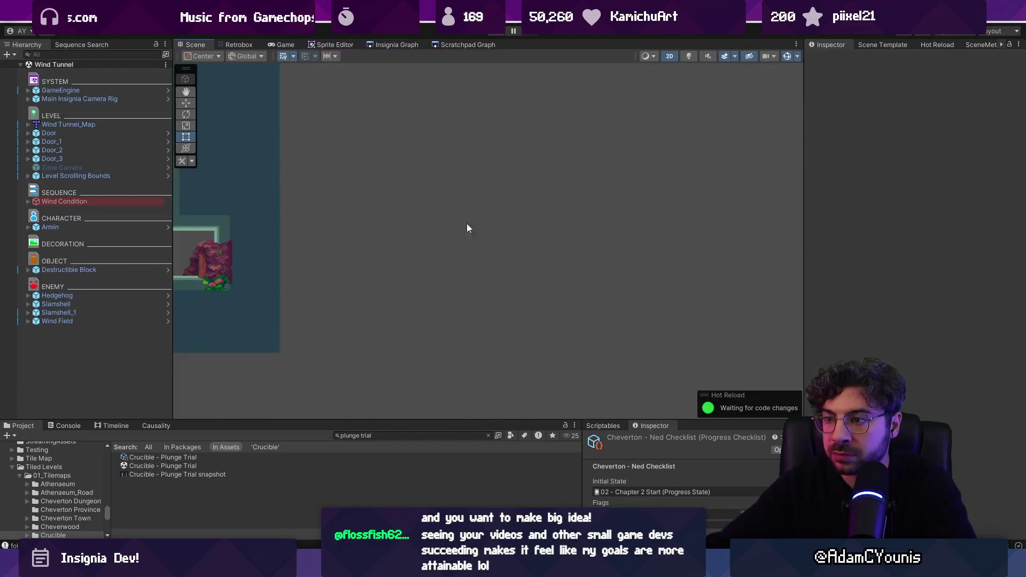
click(358, 289)
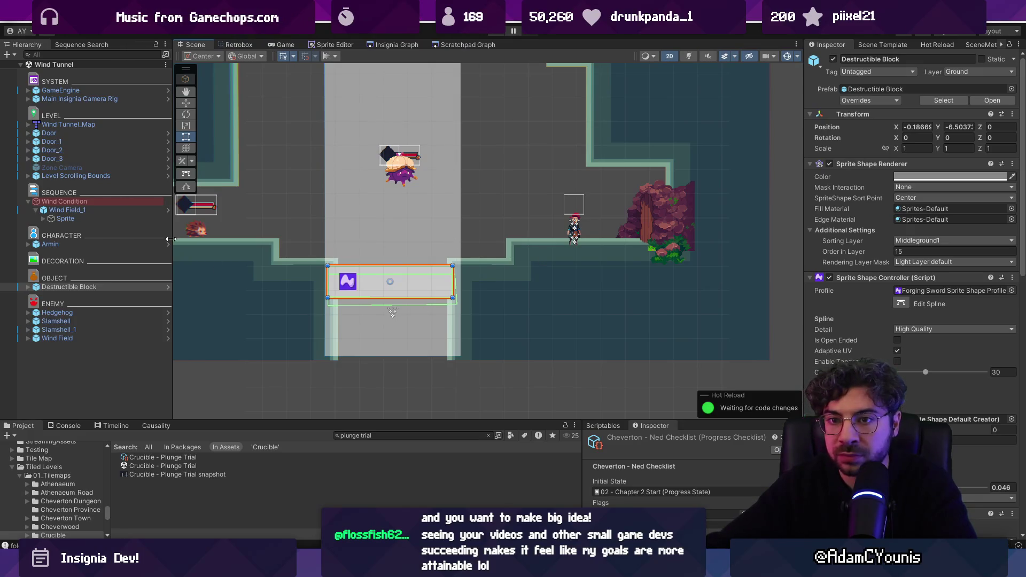
ctrl+click(113, 201)
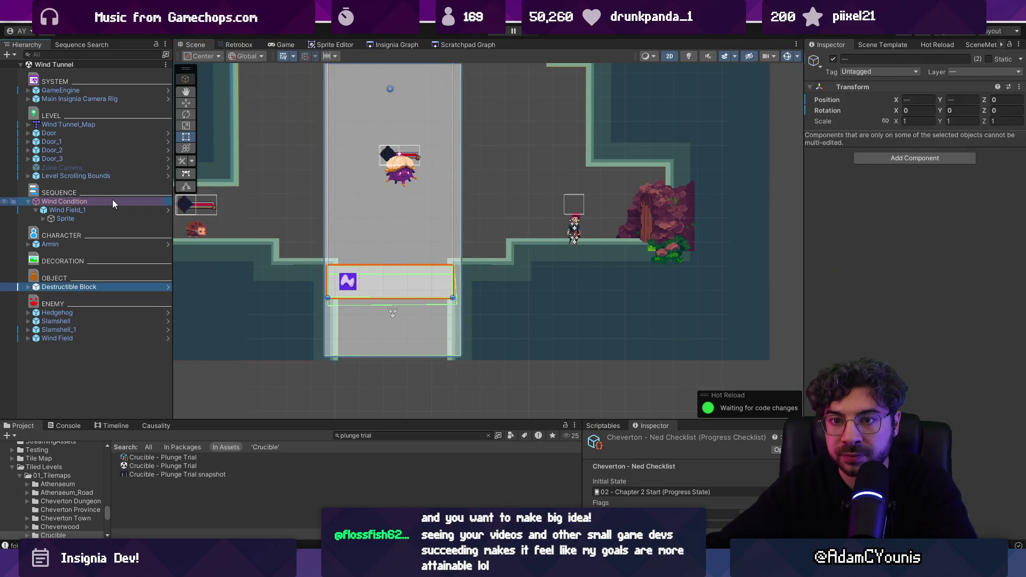
click(381, 45)
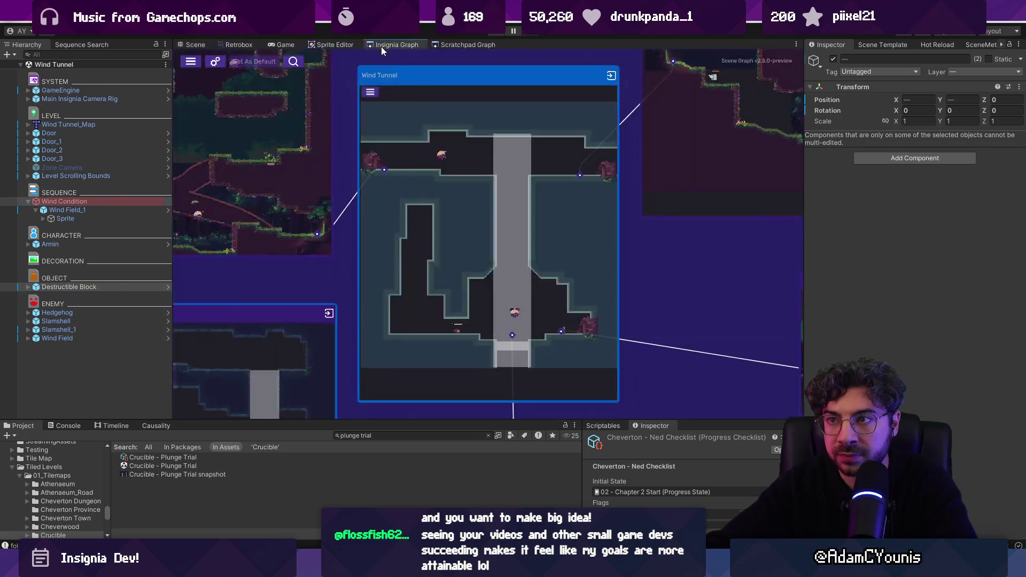
double_click(478, 251)
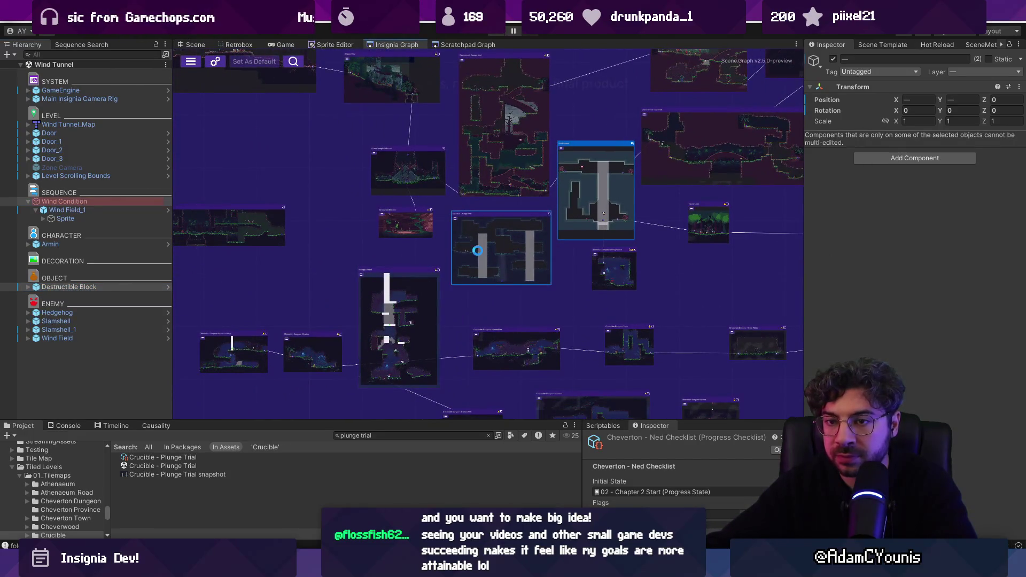
Paste the Wind Condition and Destructible Block and move them into the right column.
key(f)
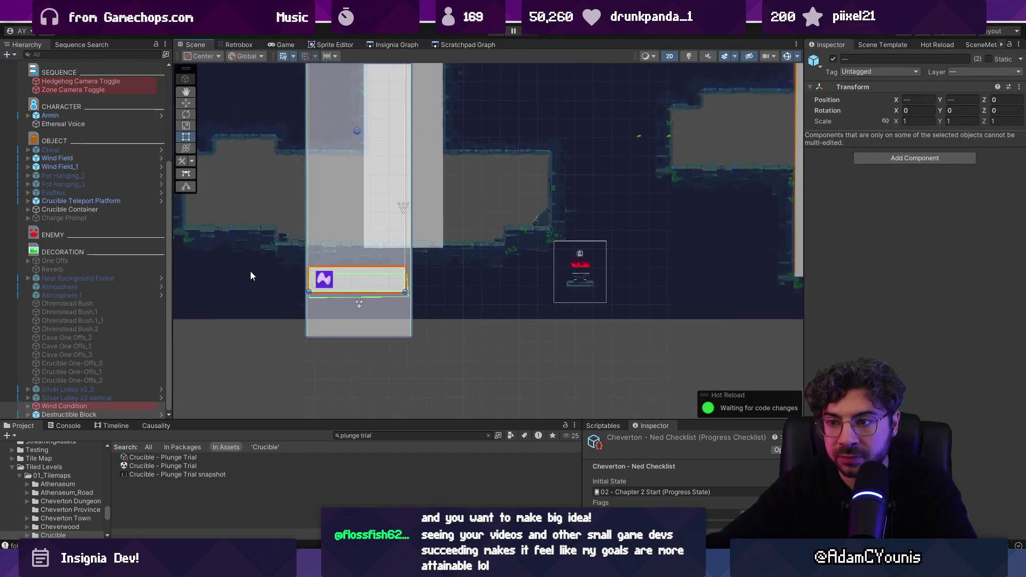
key(w)
mouse_move(287, 222)
mouse_down()
mouse_move(541, 216)
mouse_move(481, 267)
mouse_up()
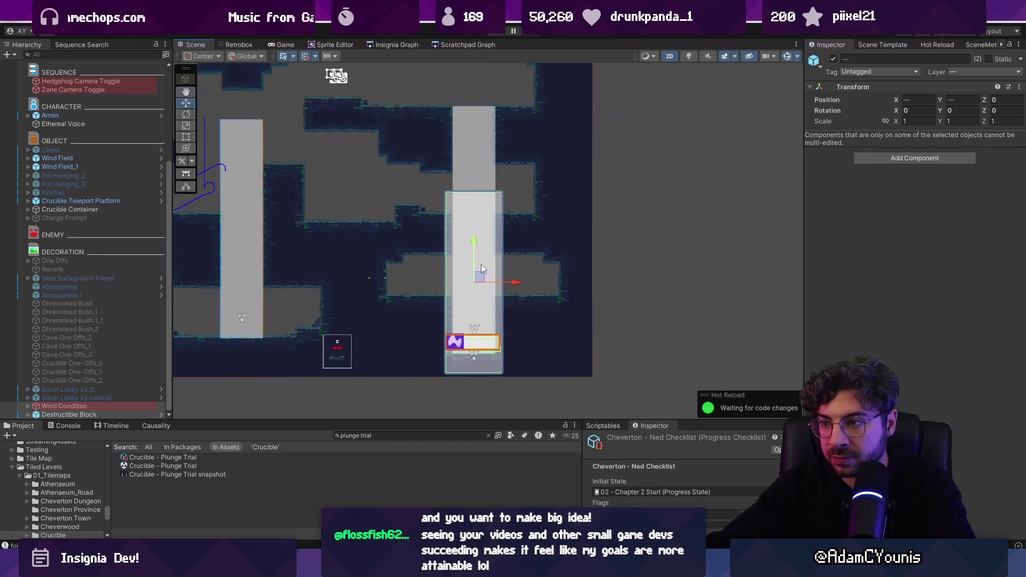
Resize the pasted wind field's sprite to fit the right column.
click(48, 407)
scroll(71, 404, down, 1)
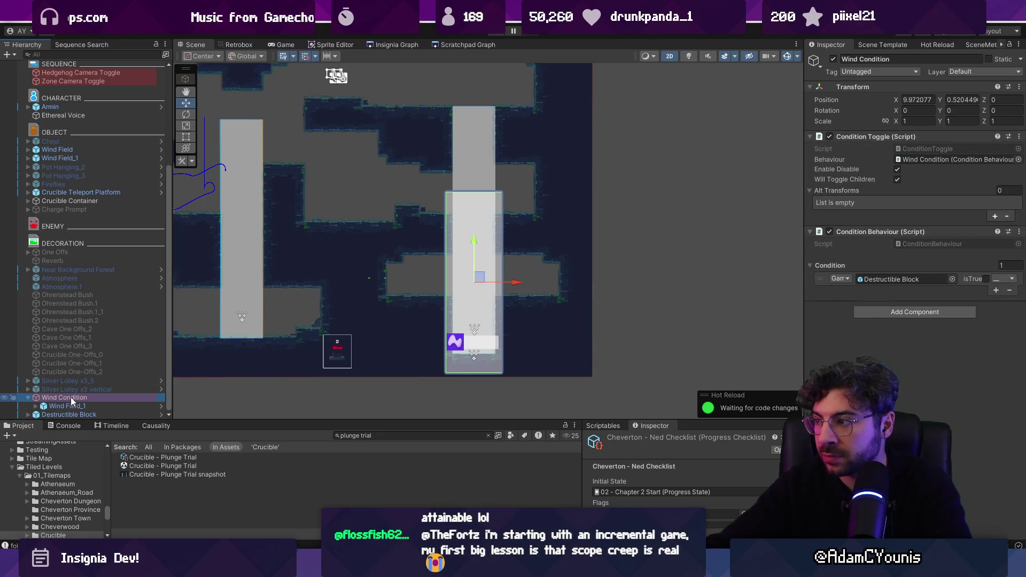
click(46, 407)
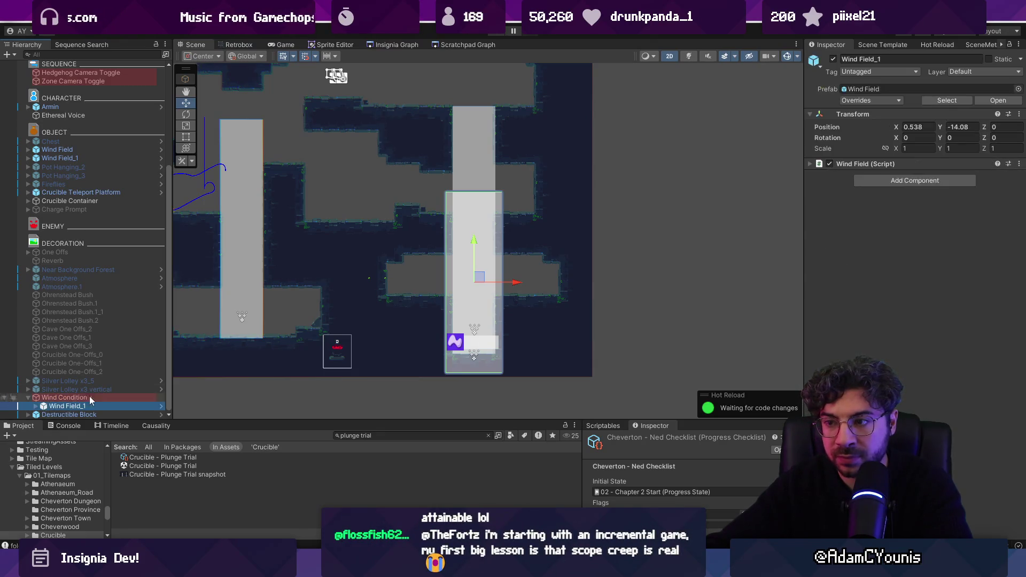
click(54, 415)
key(t)
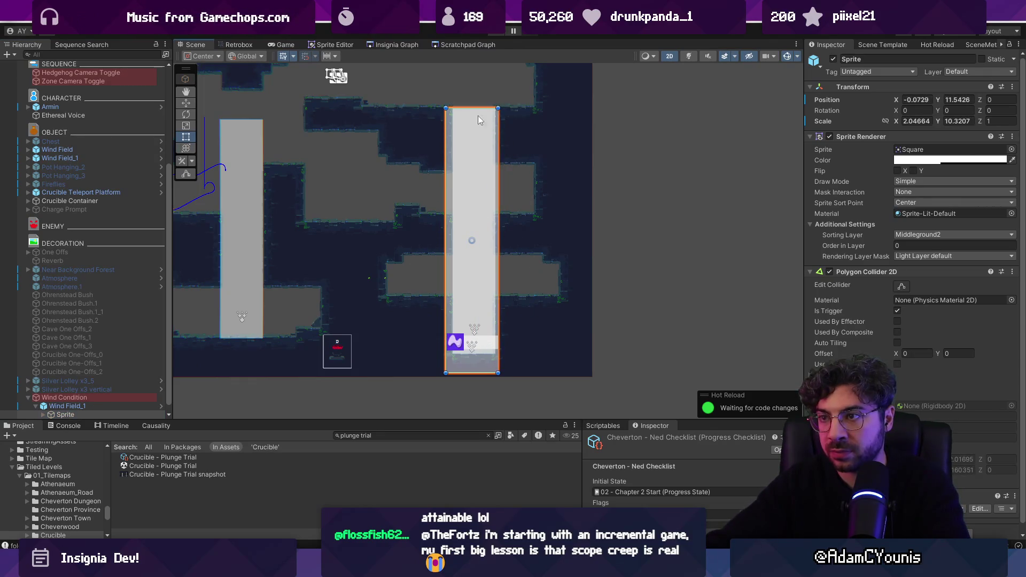
Regroup the pasted objects higher in the Hierarchy, delete the old Wind Field_1, and playtest.
click(98, 398)
click(29, 399)
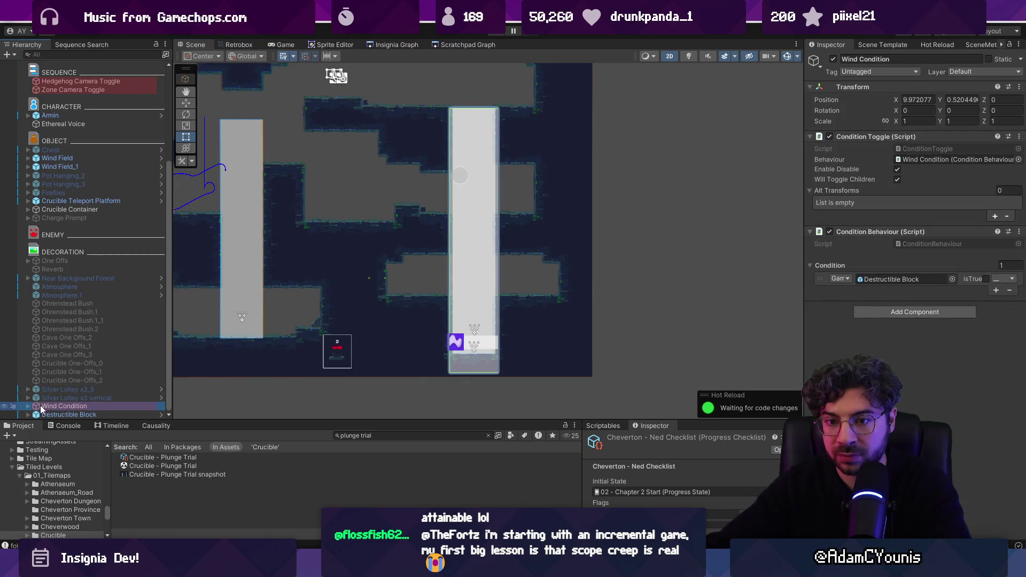
ctrl+click(58, 413)
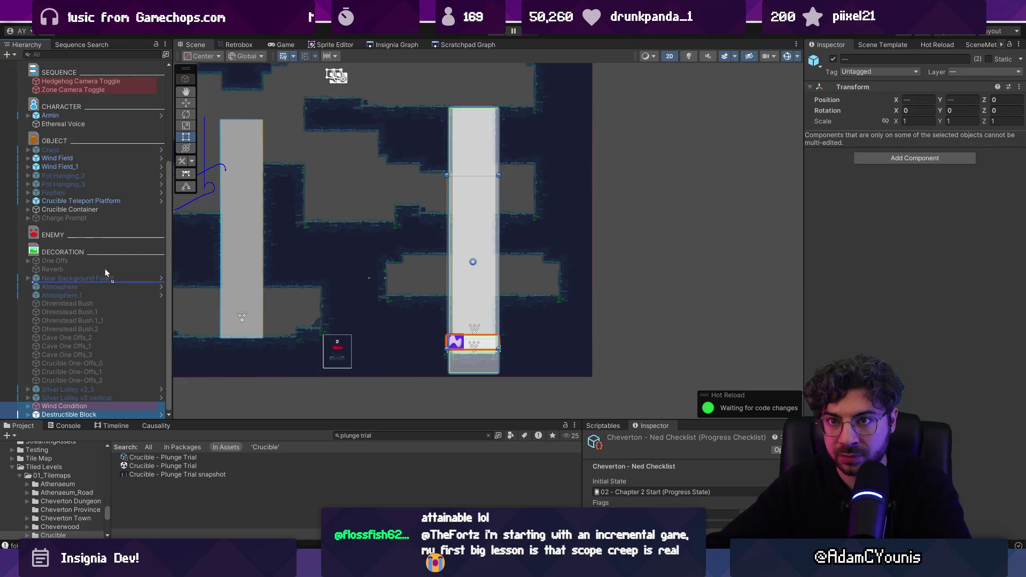
drag(98, 148, 108, 196)
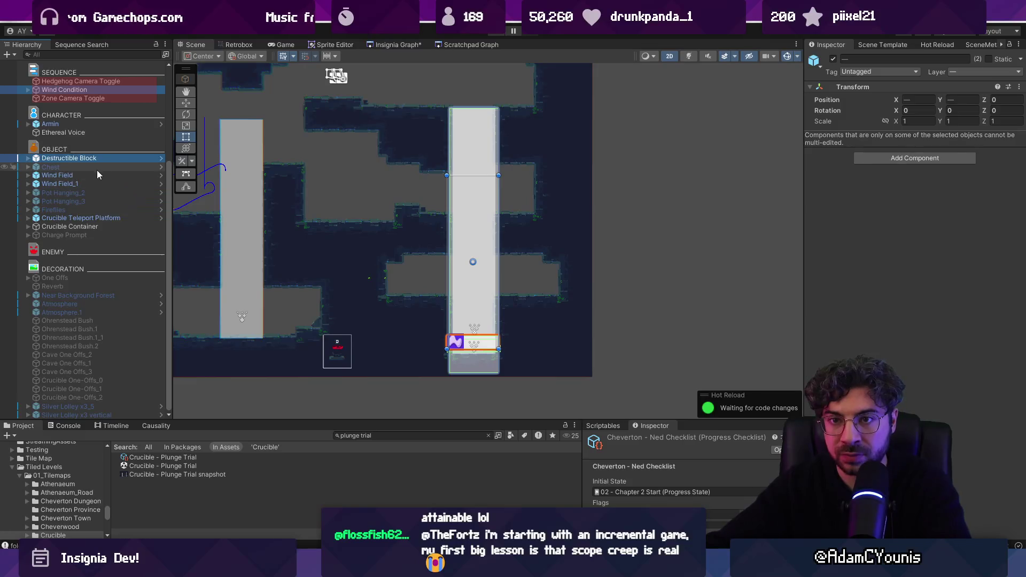
click(94, 183)
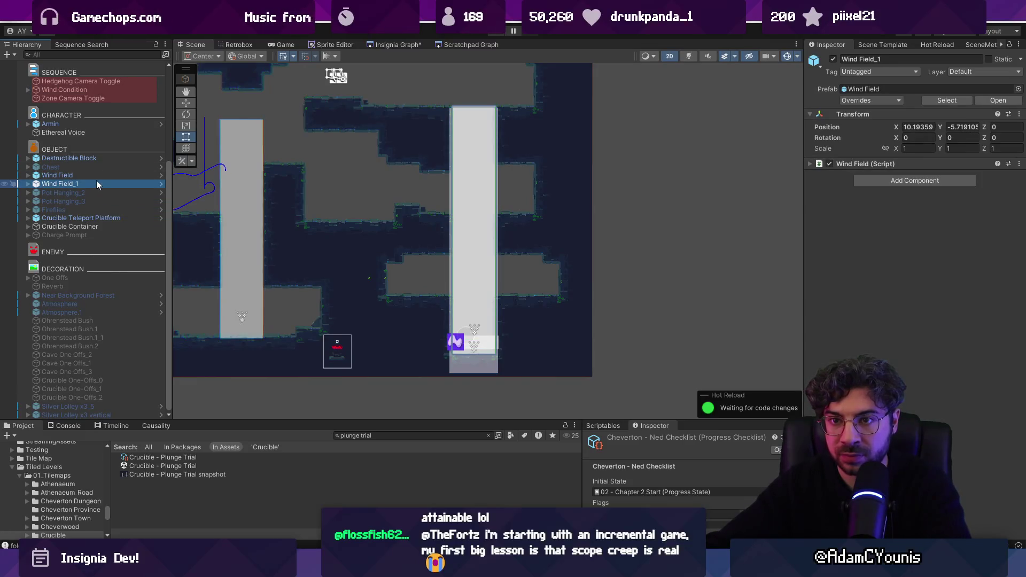
key(Delete)
click(472, 285)
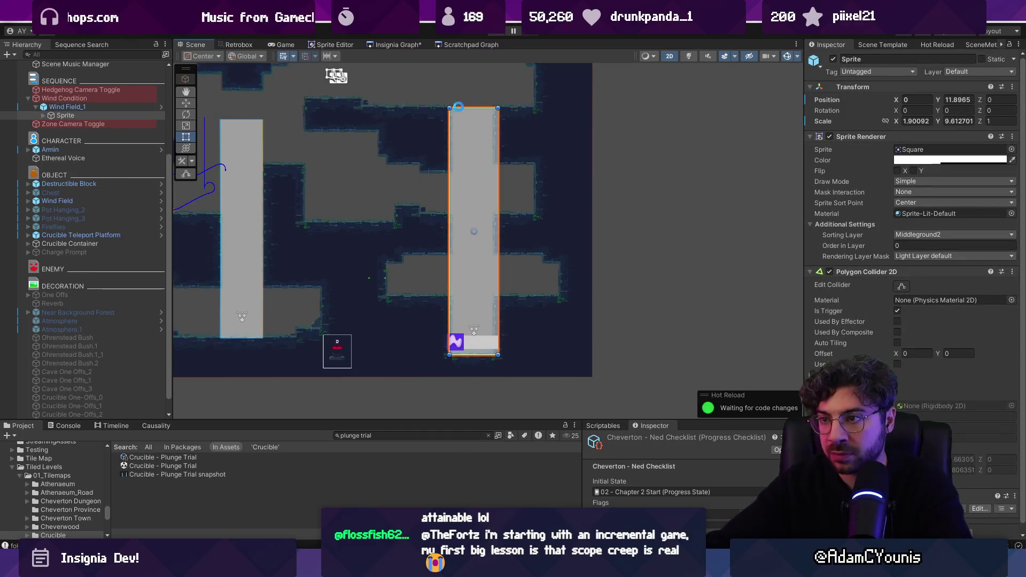
key(ctrl+p)
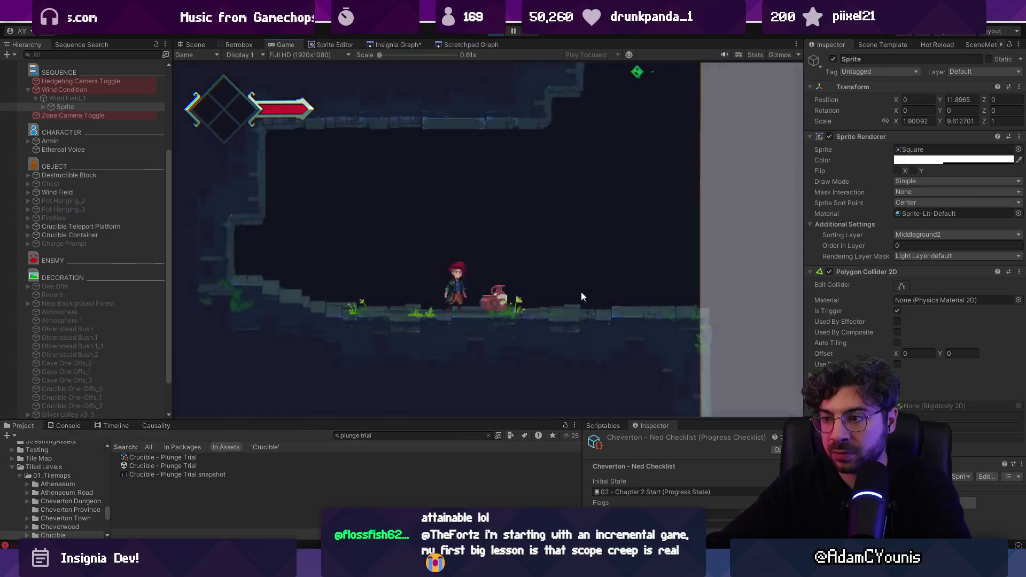
key(Left)
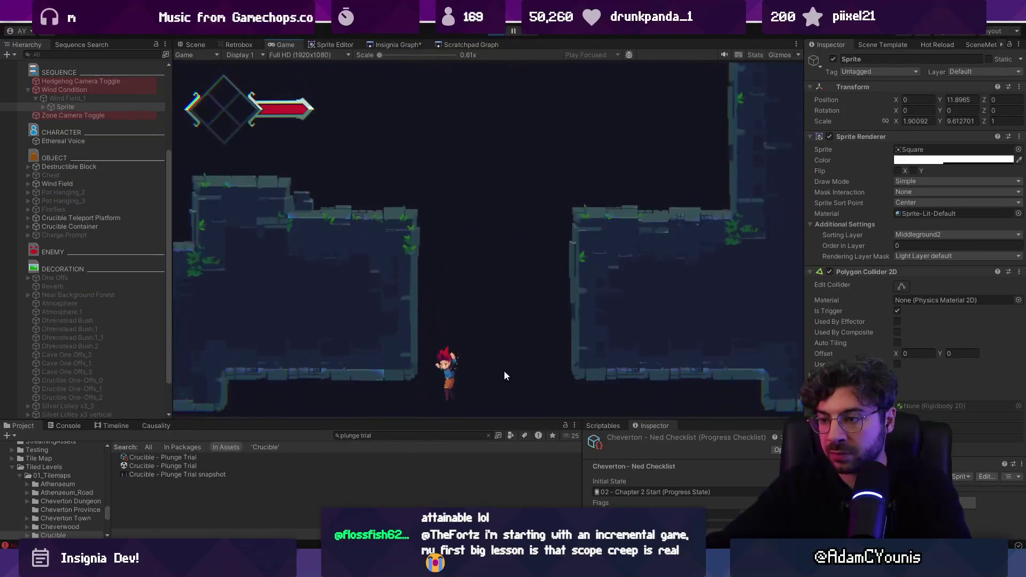
key(x)
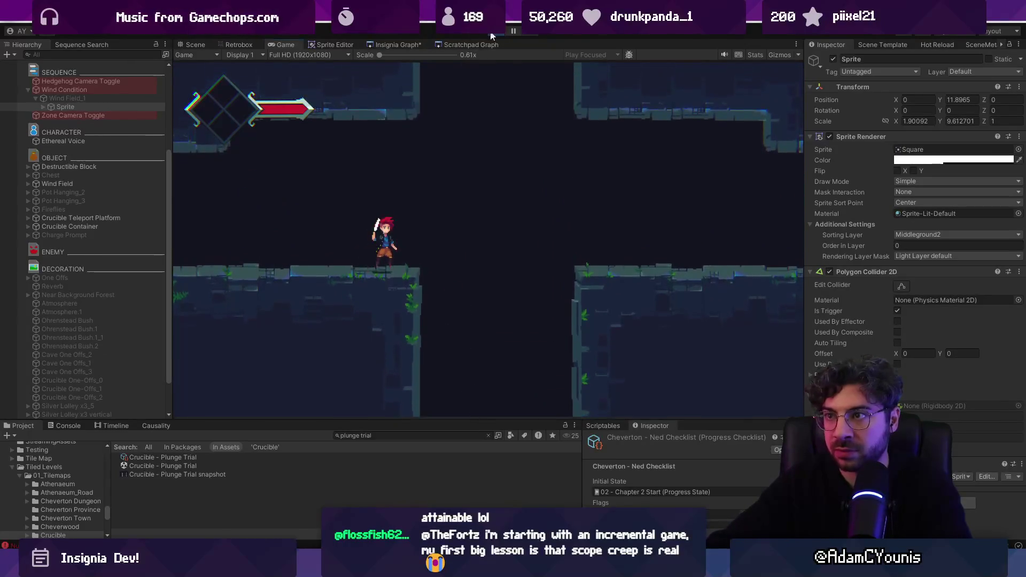
key(ctrl+p)
click(443, 274)
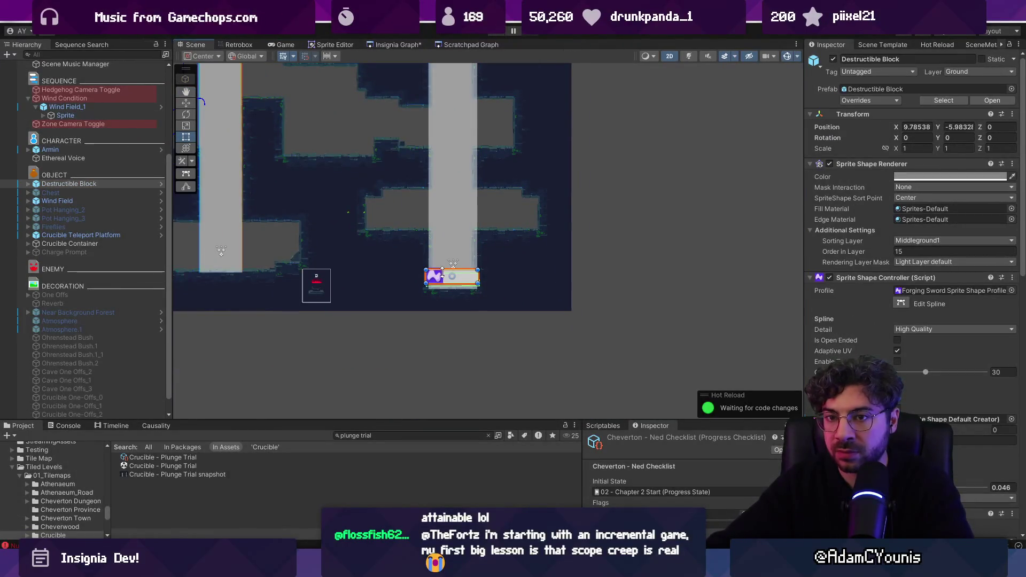
Duplicate the Destructible Block and stack the copy higher up the right wind column.
key(ctrl+d)
key(w)
mouse_move(458, 237)
mouse_down()
mouse_move(464, 120)
mouse_move(539, 252)
mouse_up()
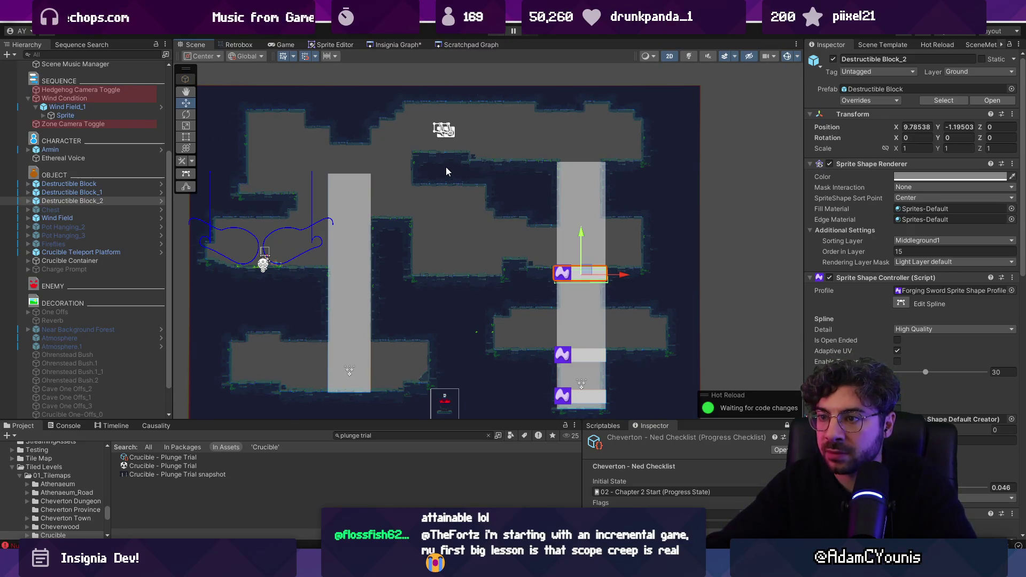
Move the Crucible Container to the left pillar's bottom at X 1.50875, Y -5.67414.
mouse_move(448, 171)
mouse_down()
mouse_move(527, 158)
mouse_move(495, 151)
mouse_up()
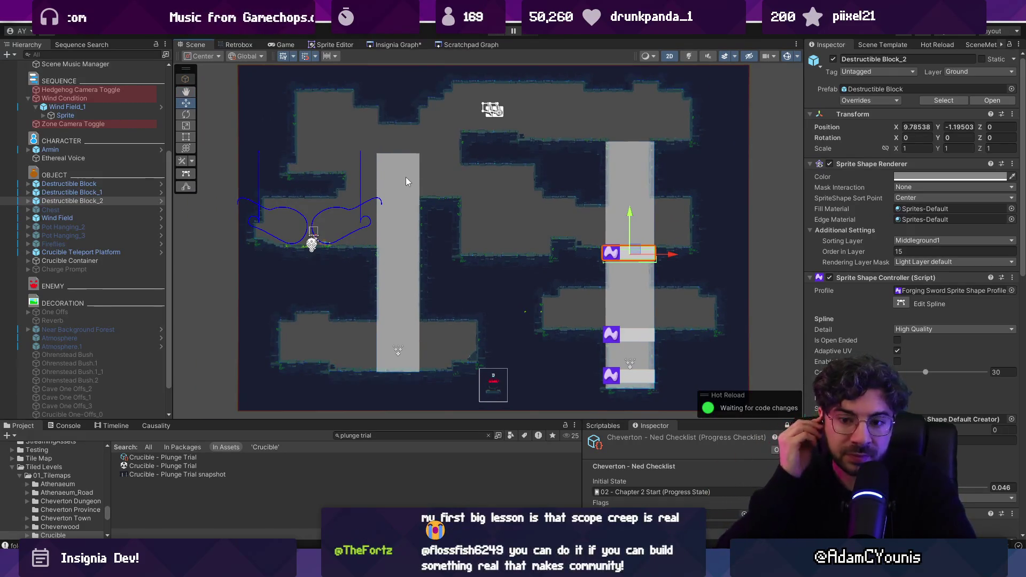
click(80, 251)
click(59, 260)
mouse_move(502, 365)
mouse_down()
mouse_move(449, 334)
mouse_move(339, 330)
mouse_move(405, 352)
mouse_up()
scroll(398, 360, up, 5)
scroll(398, 364, up, 3)
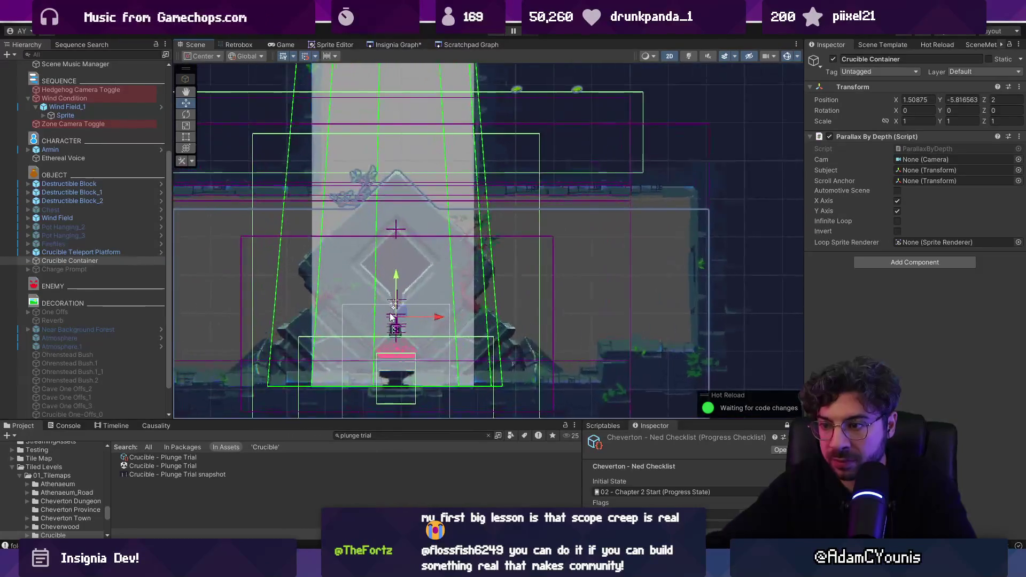
drag(397, 270, 399, 263)
scroll(399, 263, down, 3)
scroll(408, 264, down, 5)
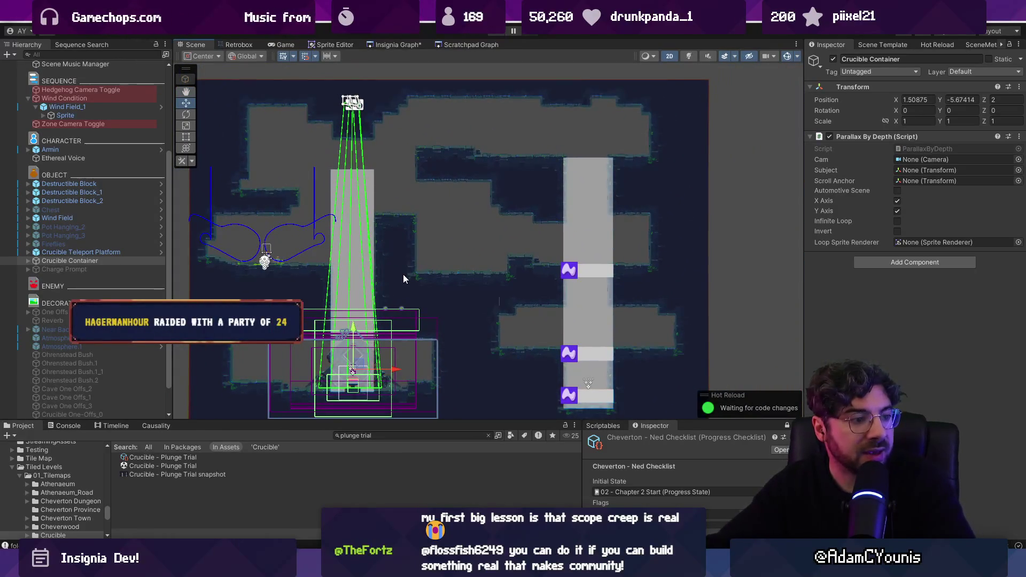
scroll(409, 267, down, 3)
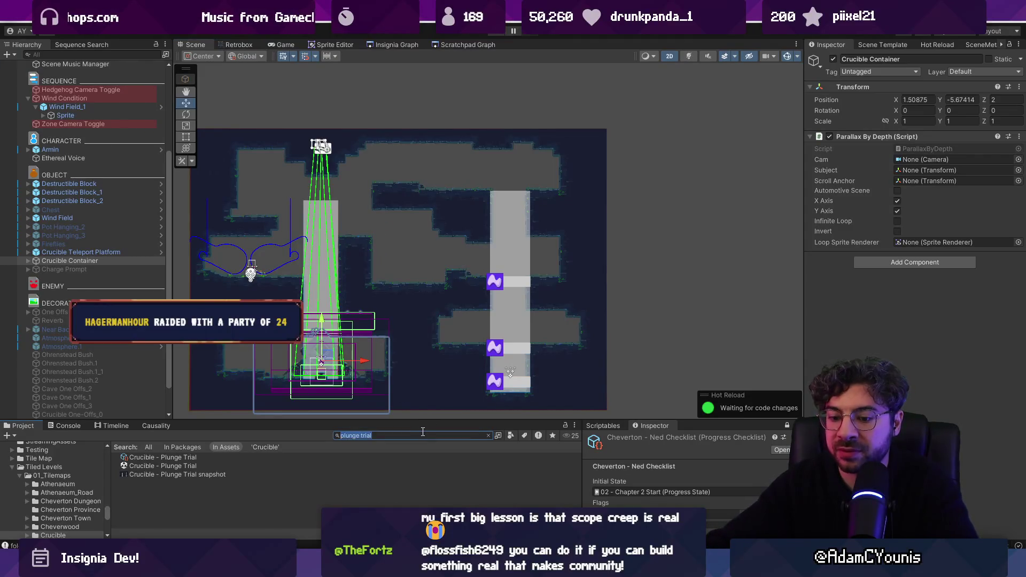
Duplicate the Slamshell into Slamshell_1 and move it near the room's top at X 8.35.
text(samshell)
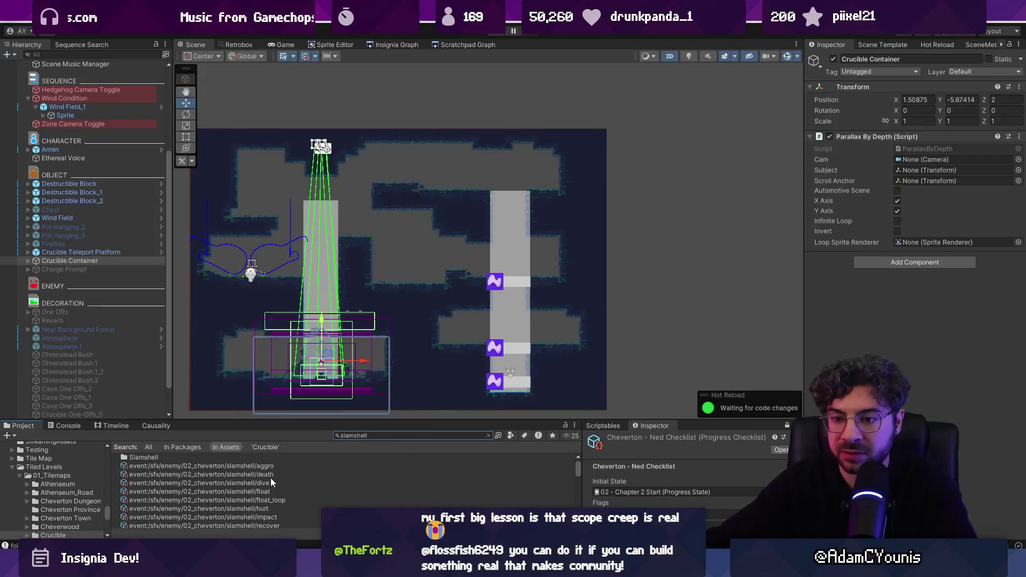
scroll(234, 477, down, 8)
scroll(242, 475, up, 8)
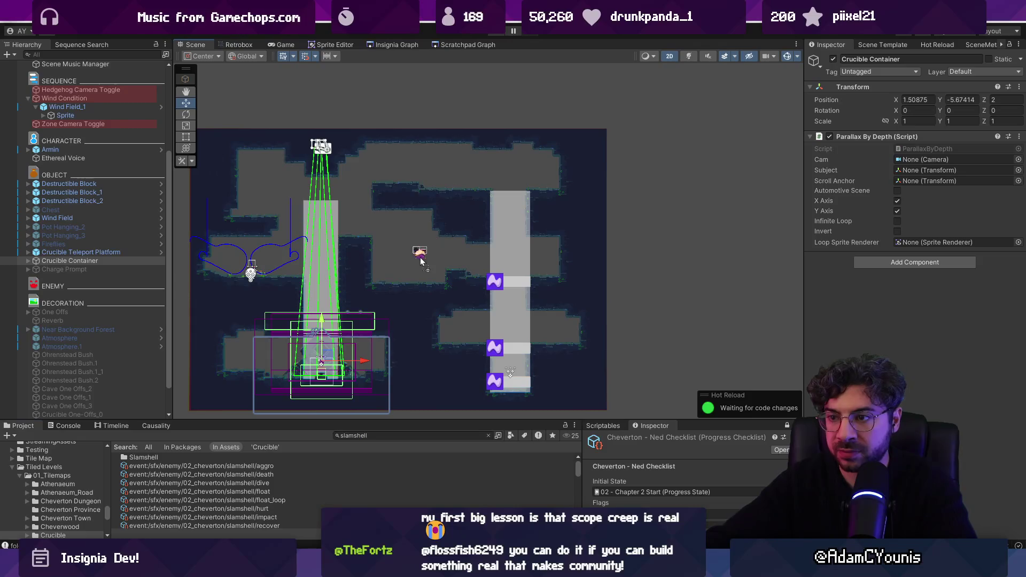
click(412, 250)
key(ctrl+d)
scroll(412, 250, up, 2)
mouse_move(398, 245)
mouse_down()
mouse_move(452, 108)
mouse_move(515, 94)
mouse_move(555, 104)
mouse_up()
scroll(554, 105, down, 2)
drag(523, 215, 479, 210)
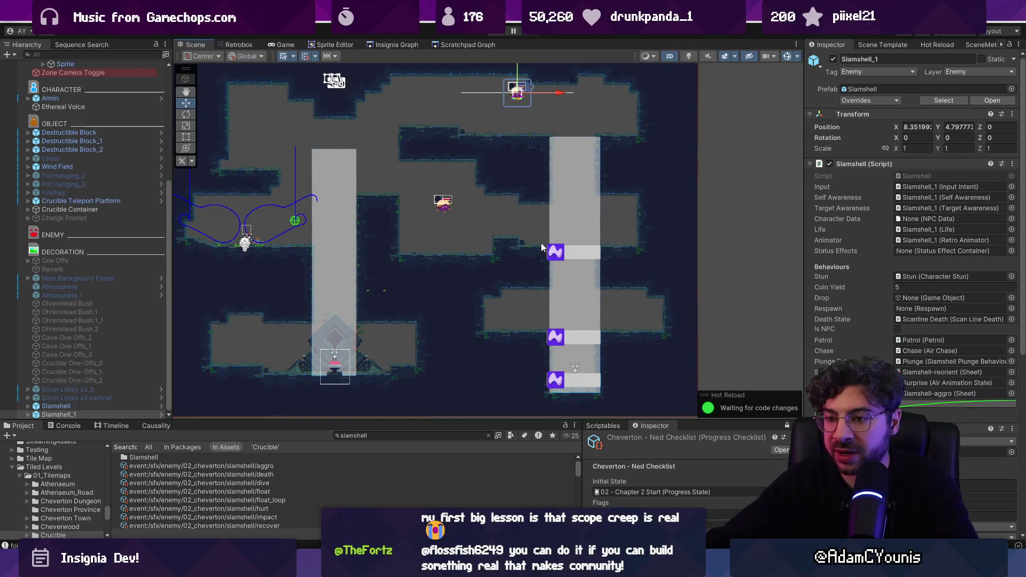
drag(398, 228, 446, 271)
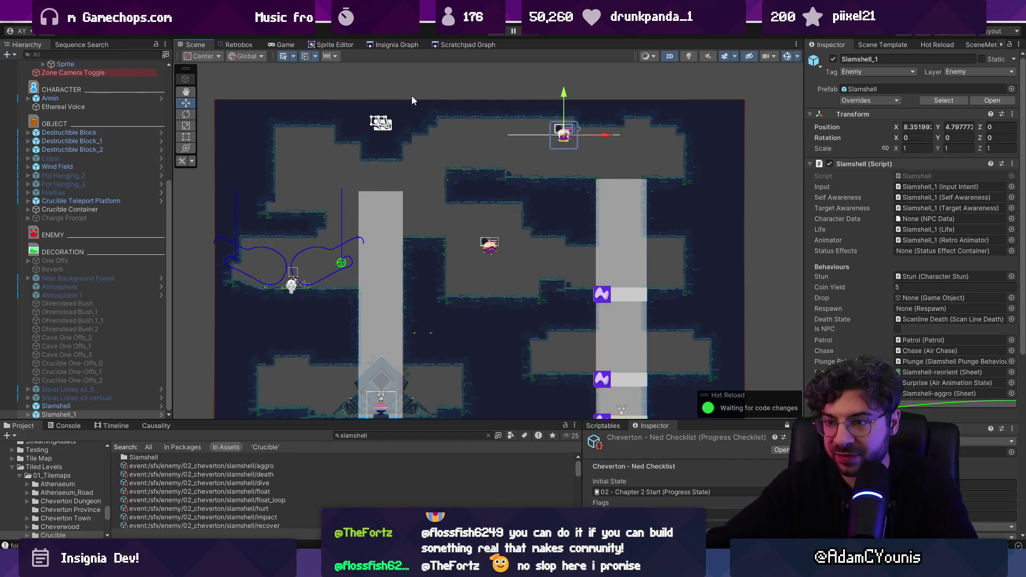
drag(328, 353, 355, 323)
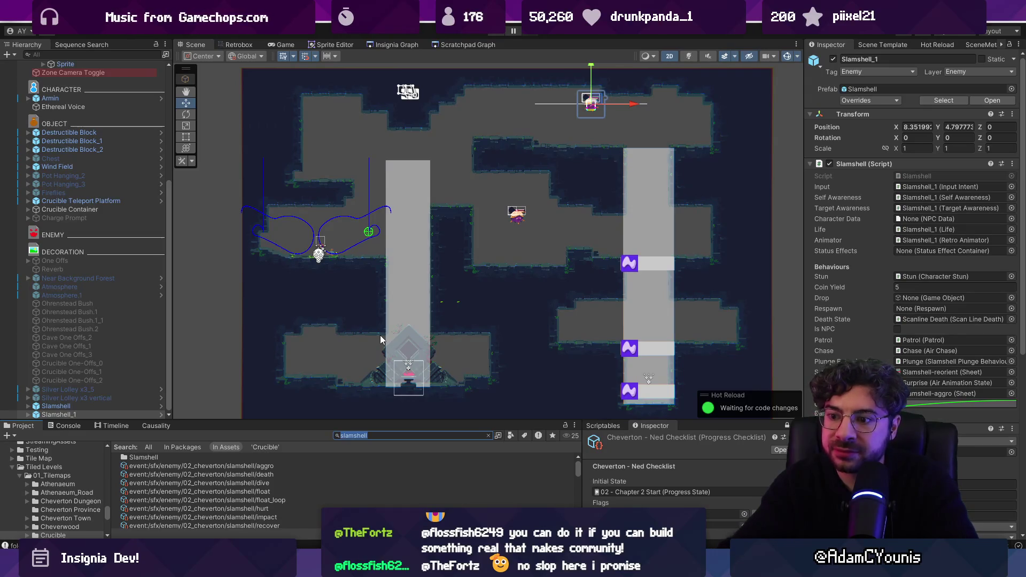
Search the assets for 'gecko', drop a Hedgehog enemy into the room, then delete it.
text(gecko)
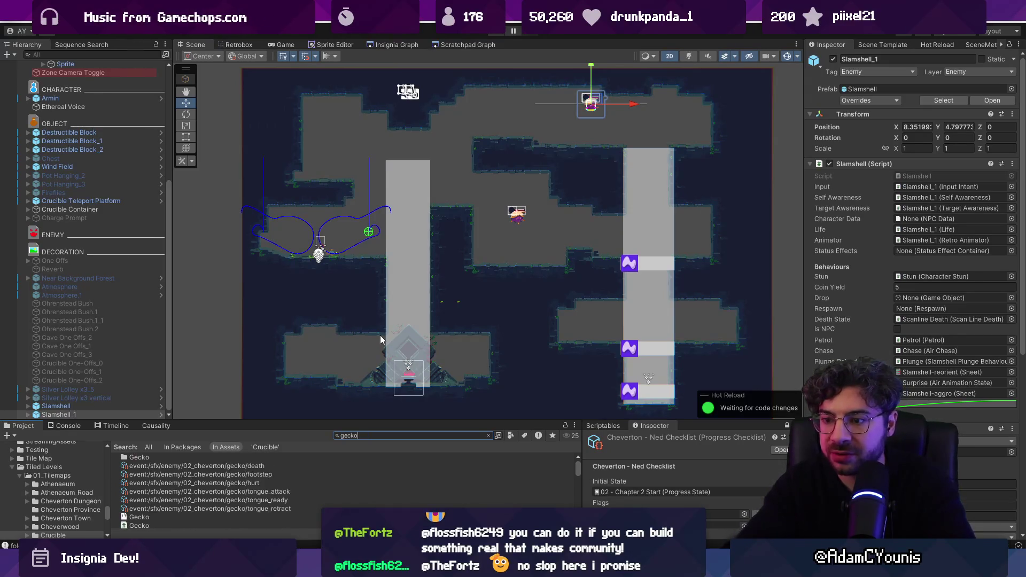
scroll(249, 491, down, 3)
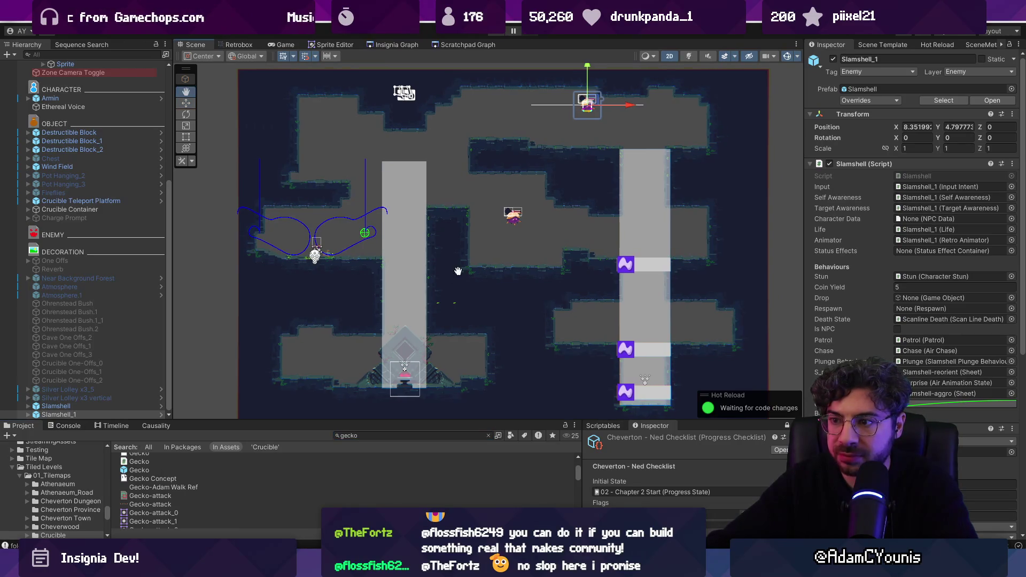
drag(444, 304, 380, 309)
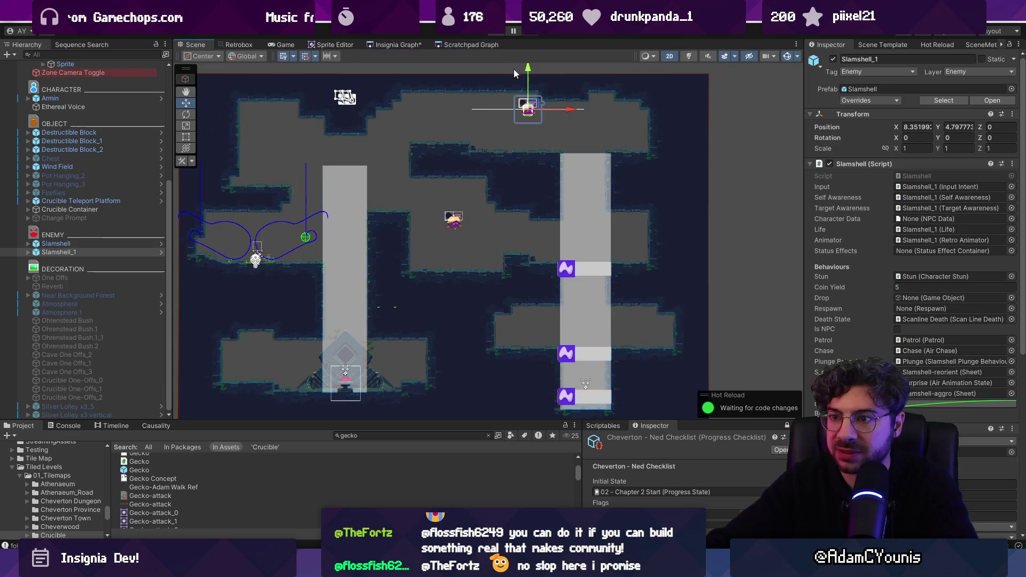
click(387, 436)
text(hedgehog)
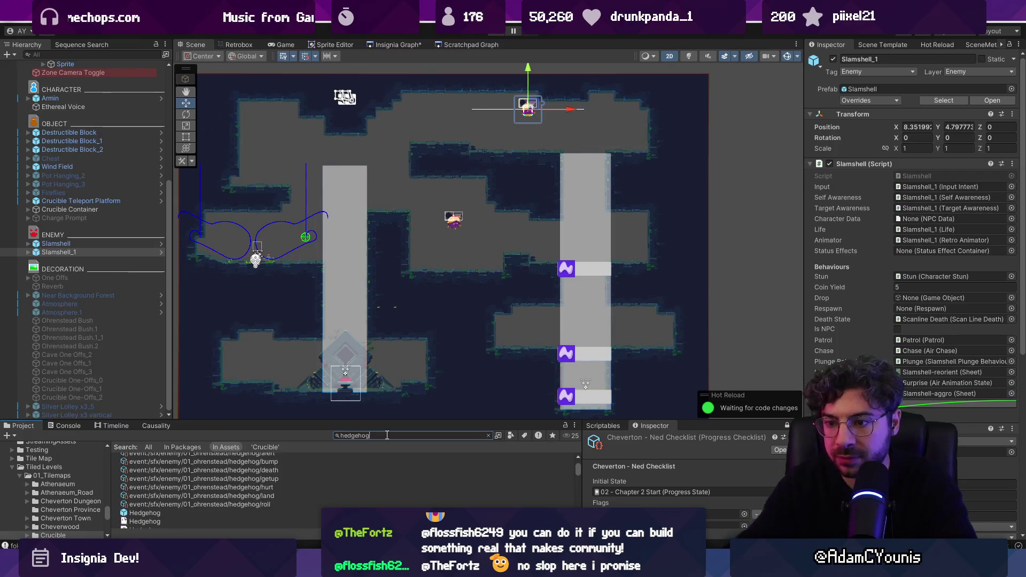
drag(145, 513, 270, 291)
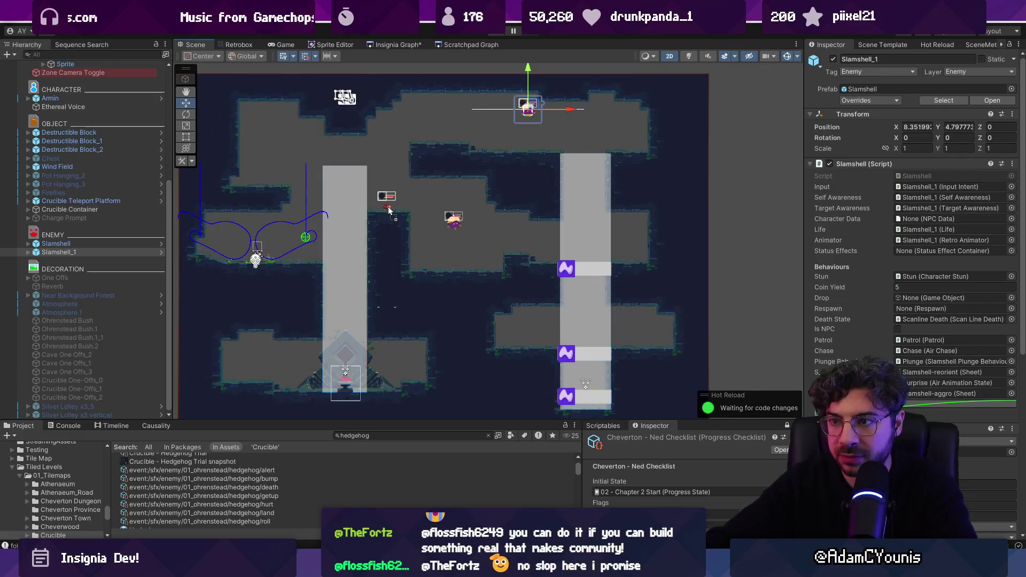
click(391, 210)
key(Delete)
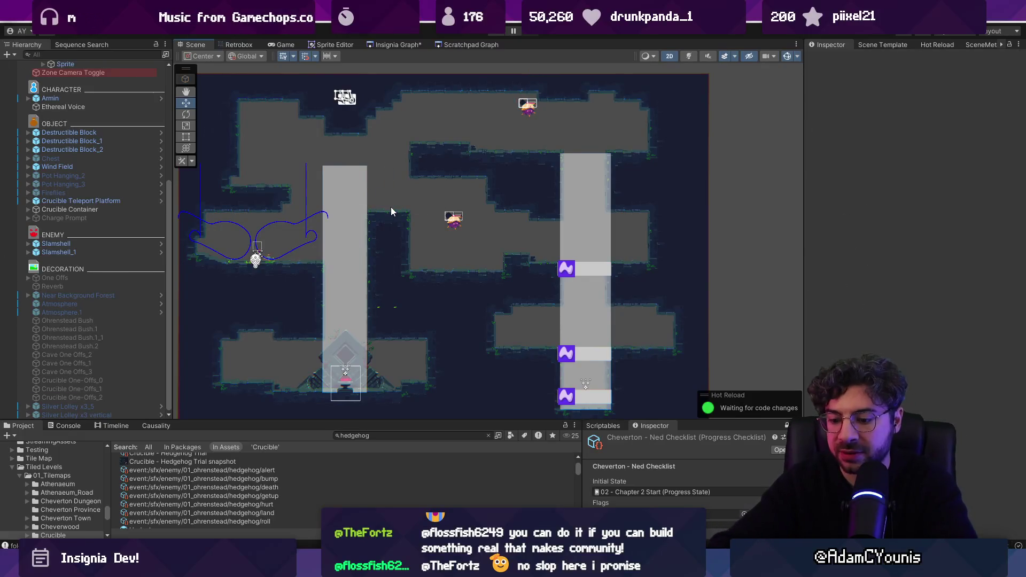
Playtest the room, running right and defeating a falling Slamshell to reach 73 coins.
key(ctrl+p)
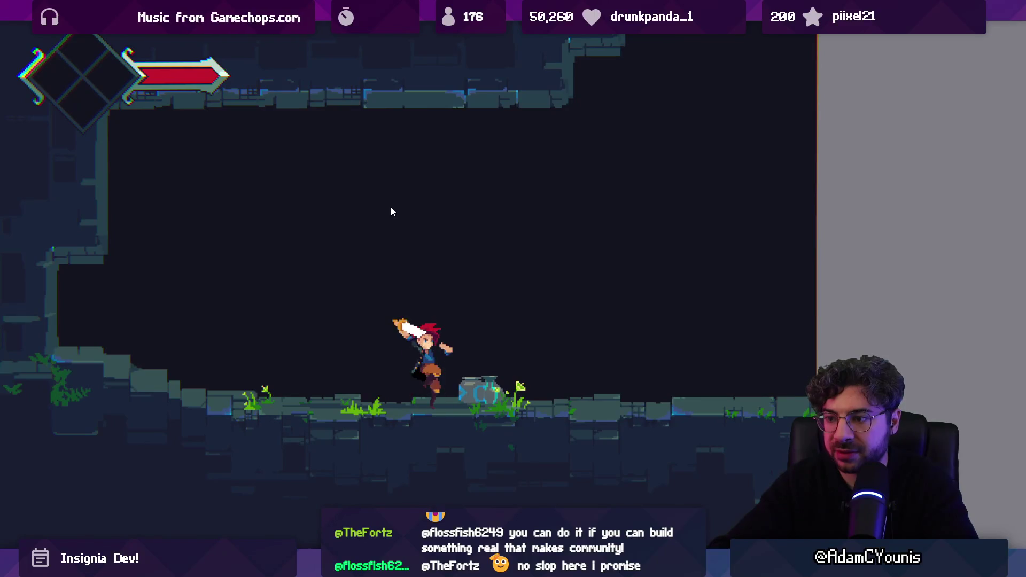
key(Right)
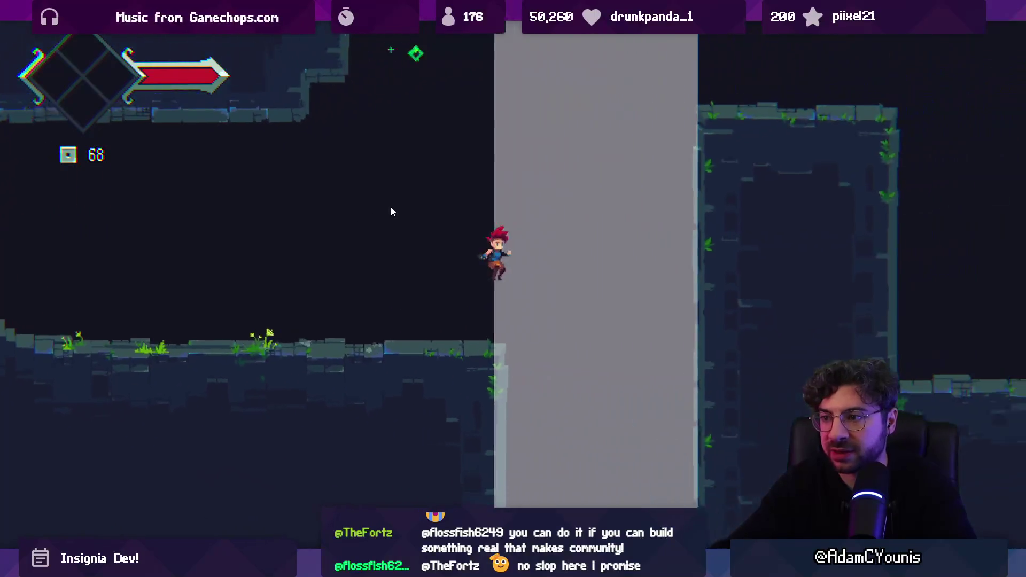
key(Right)
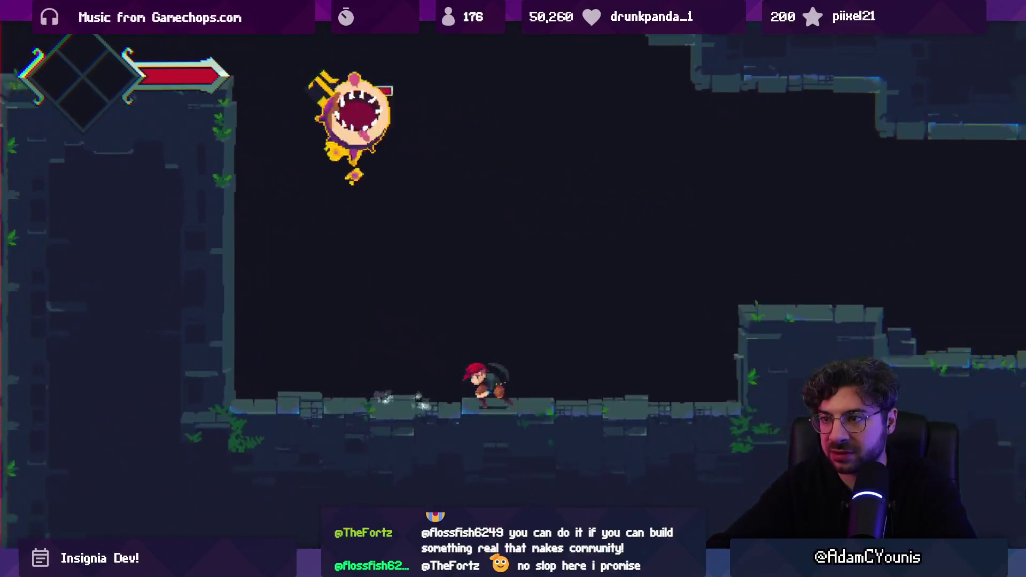
key(Right)
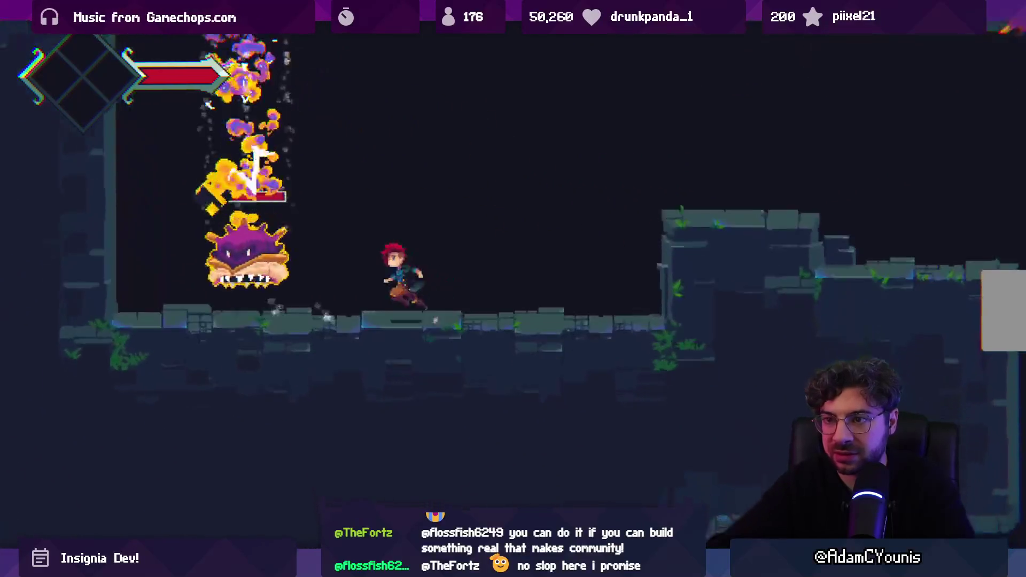
key(Right)
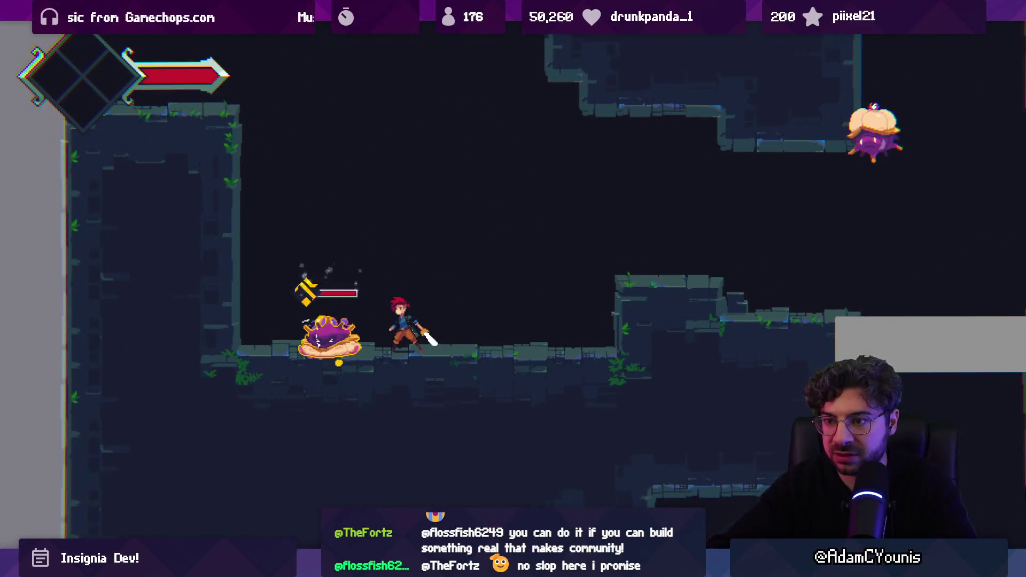
key(Right)
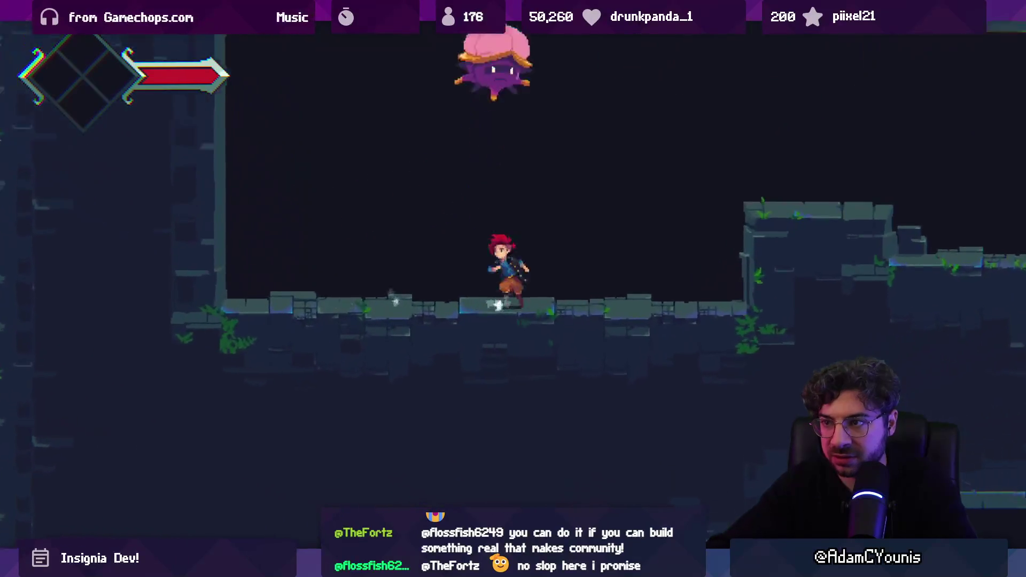
key(x)
key(x)
key(Left)
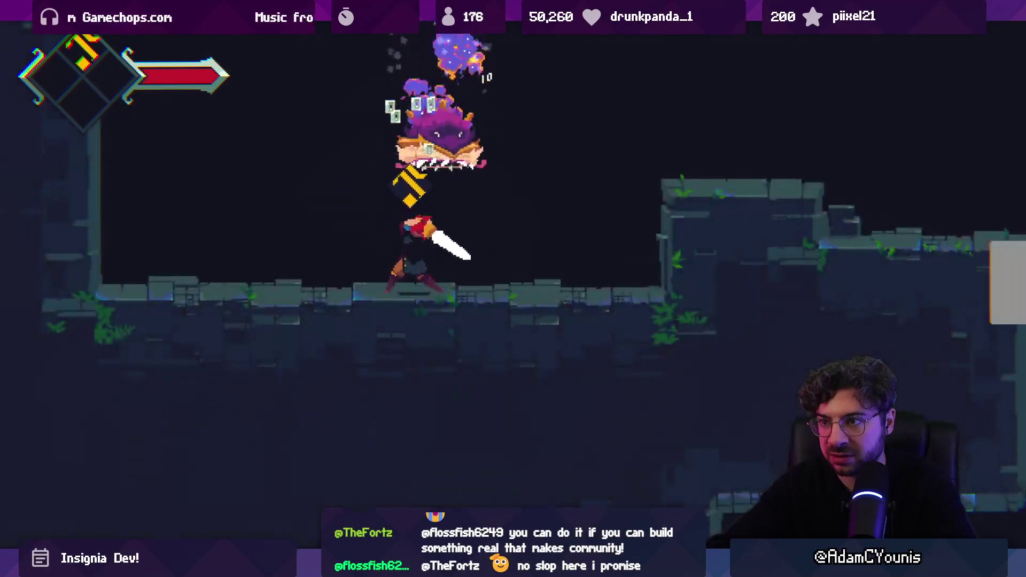
key(shift+space)
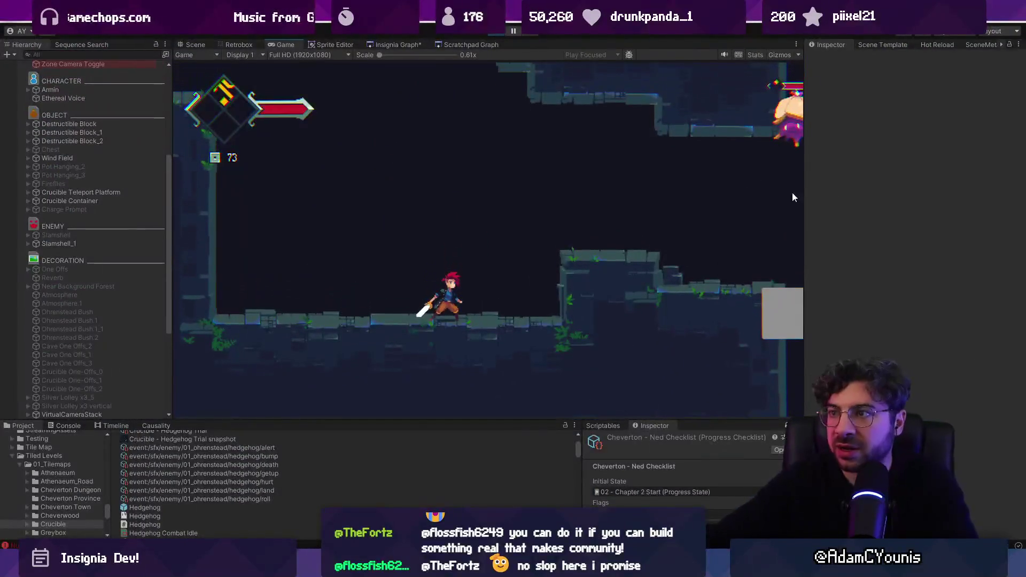
Stop the playtest and shift the first Zone Camera's box up and right.
click(497, 32)
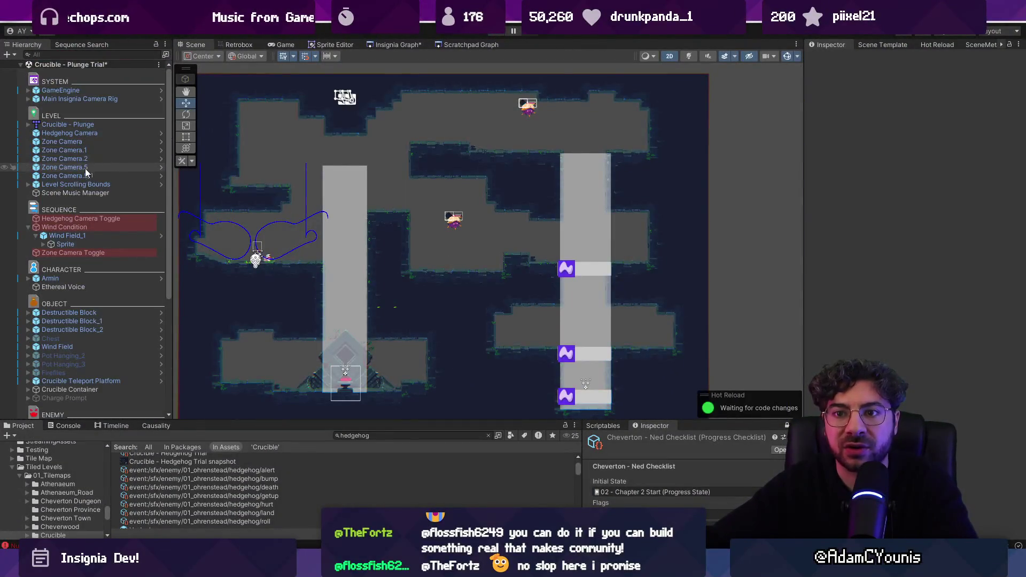
click(85, 167)
click(75, 142)
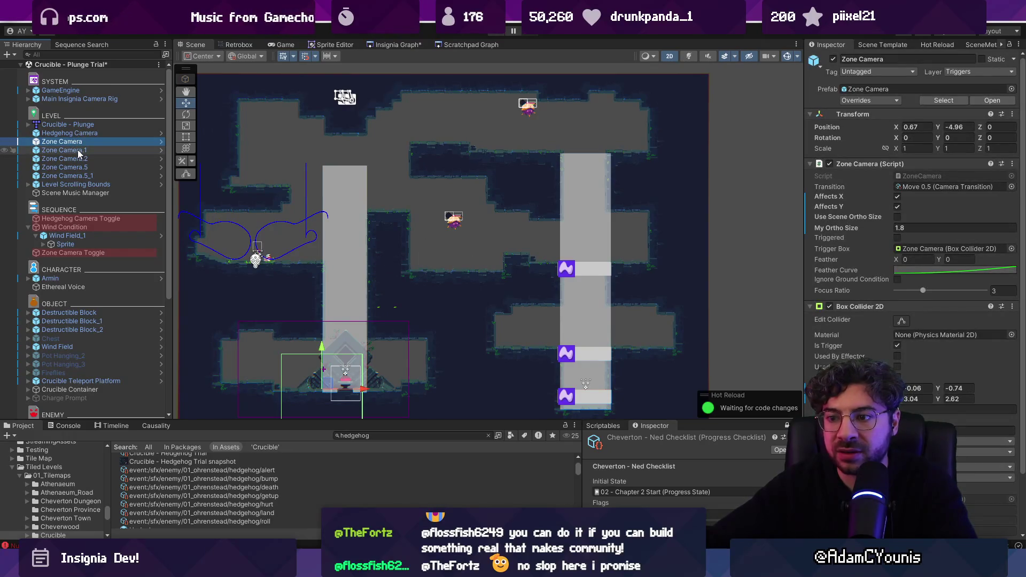
drag(327, 386, 347, 364)
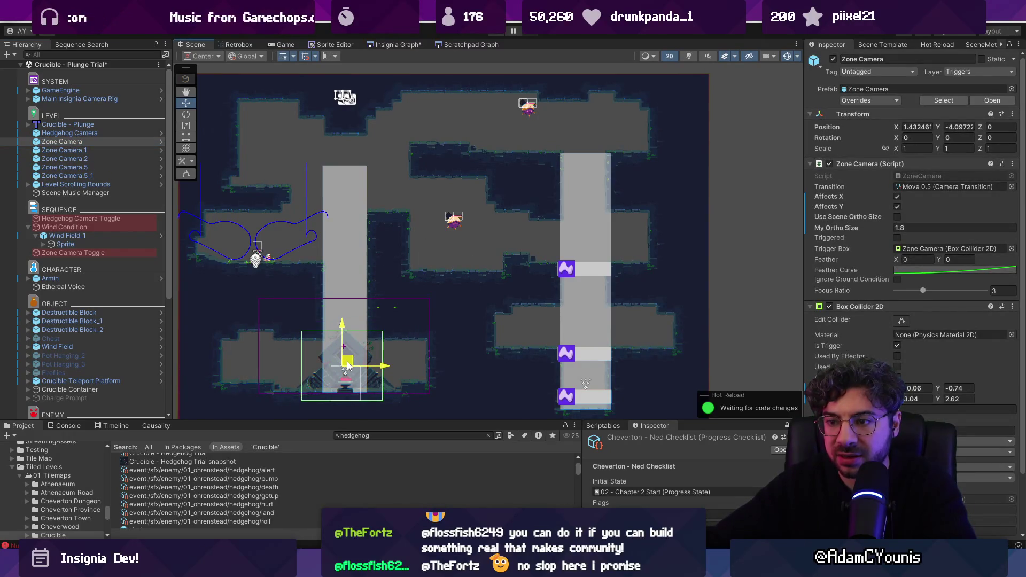
Delete Zone Camera.1, Zone Camera.2, Zone Camera.5 and Zone Camera.5_1.
click(83, 152)
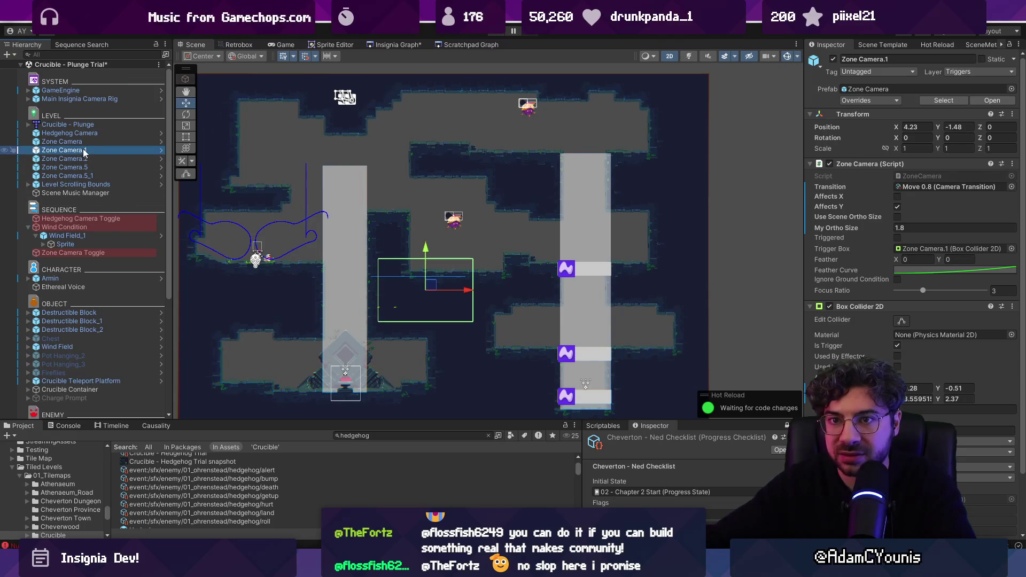
key(Delete)
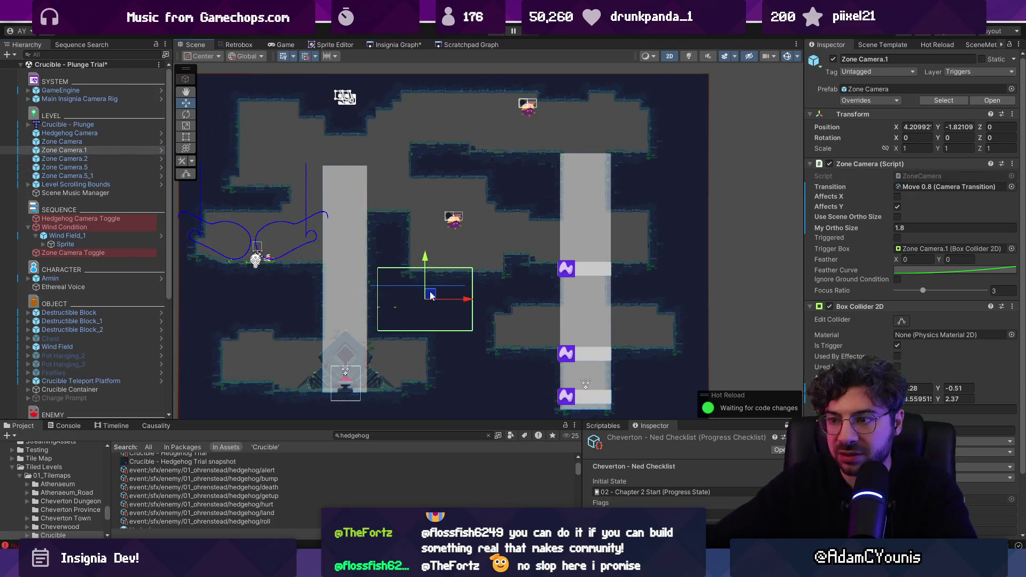
click(110, 152)
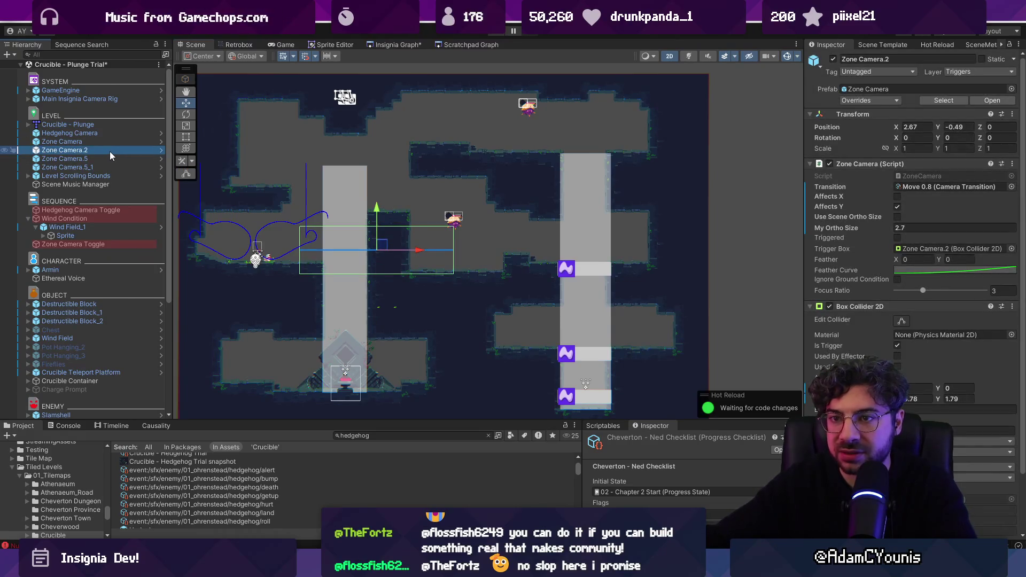
key(Delete)
click(110, 151)
key(Delete)
click(110, 152)
key(Delete)
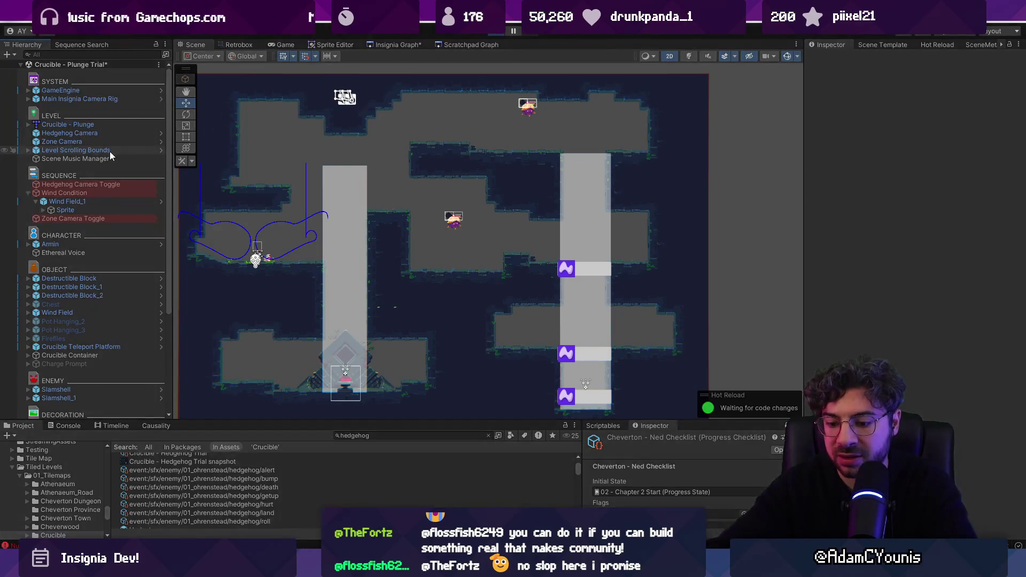
Start a playtest, climb the shaft and slash the descending Slamshell until it's defeated.
key(ctrl+p)
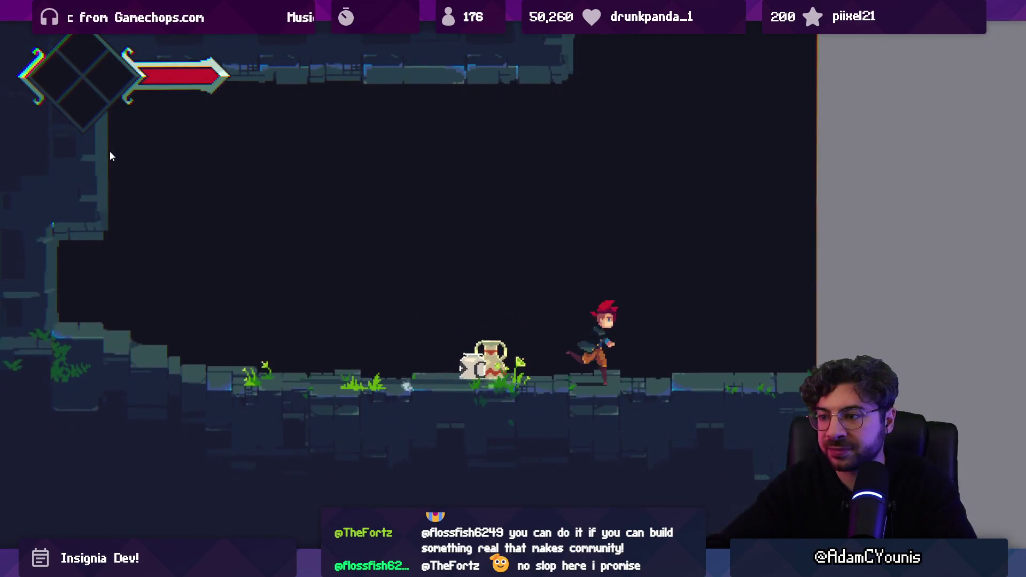
key(space)
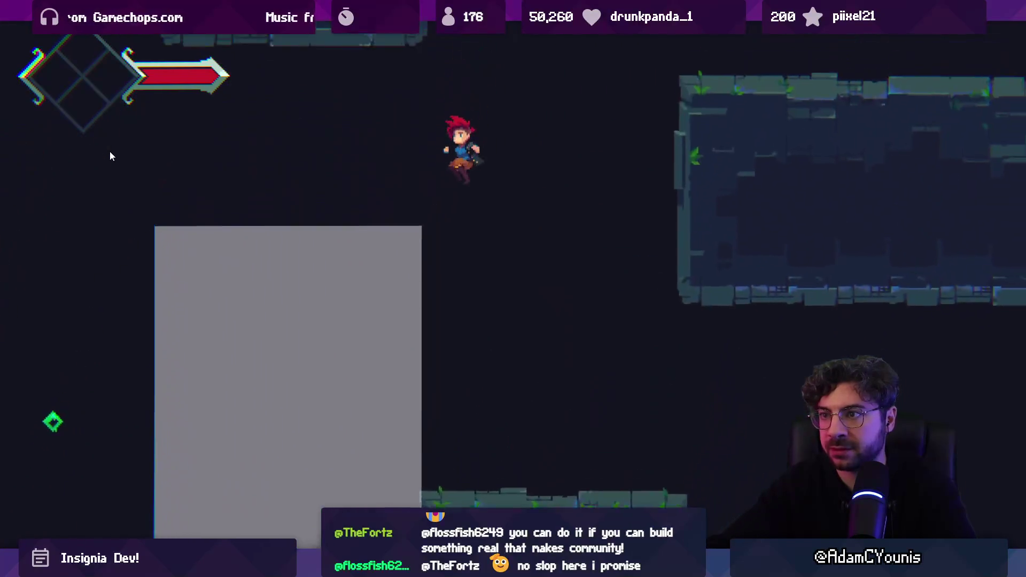
key(space)
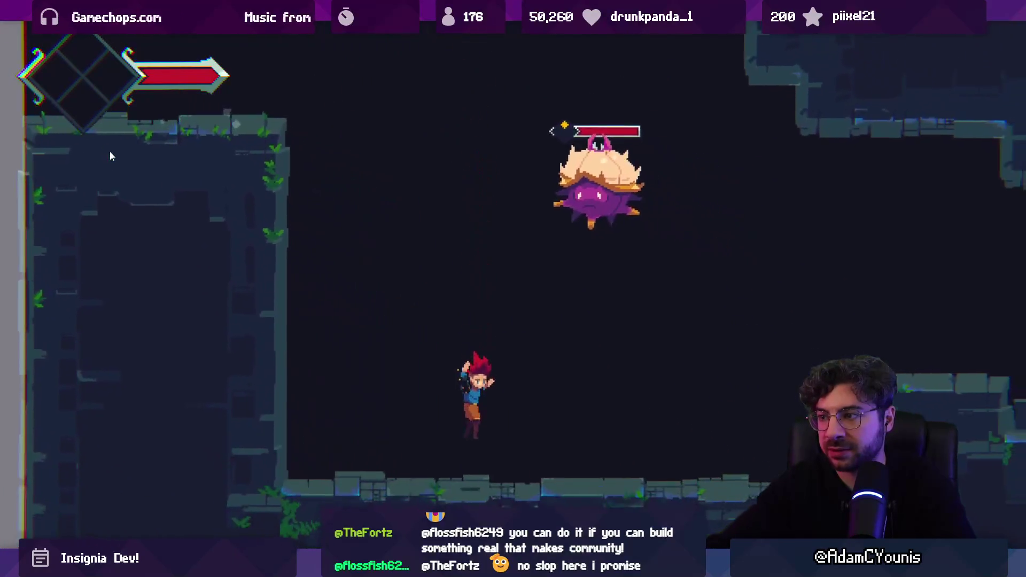
key(x)
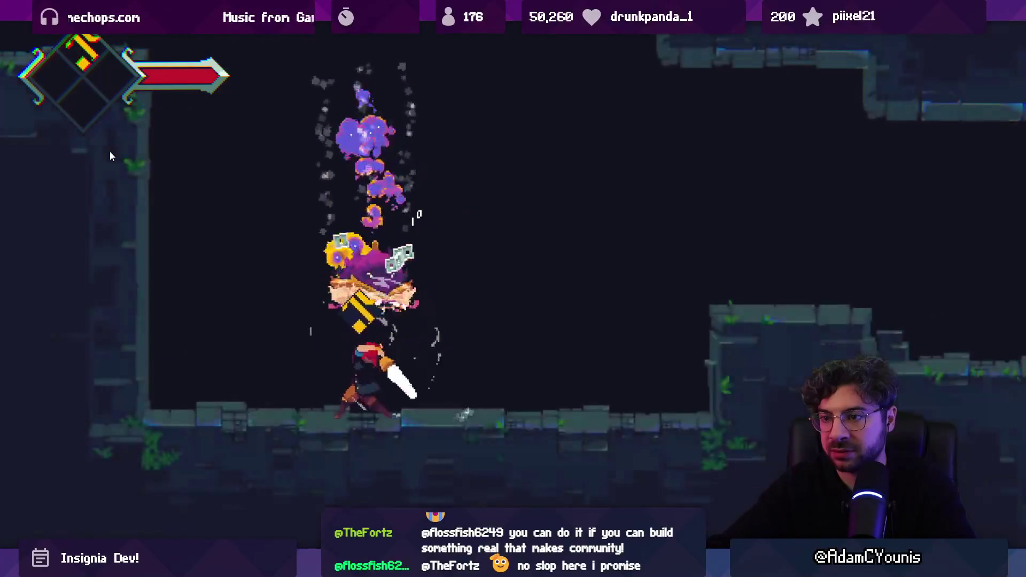
key(Right)
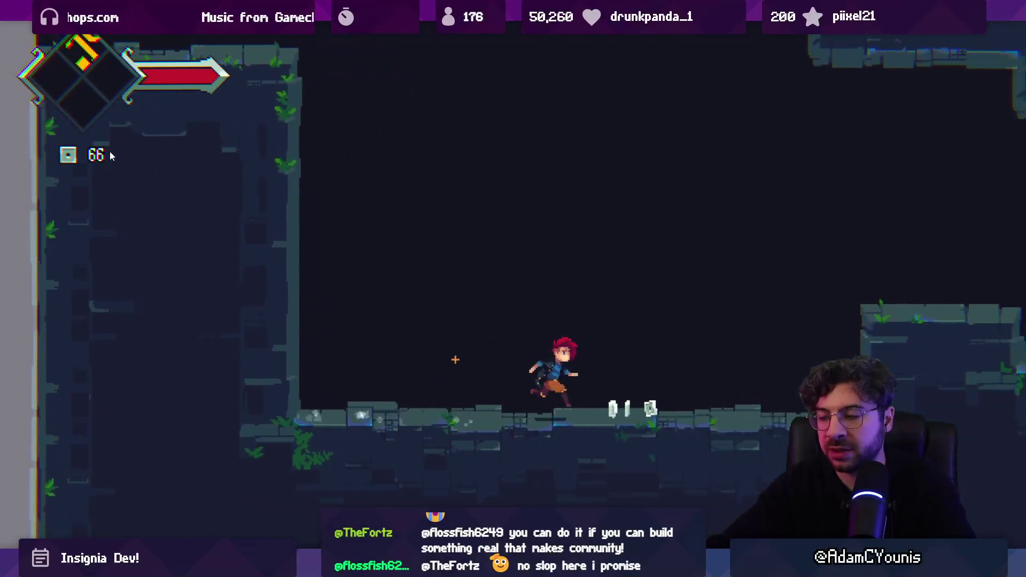
key(space)
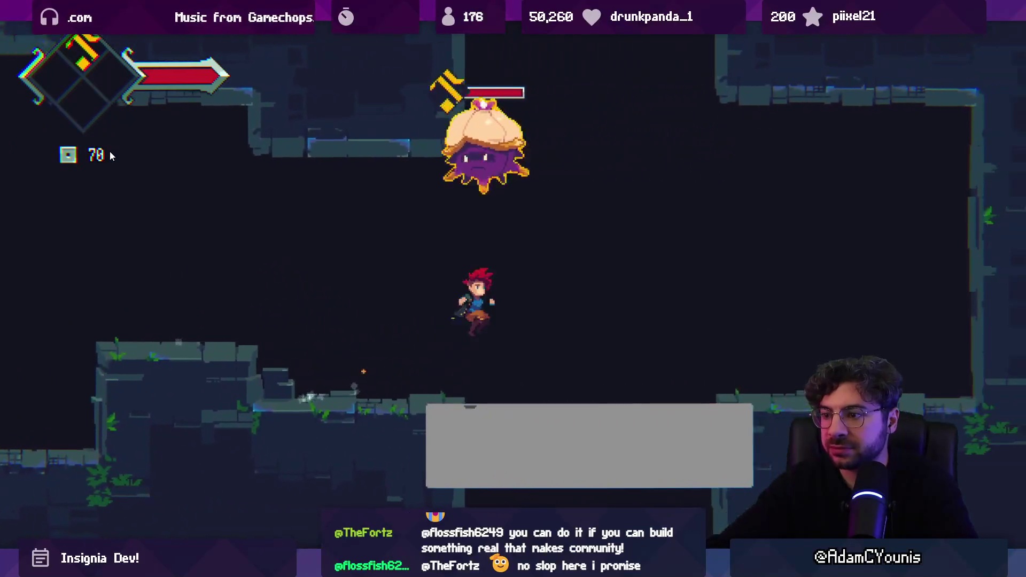
key(x)
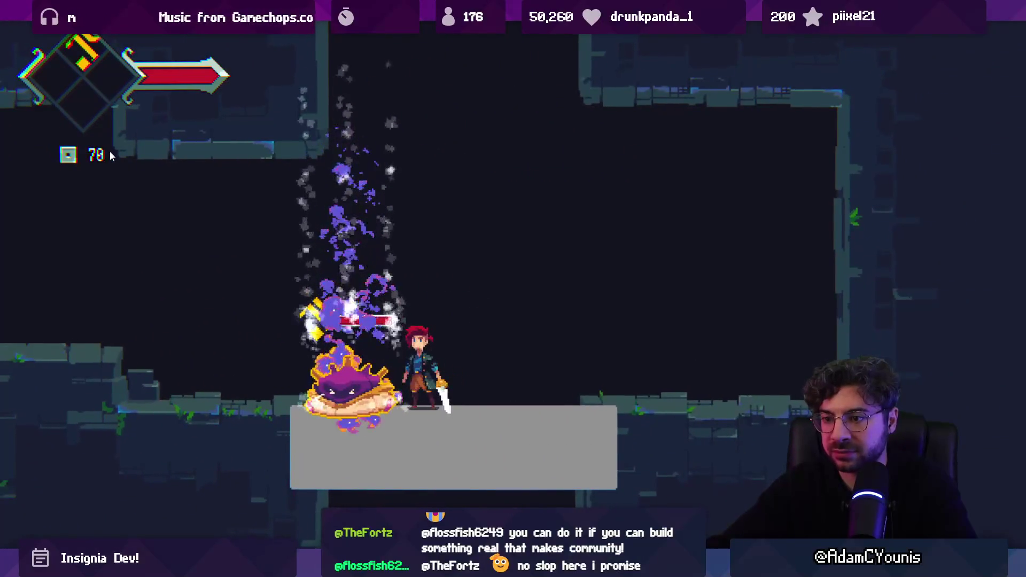
key(space)
key(Right)
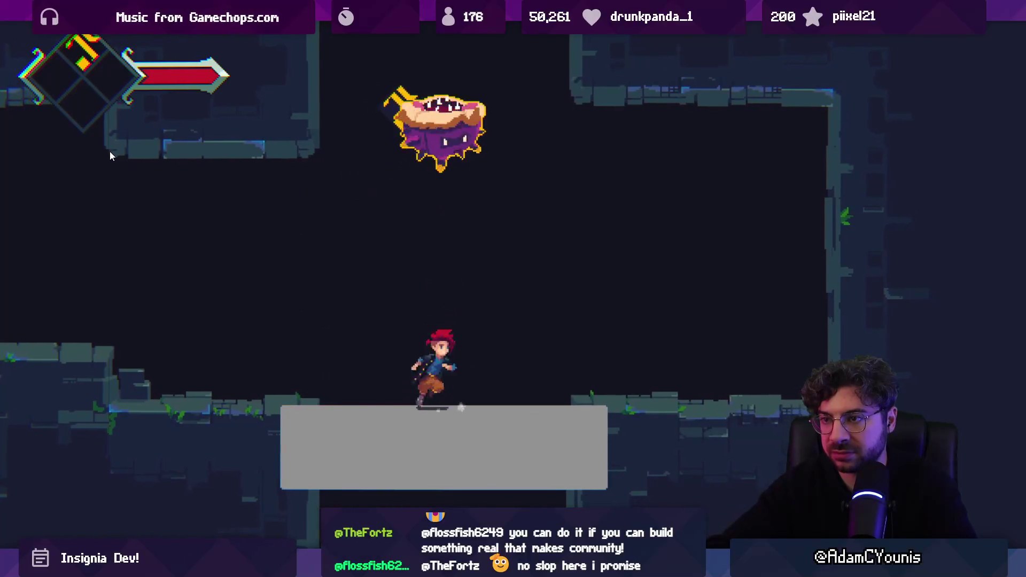
key(x)
key(space)
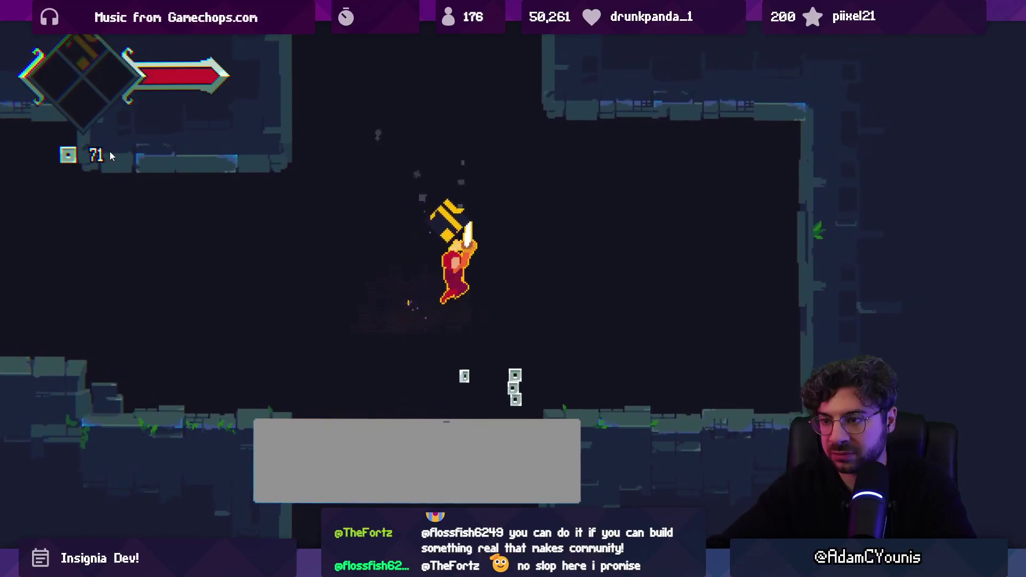
key(x)
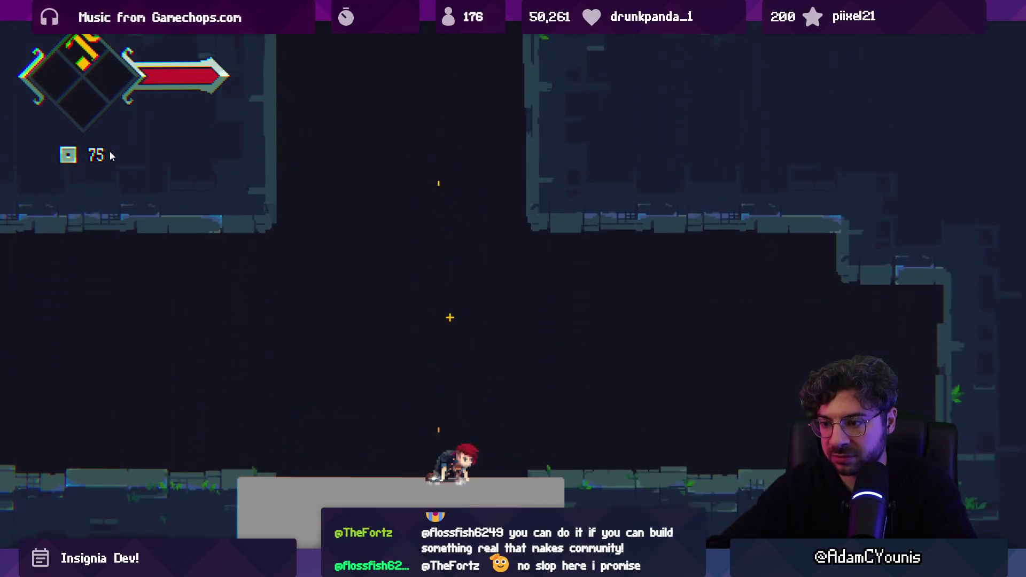
Traverse the rooms and plunge down the wind shaft to the anvil shrine.
key(space)
key(Left)
key(Right)
key(space)
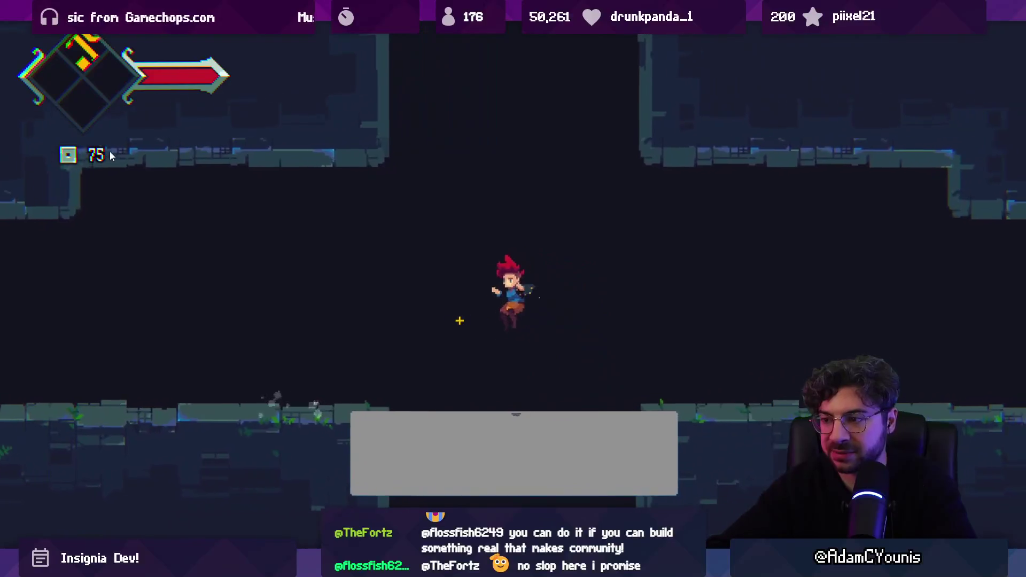
key(x)
key(space)
key(x)
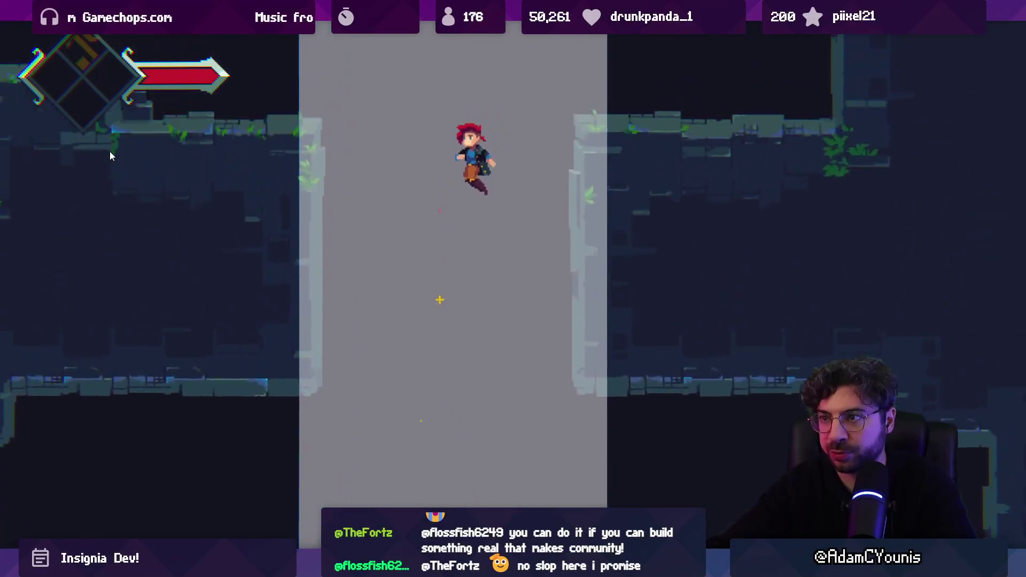
key(Left)
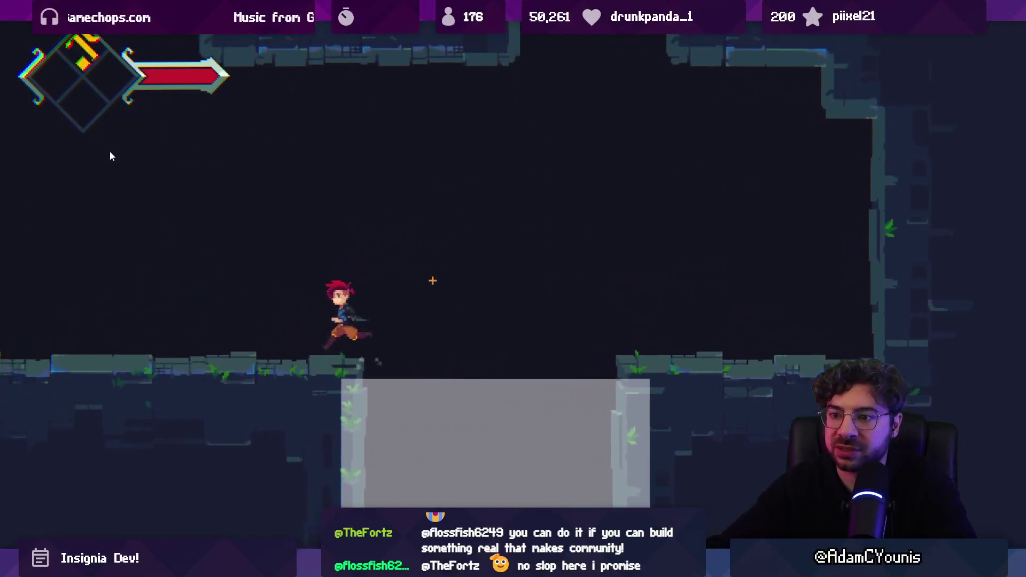
key(Right)
key(x)
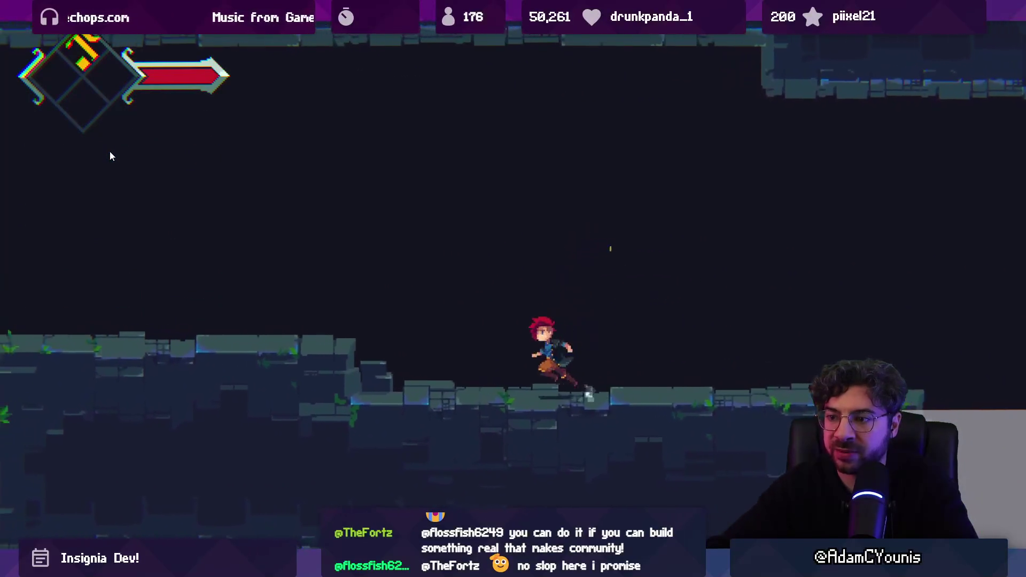
key(space)
key(Right)
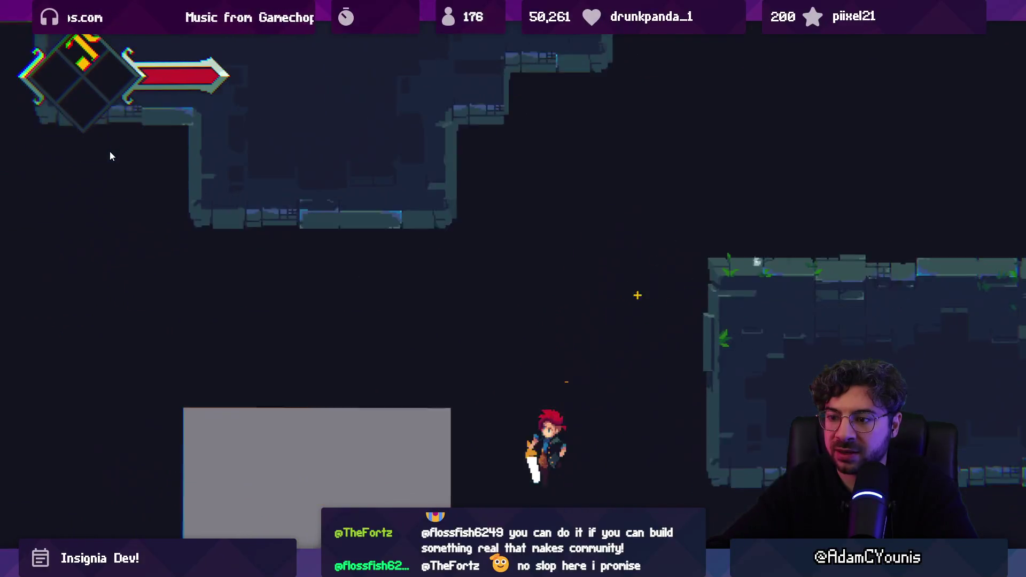
key(space)
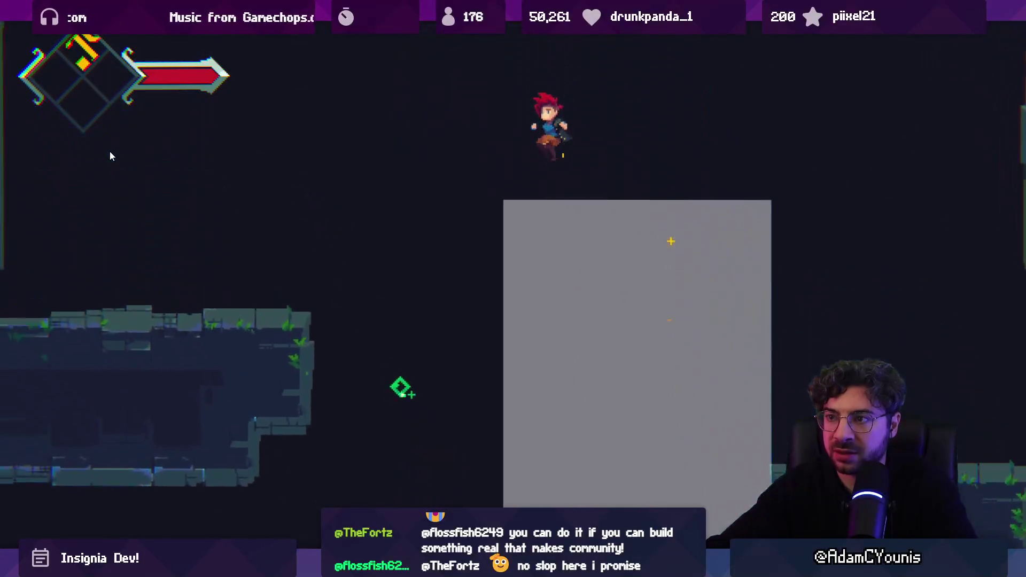
key(Right)
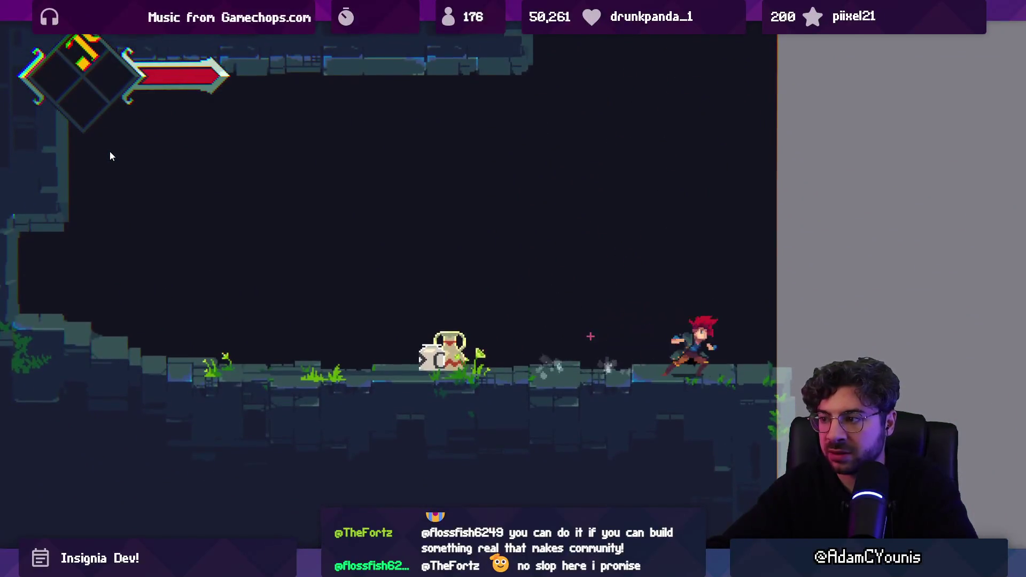
key(space)
key(Down)
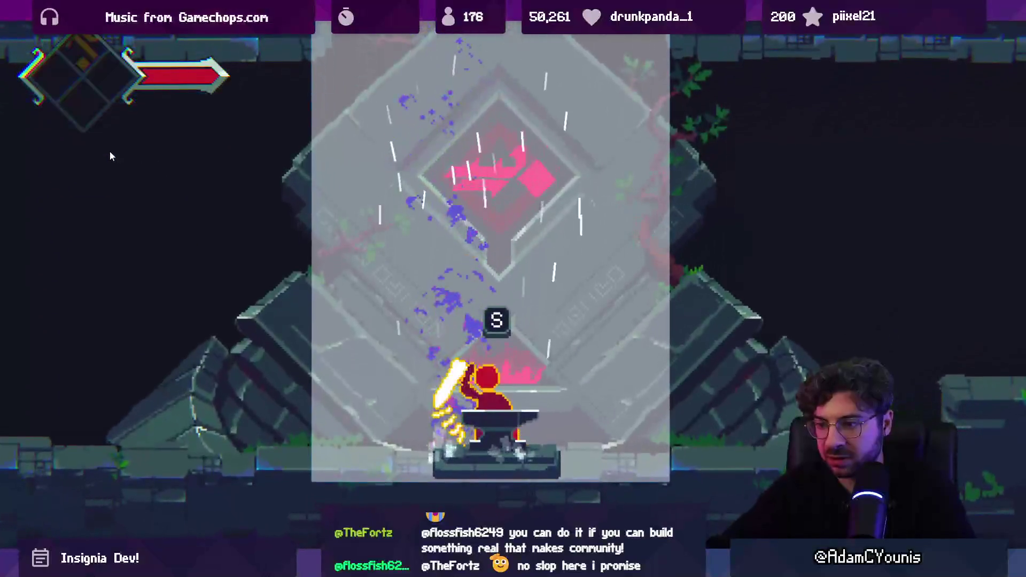
key(Left)
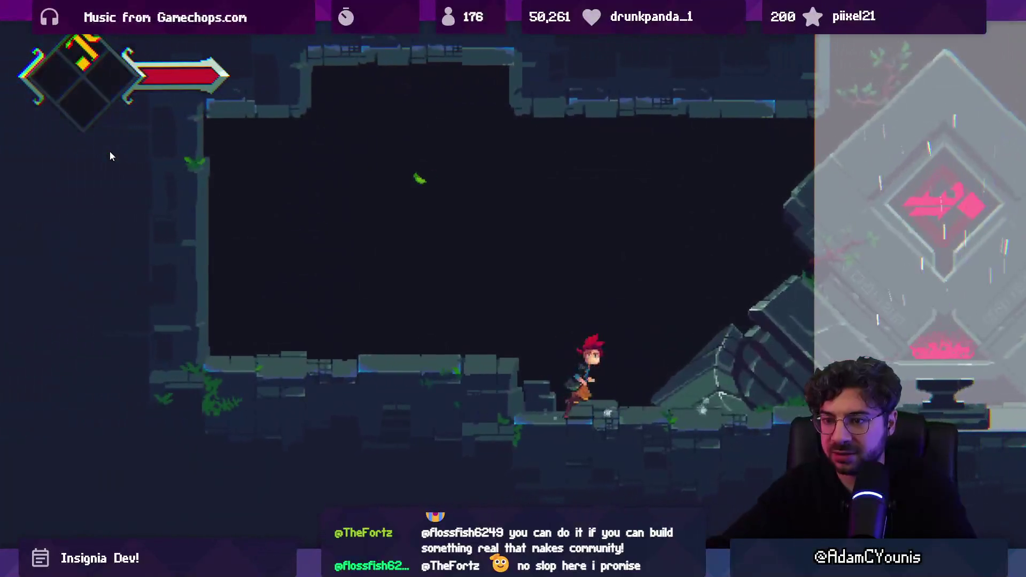
key(Right)
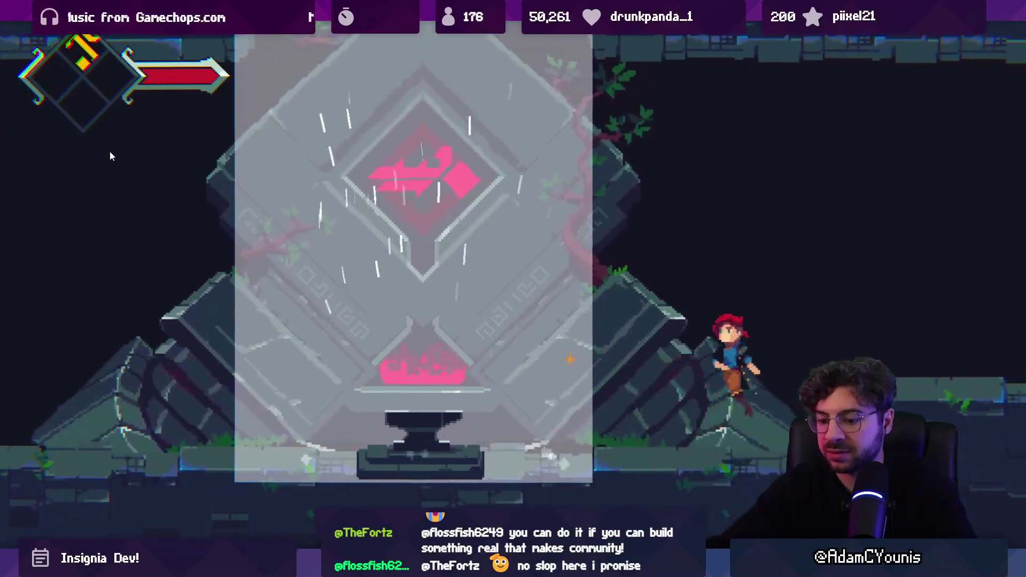
Stop the playtest and switch to the Crucible - Plunge map in Tiled.
key(Escape)
click(501, 30)
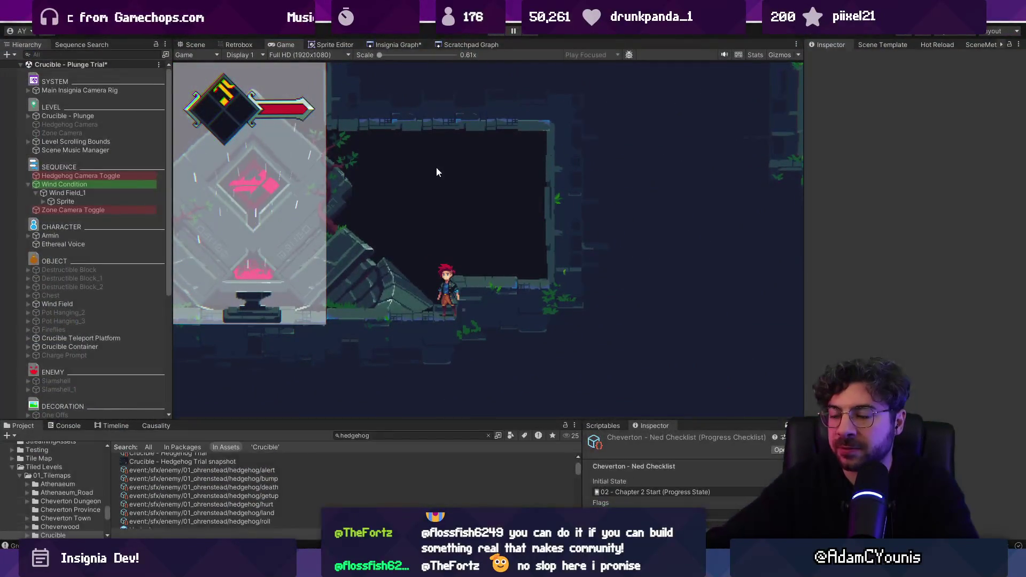
scroll(504, 219, up, 3)
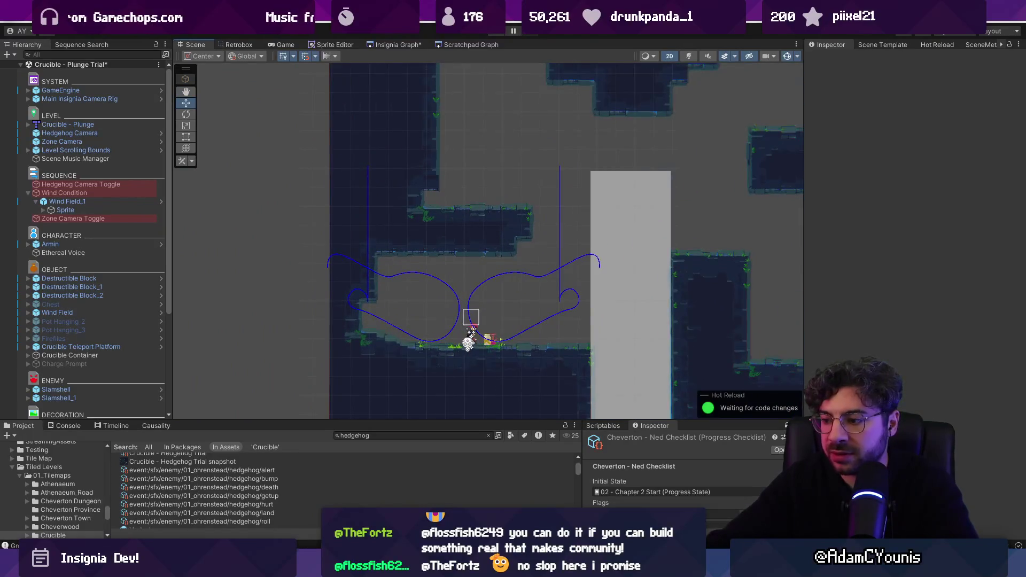
key(alt+Tab)
scroll(334, 241, up, 3)
Use Rectangle Select to select a 2x1 tile area beside the left ledges.
scroll(374, 240, down, 5)
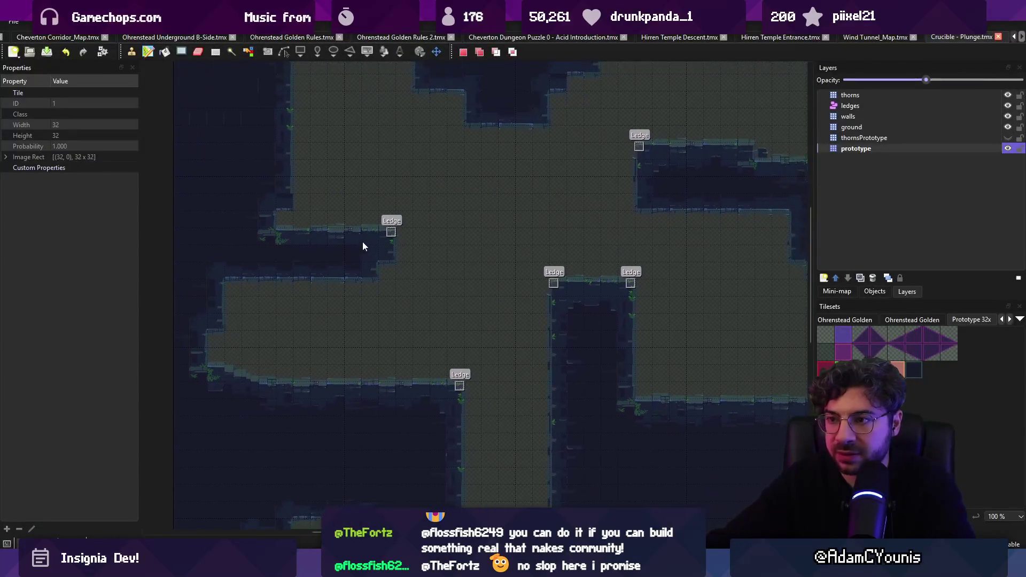
scroll(415, 235, up, 3)
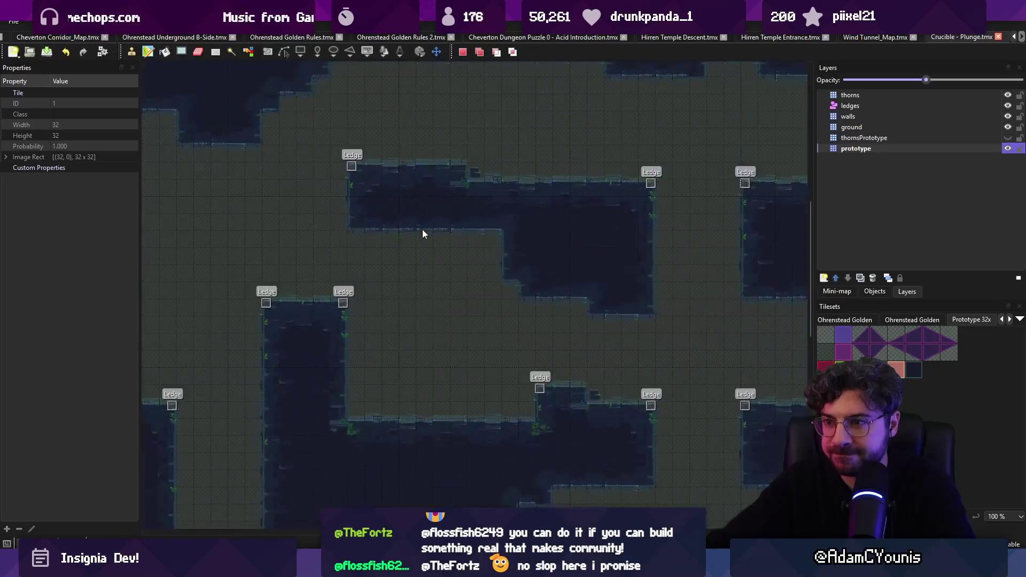
scroll(423, 232, up, 1)
drag(425, 205, 582, 237)
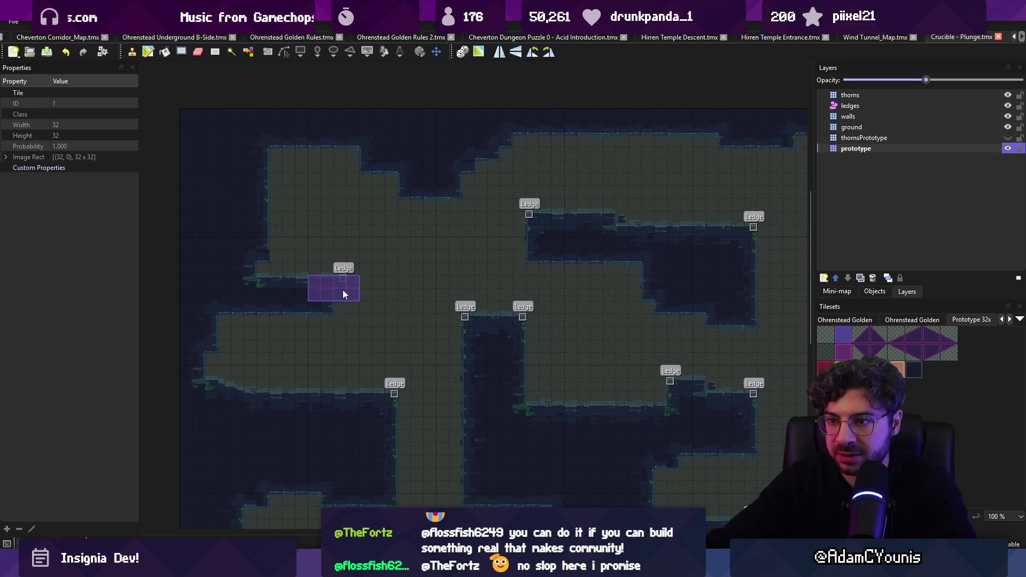
scroll(378, 277, down, 3)
scroll(396, 283, right, 4)
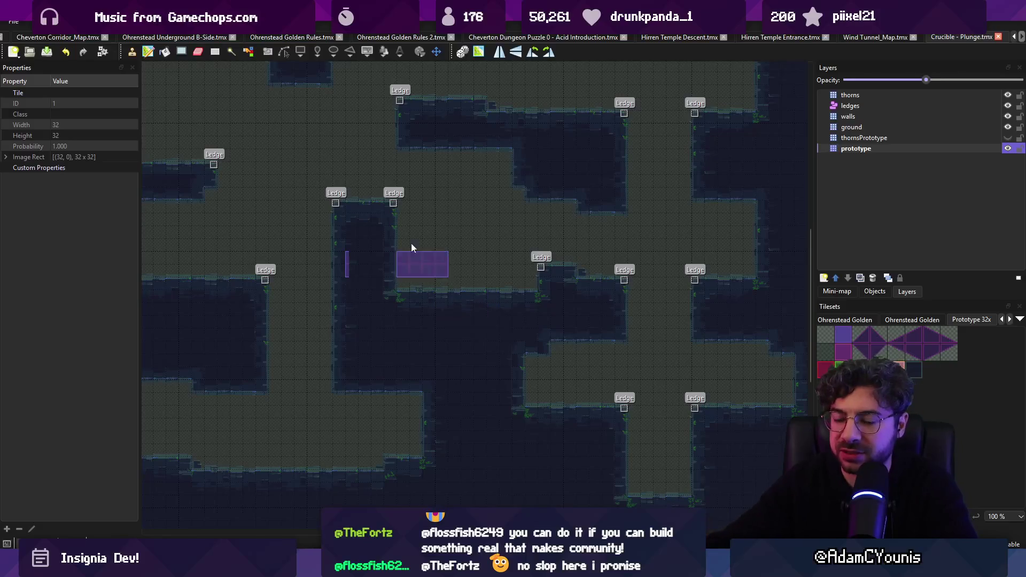
scroll(412, 247, up, 3)
scroll(464, 307, left, 5)
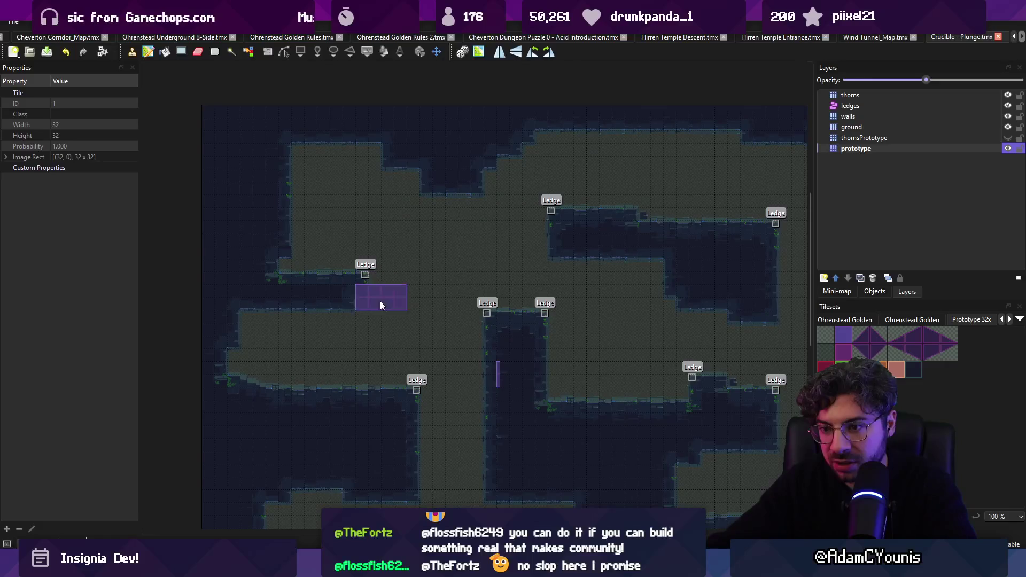
scroll(323, 363, down, 2)
scroll(323, 363, left, 1)
key(r)
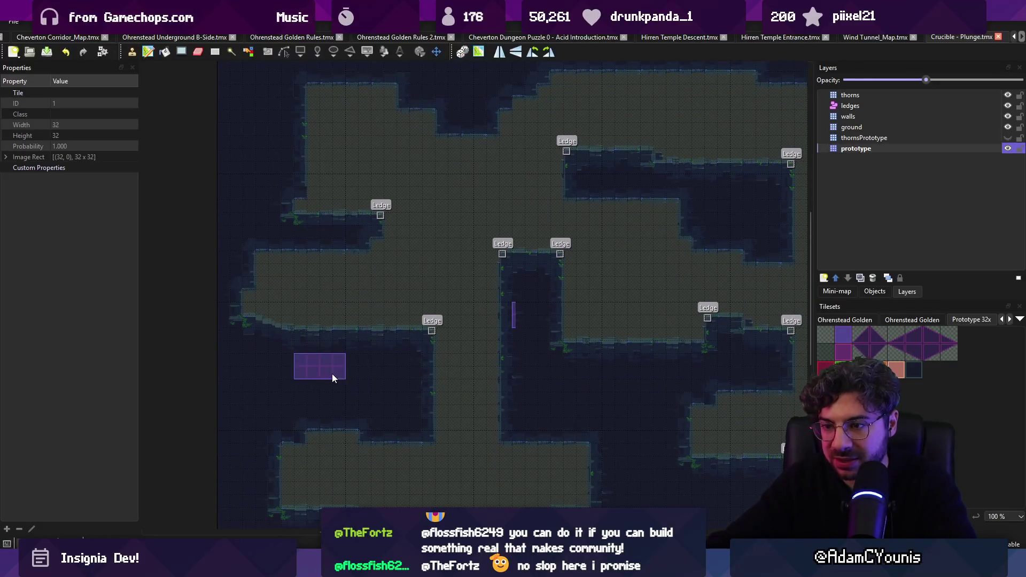
key(r)
drag(326, 309, 342, 309)
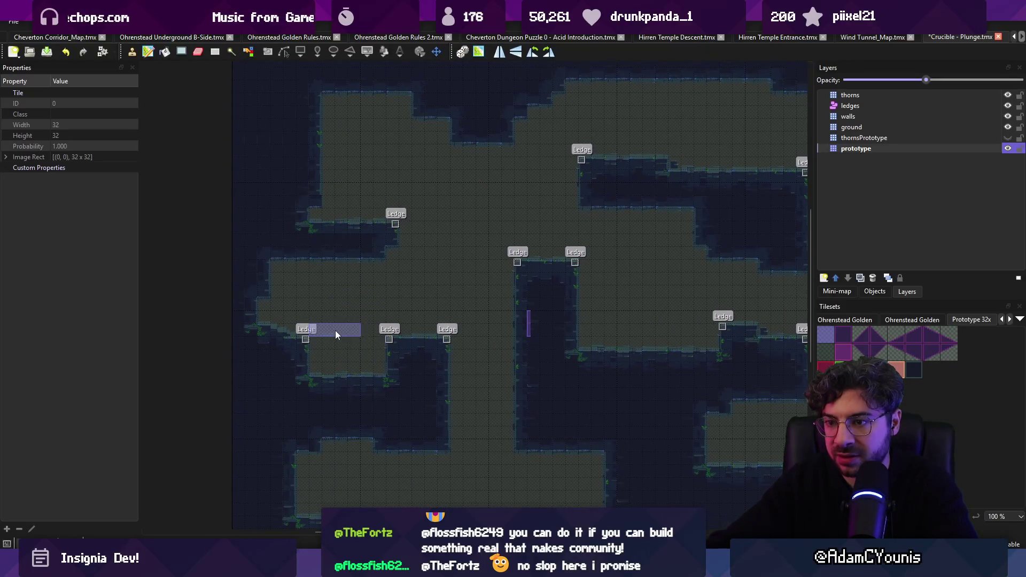
Save the map, then undo to revert the two ledge spots to plain wall.
ctrl+scroll(335, 330, up, 2)
key(ctrl+s)
key(ctrl+z)
key(ctrl+z)
key(ctrl+z)
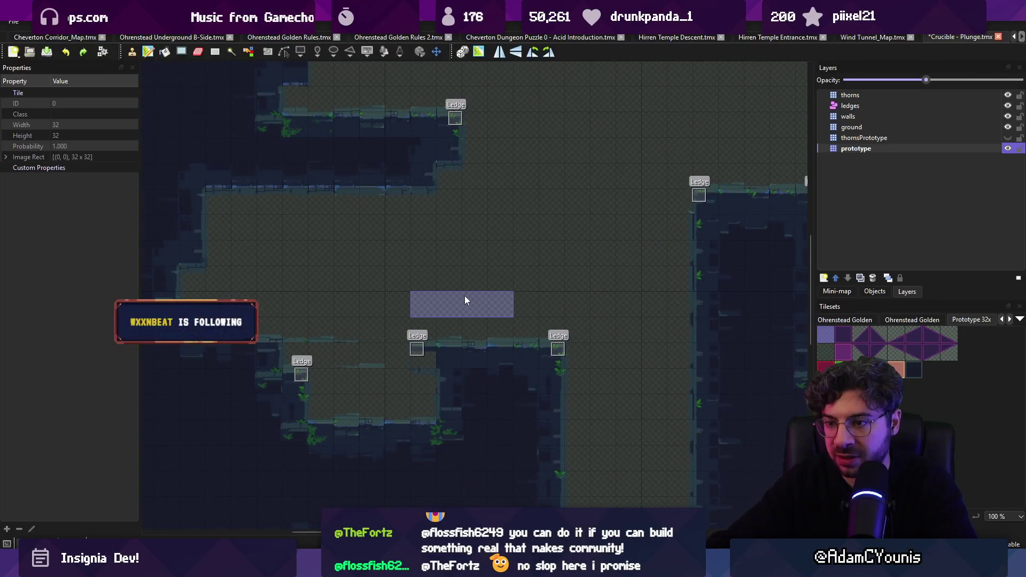
scroll(435, 293, down, 5)
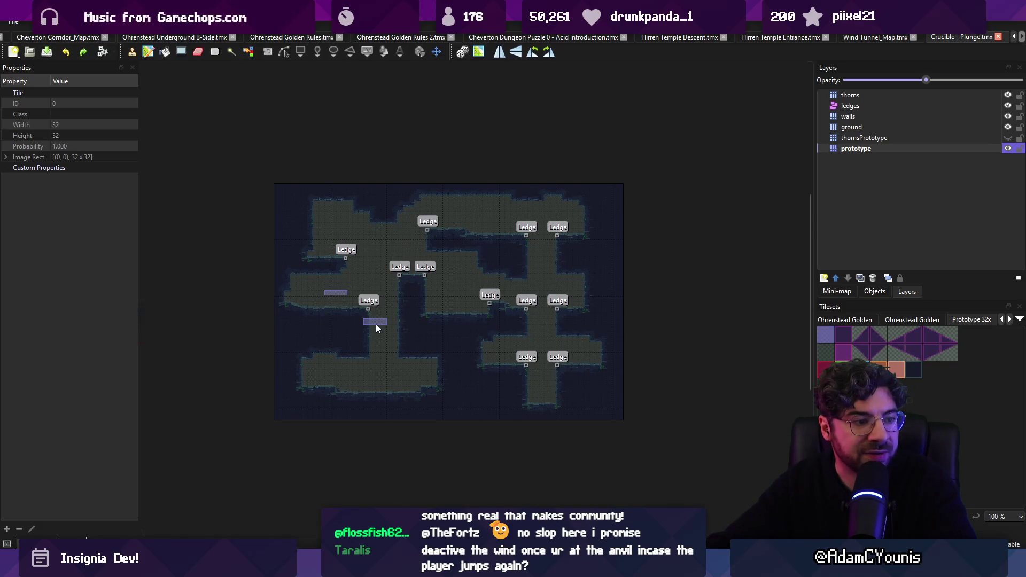
Back in Unity, zoom the Crucible - Plunge Trial scene and start a new playtest.
key(alt+Tab)
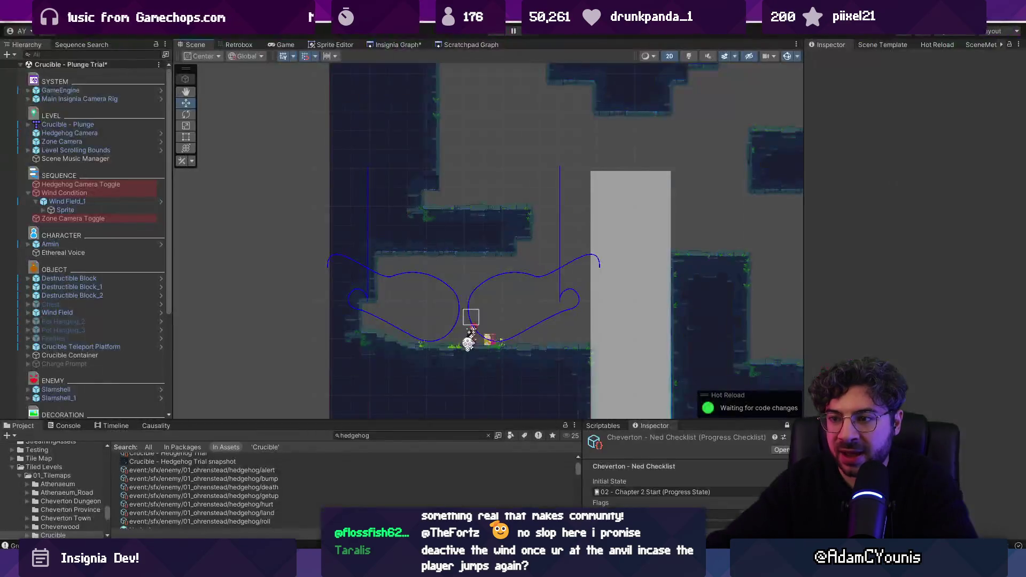
scroll(480, 83, down, 5)
scroll(454, 124, up, 3)
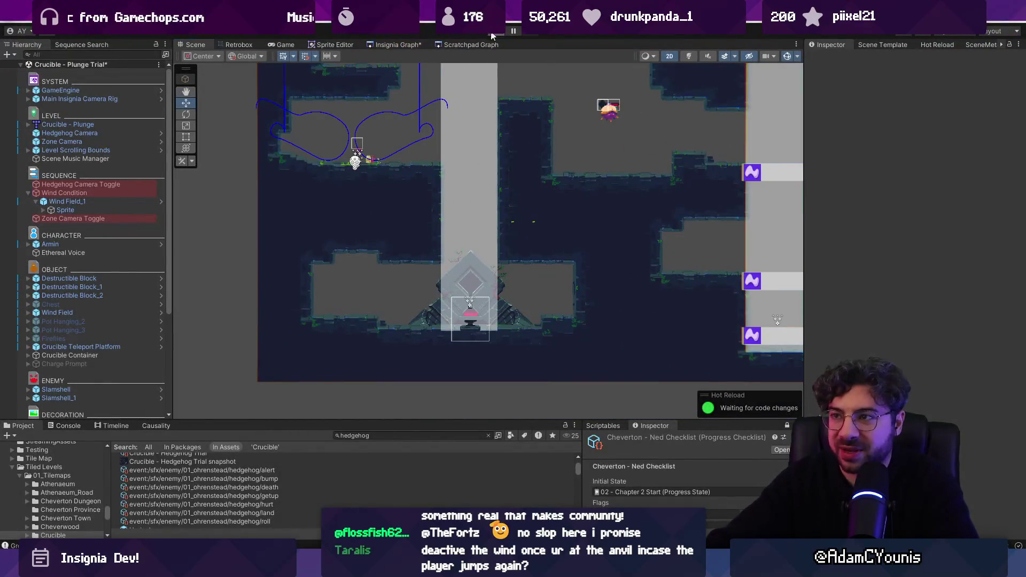
click(492, 33)
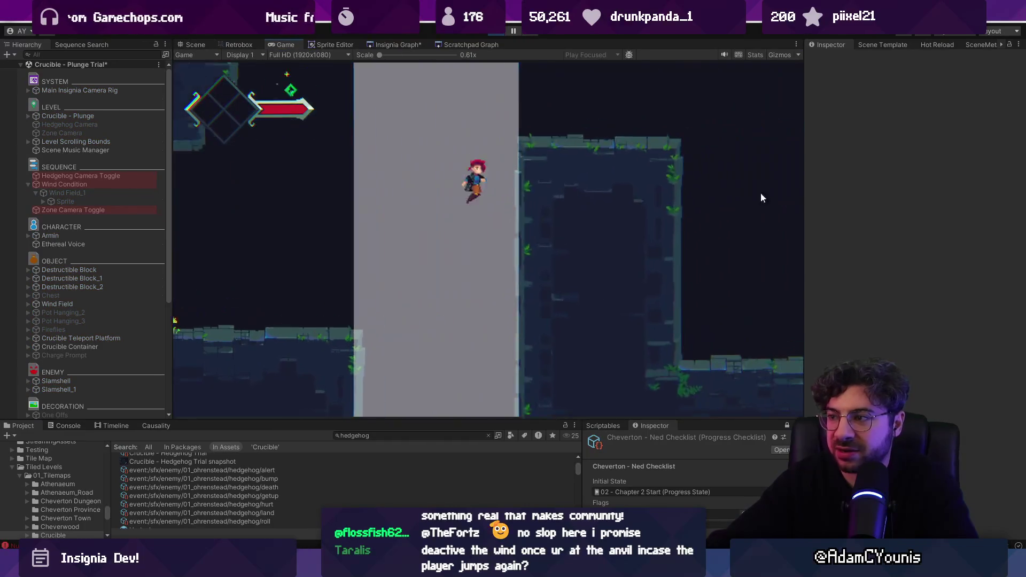
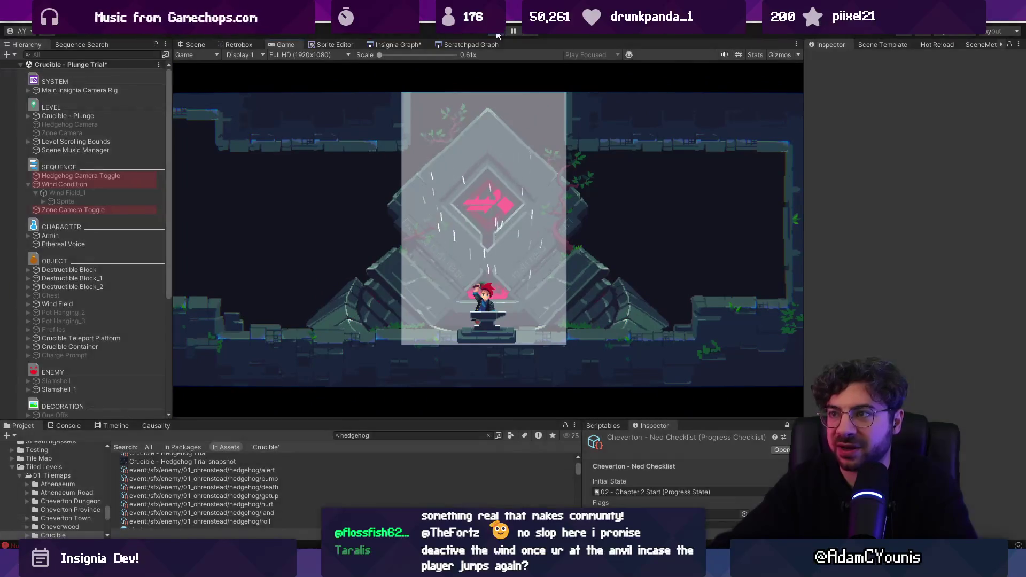
Leave play mode and drag the Crucible forge left to about X -2.97.
key(ctrl+1)
click(455, 284)
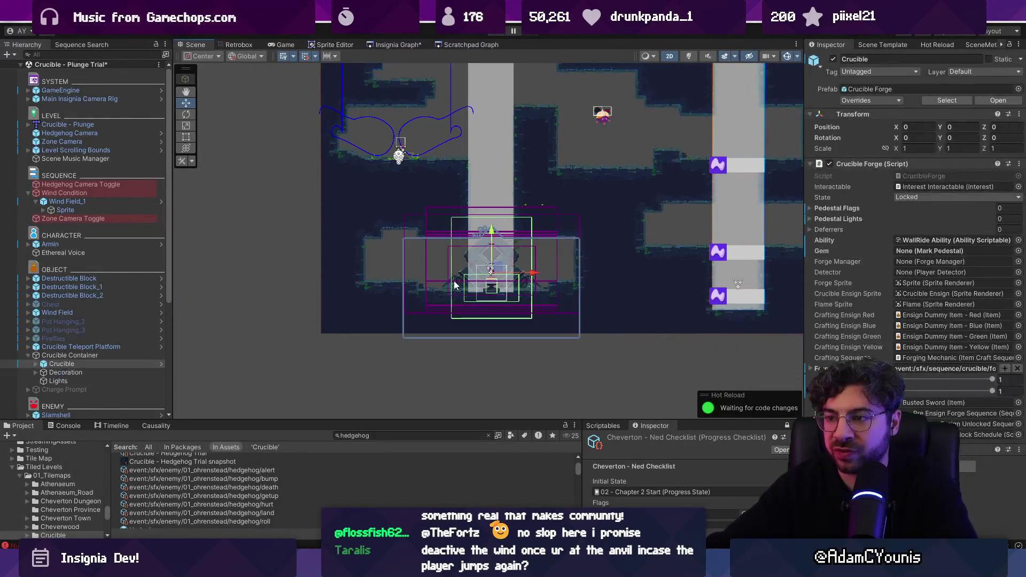
drag(535, 273, 455, 273)
scroll(347, 273, up, 3)
In Tiled, paint a new block of ground tiles along the lower platform.
key(alt+Tab)
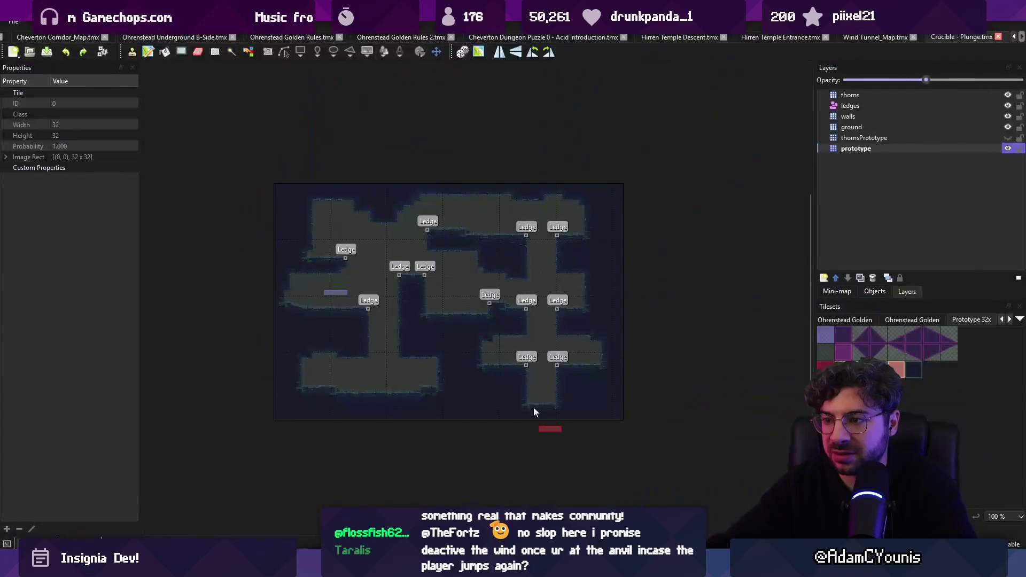
scroll(395, 337, up, 5)
click(374, 342)
mouse_move(371, 261)
mouse_down()
mouse_move(374, 316)
mouse_move(355, 303)
mouse_move(355, 334)
mouse_up()
Pick prototype tiles 7 and 1 from the tileset, then save the map.
key(r)
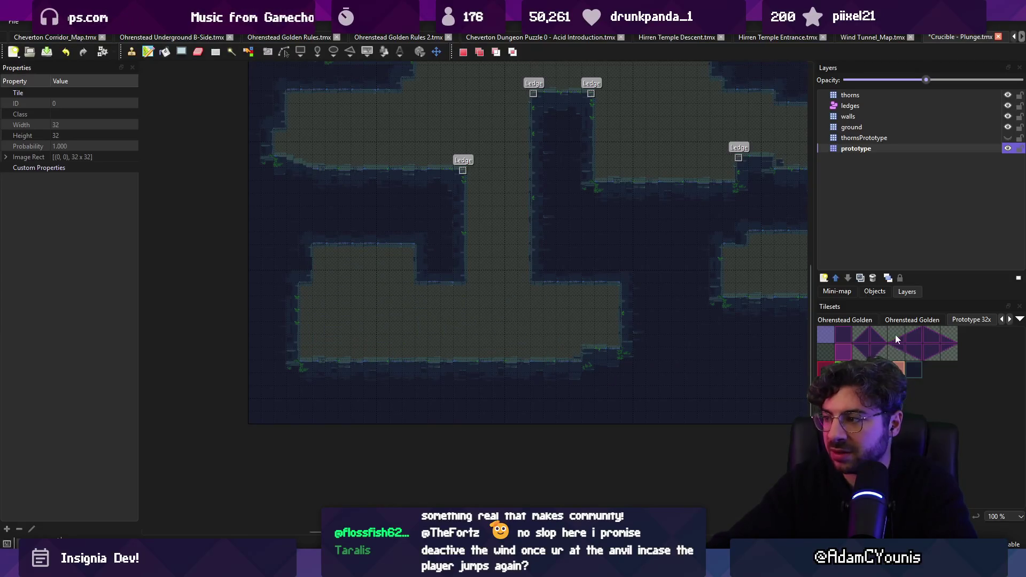
click(940, 341)
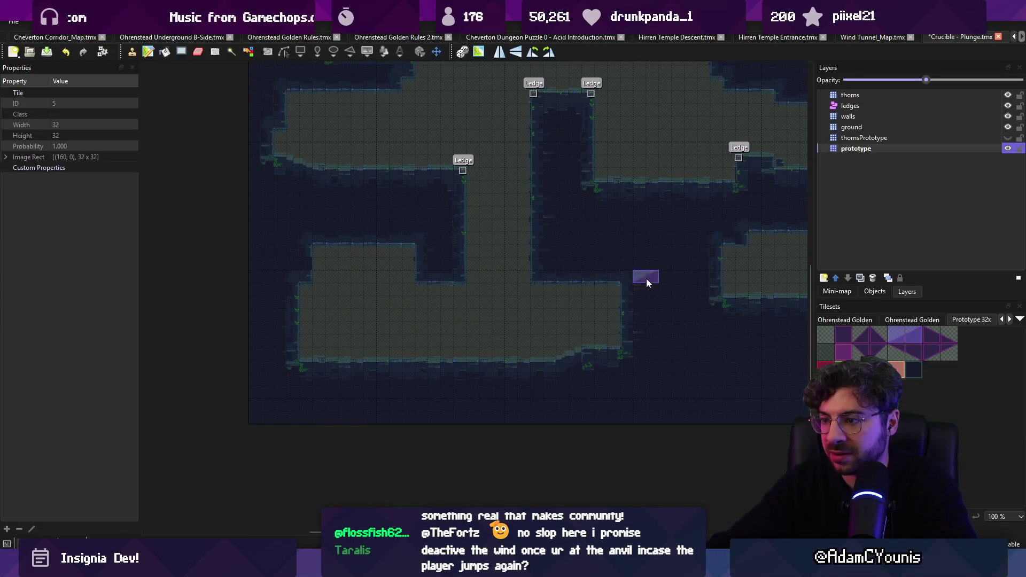
click(935, 338)
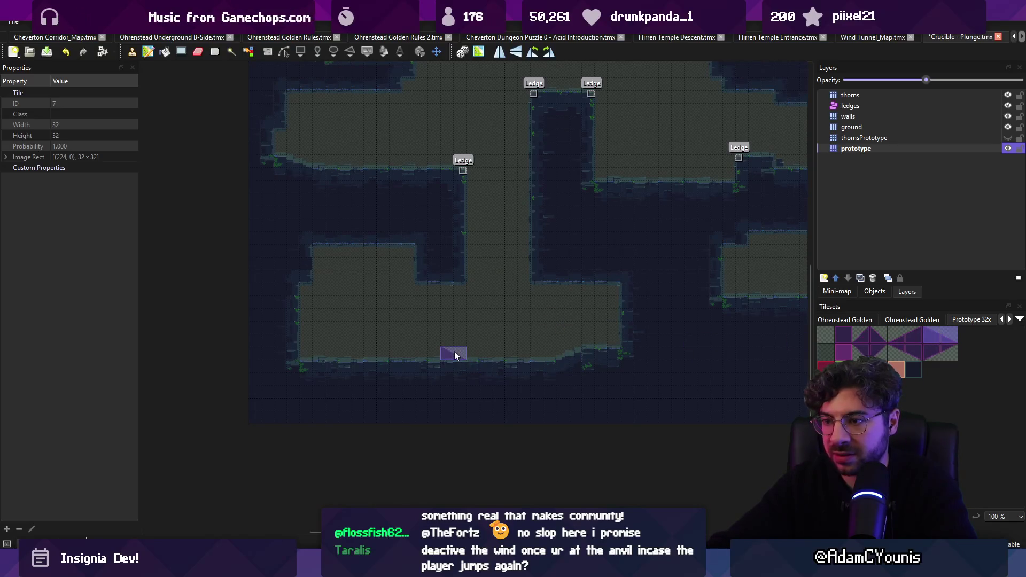
click(844, 333)
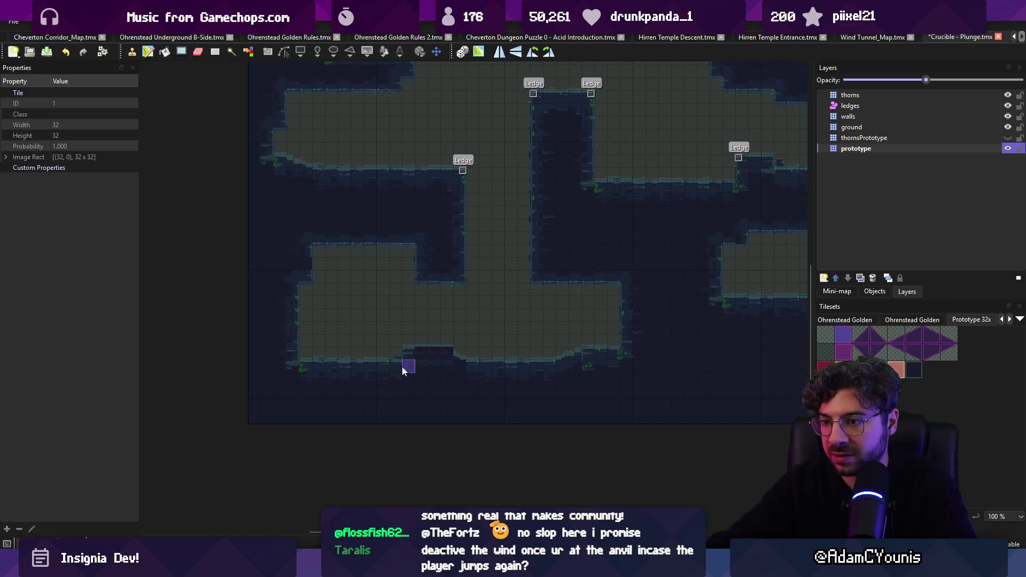
key(ctrl+s)
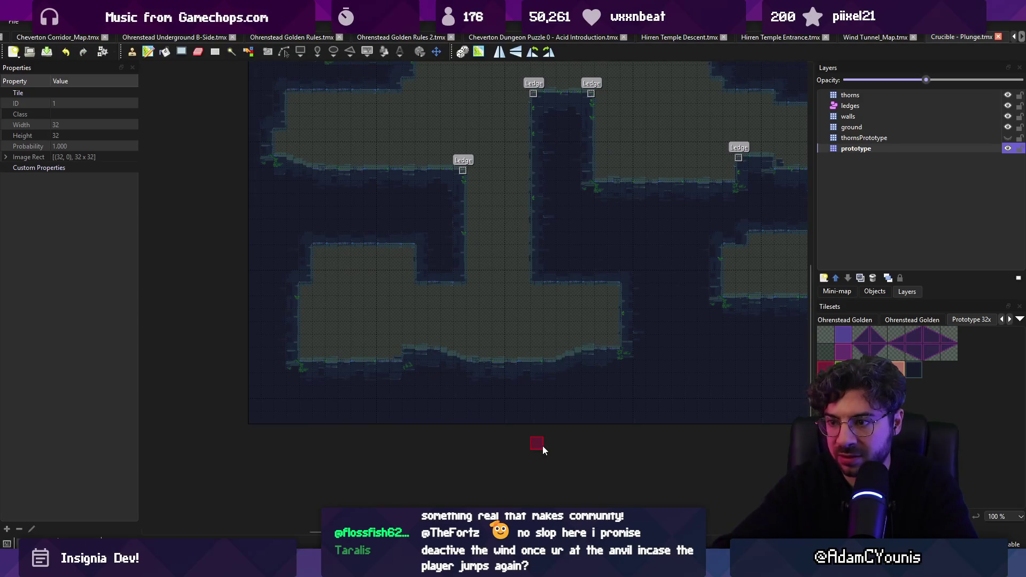
key(alt+Tab)
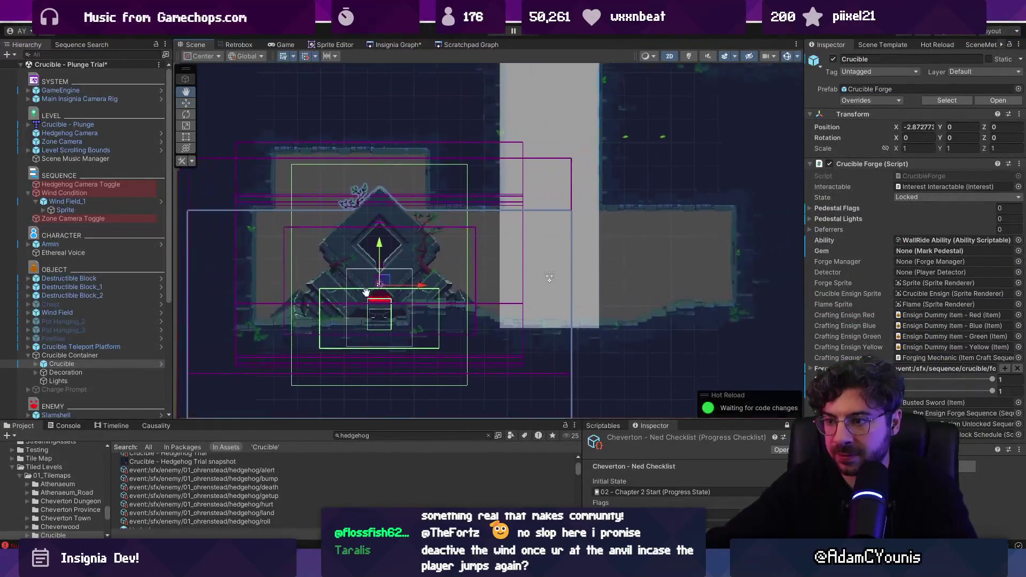
Nudge the Crucible to X -3.43562, then pan to view the reimported level.
drag(388, 289, 391, 289)
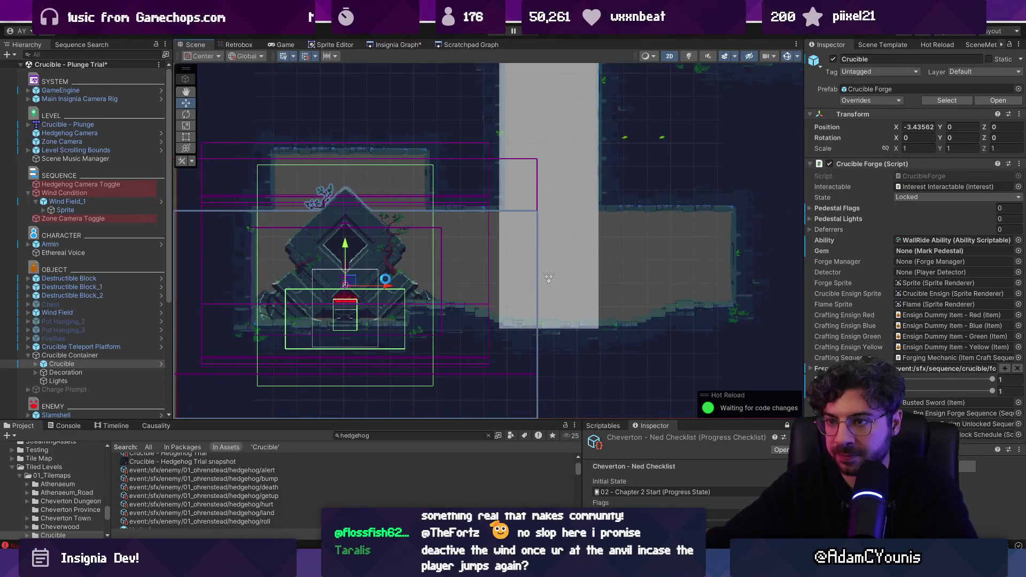
scroll(398, 324, down, 5)
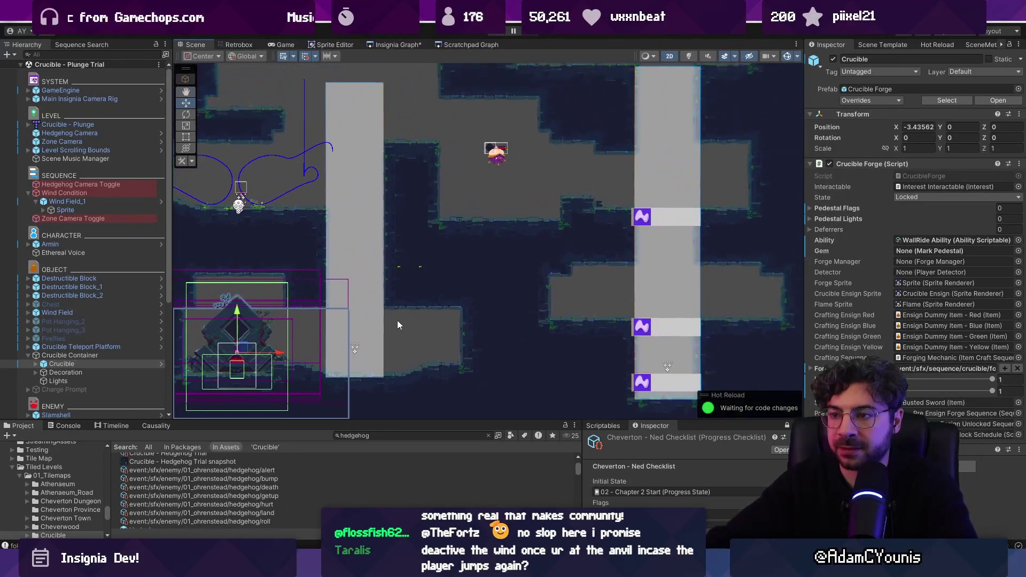
drag(480, 290, 435, 305)
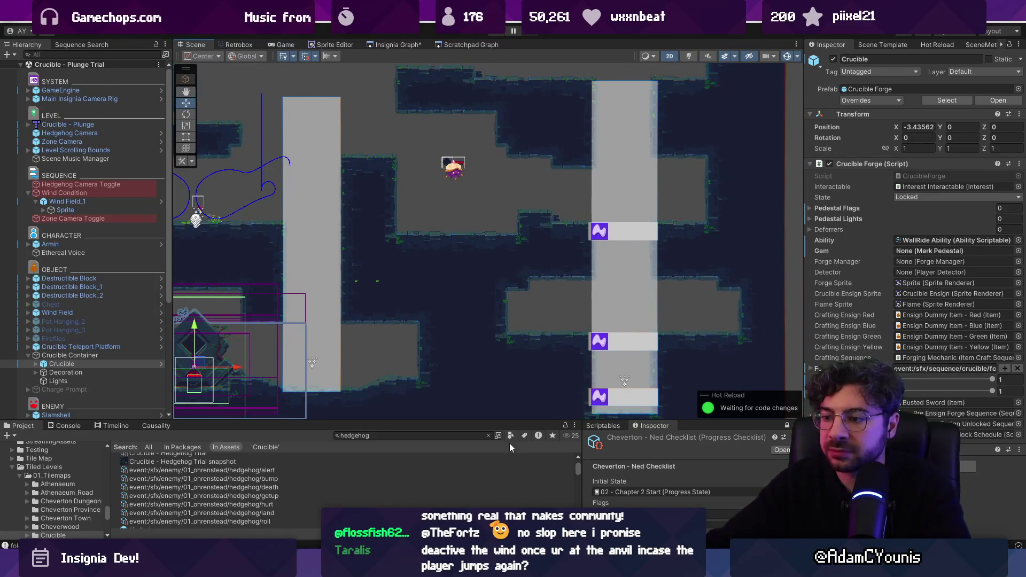
key(alt+Tab)
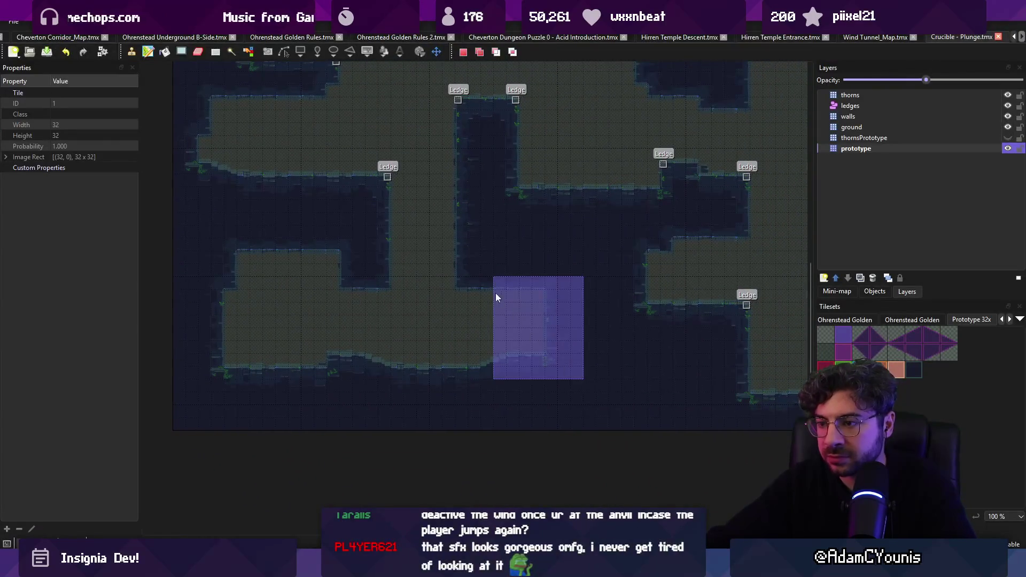
Rectangle-fill and bucket-fill the central area with prototype tiles.
drag(475, 286, 600, 389)
scroll(583, 342, up, 1)
scroll(587, 357, down, 1)
scroll(580, 347, up, 1)
key(f)
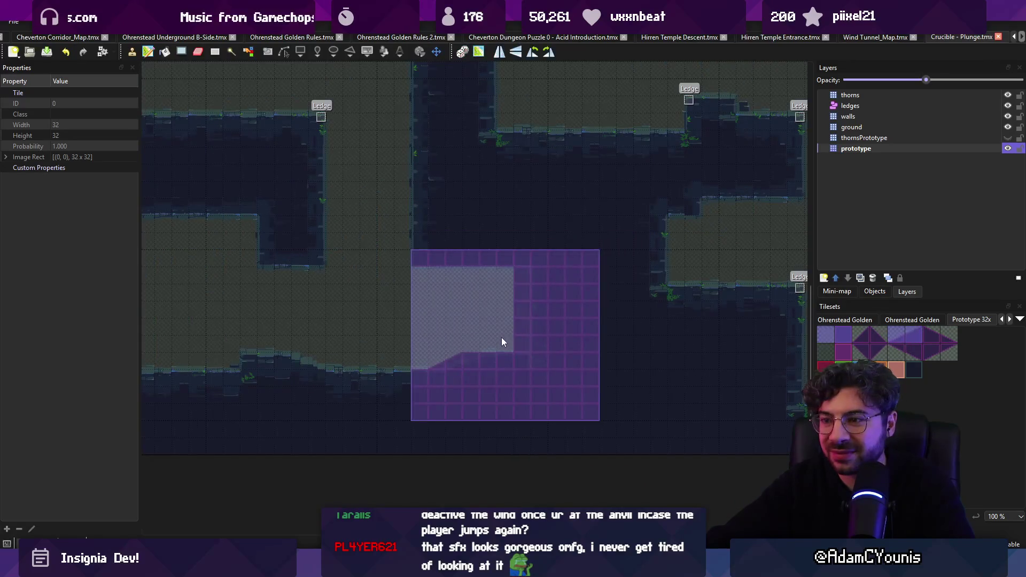
click(501, 339)
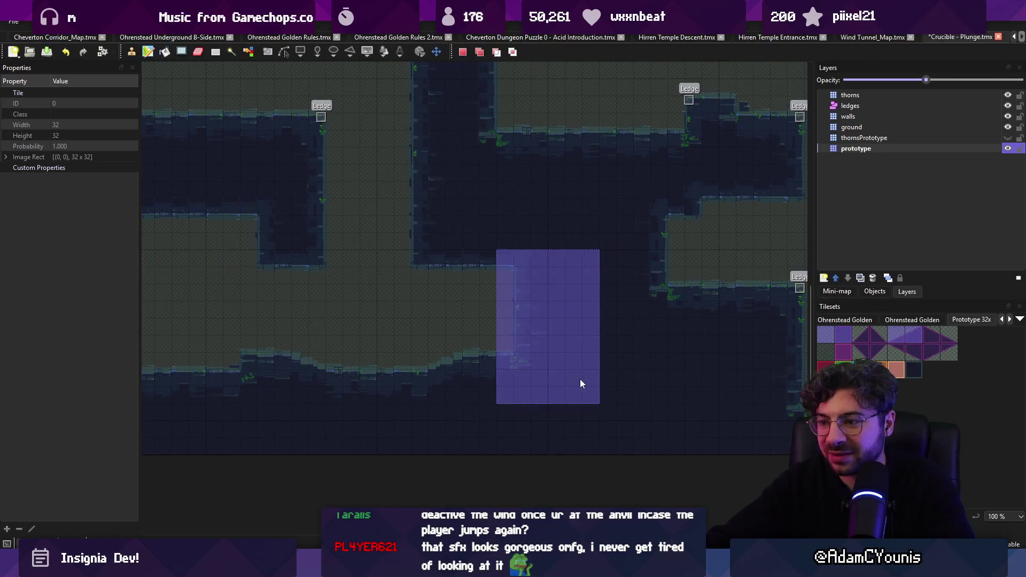
Cut a 2x6 block of prototype tiles and pick it up as a stamp.
scroll(535, 332, right, 3)
key(r)
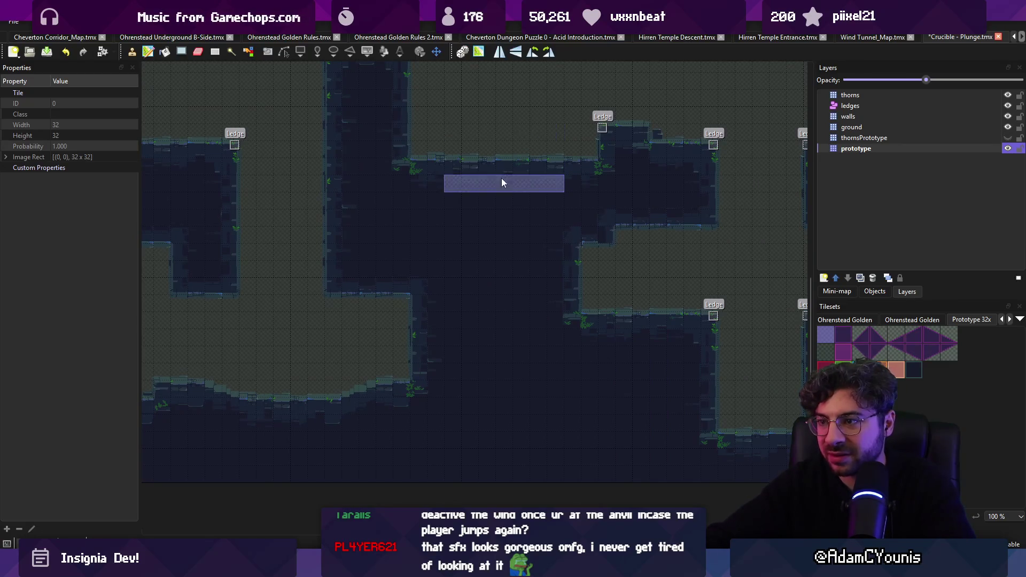
scroll(502, 178, right, 3)
drag(472, 317, 500, 326)
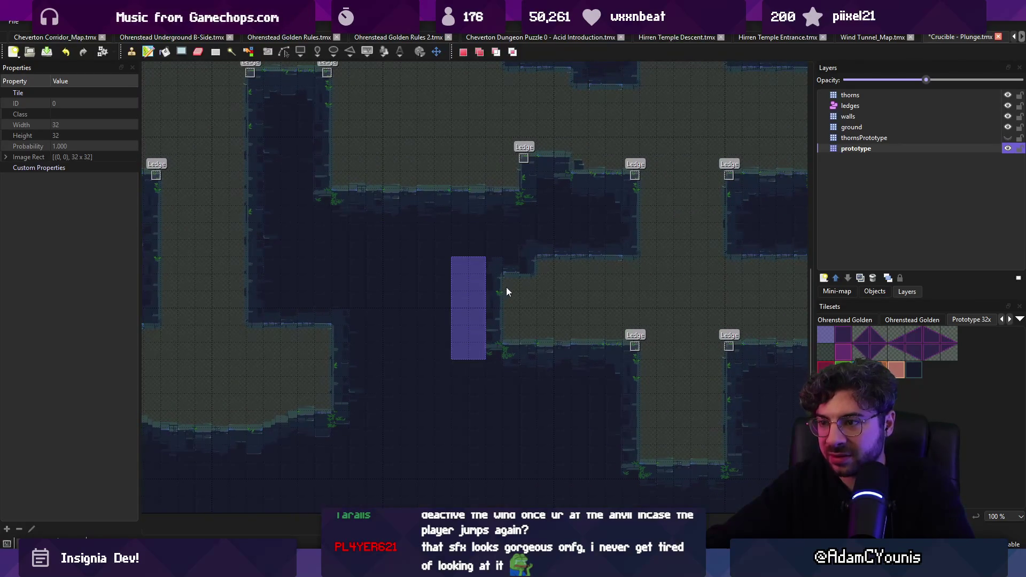
drag(483, 266, 376, 332)
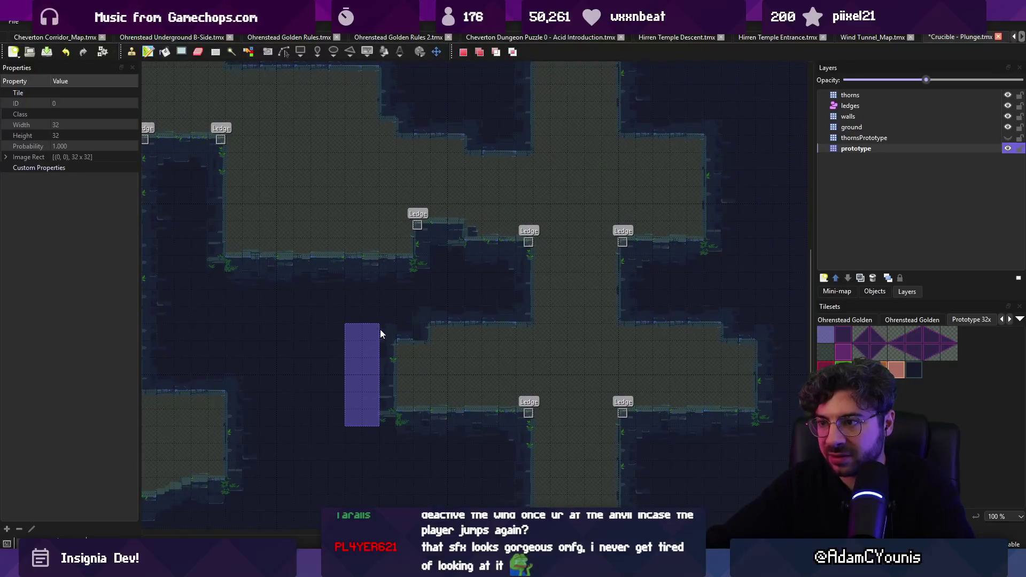
key(Delete)
key(ctrl+v)
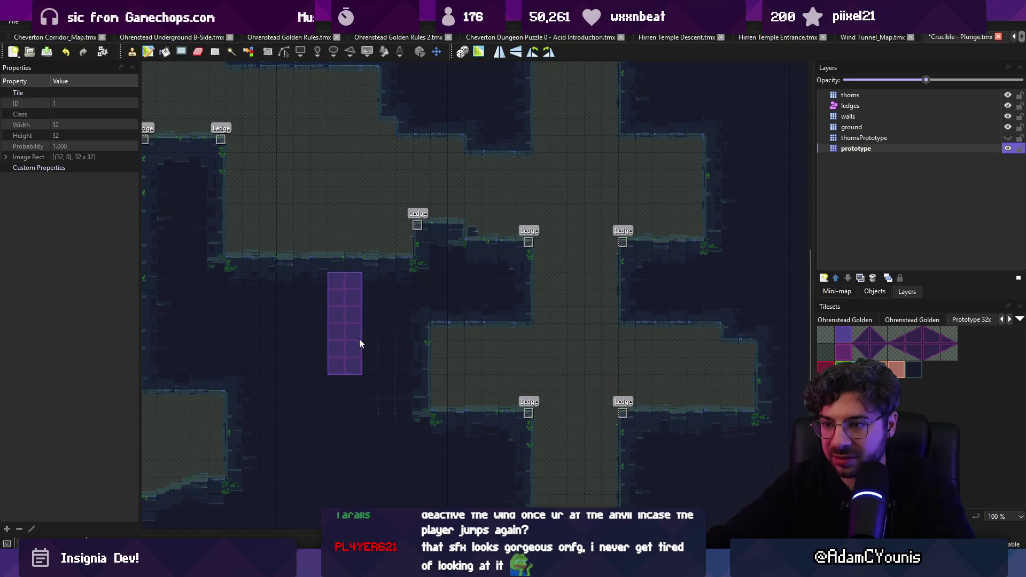
Paint new ground adding three ledges, then undo part of the stroke.
scroll(374, 294, left, 3)
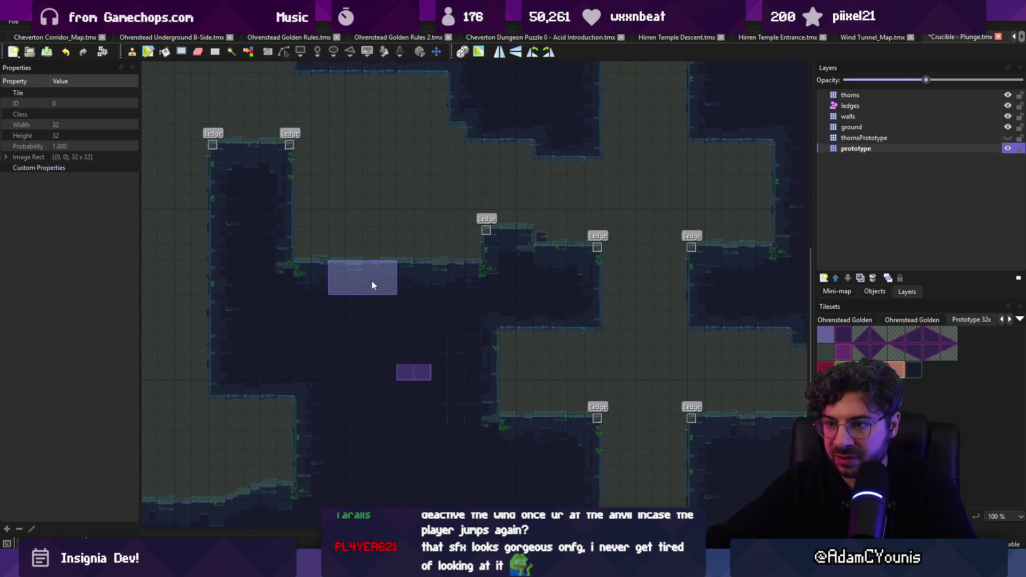
mouse_move(402, 288)
mouse_down()
mouse_move(380, 293)
mouse_move(418, 302)
mouse_move(424, 333)
mouse_move(383, 352)
mouse_up()
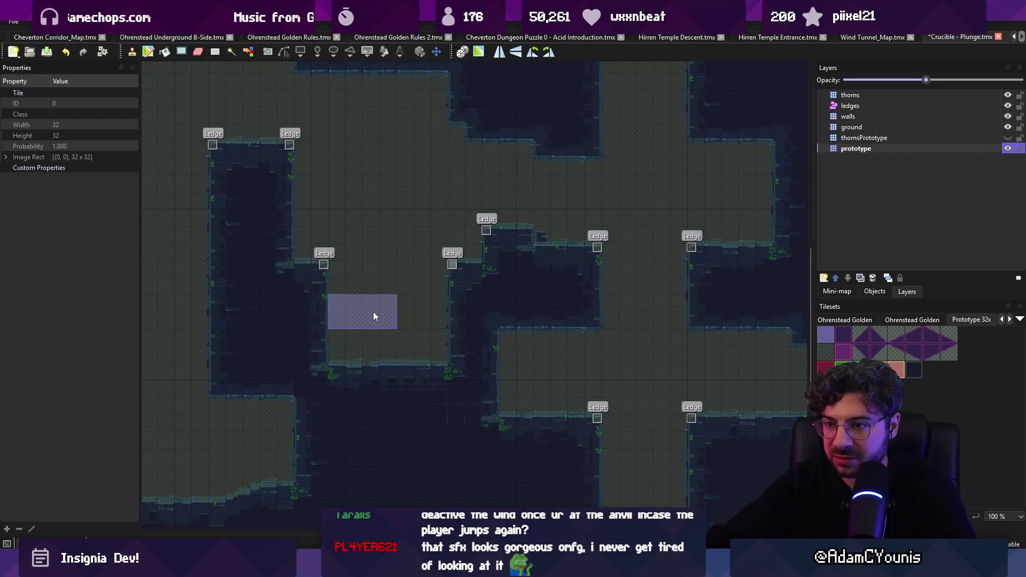
key(ctrl+z)
key(ctrl+z)
key(ctrl+z)
key(ctrl+z)
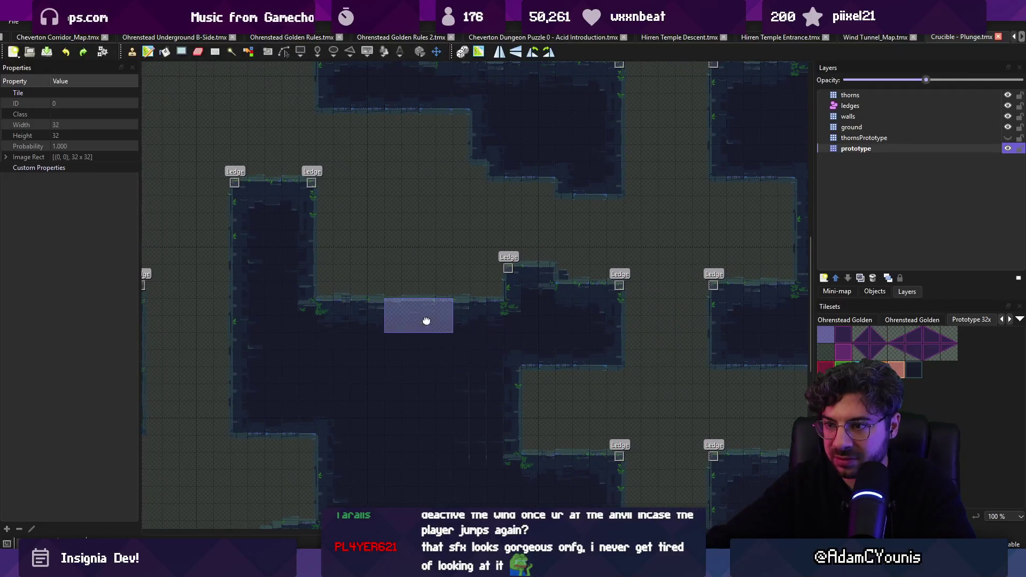
scroll(481, 321, down, 2)
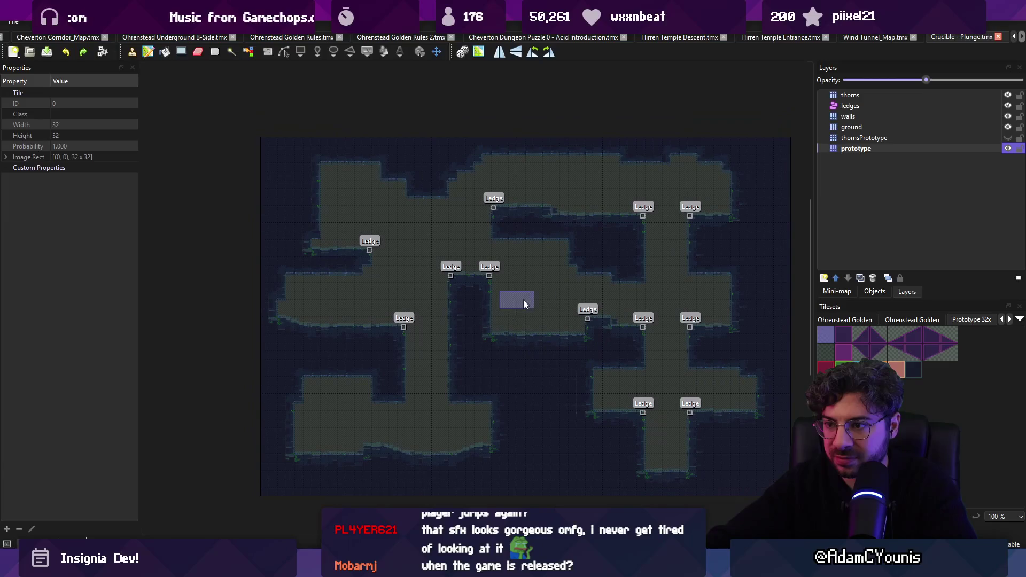
key(r)
drag(509, 143, 741, 481)
key(ctrl+v)
click(624, 313)
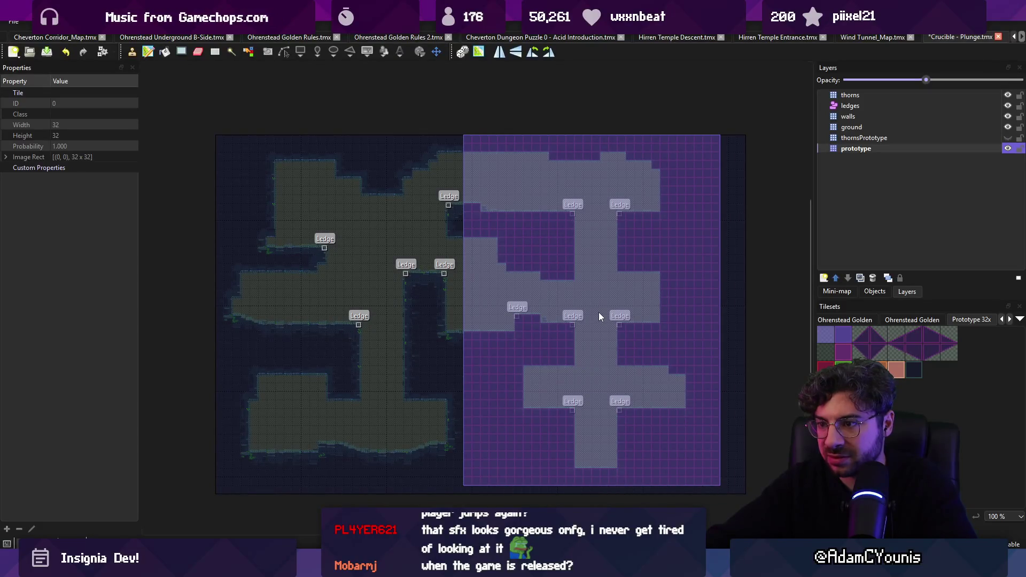
key(Escape)
key(ctrl+s)
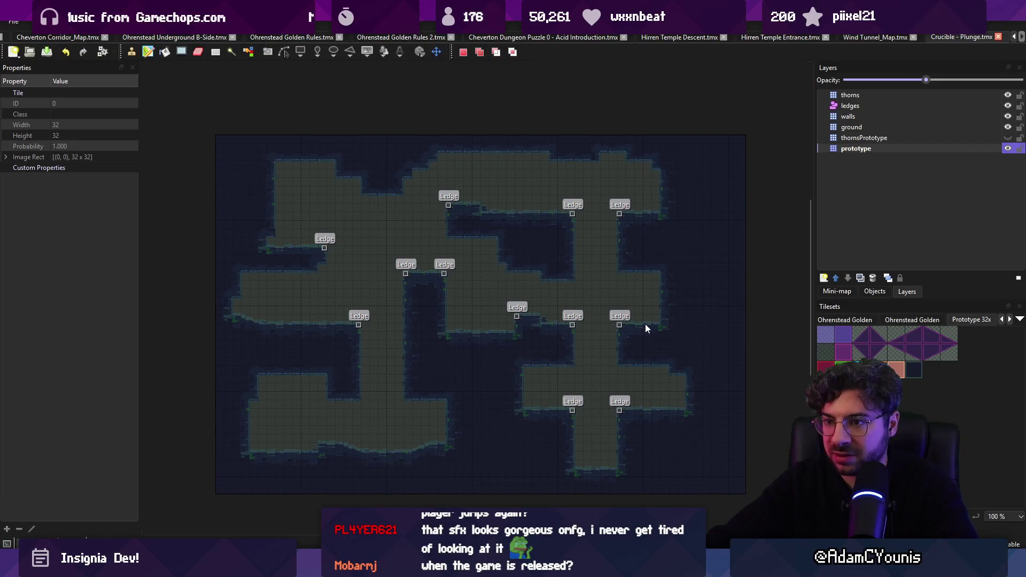
drag(350, 254, 442, 261)
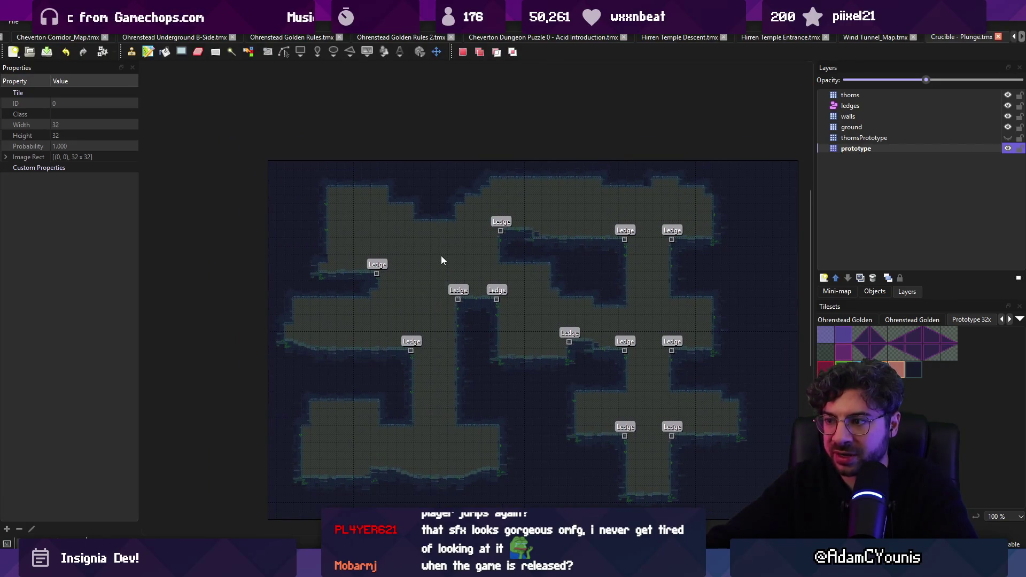
scroll(446, 257, up, 3)
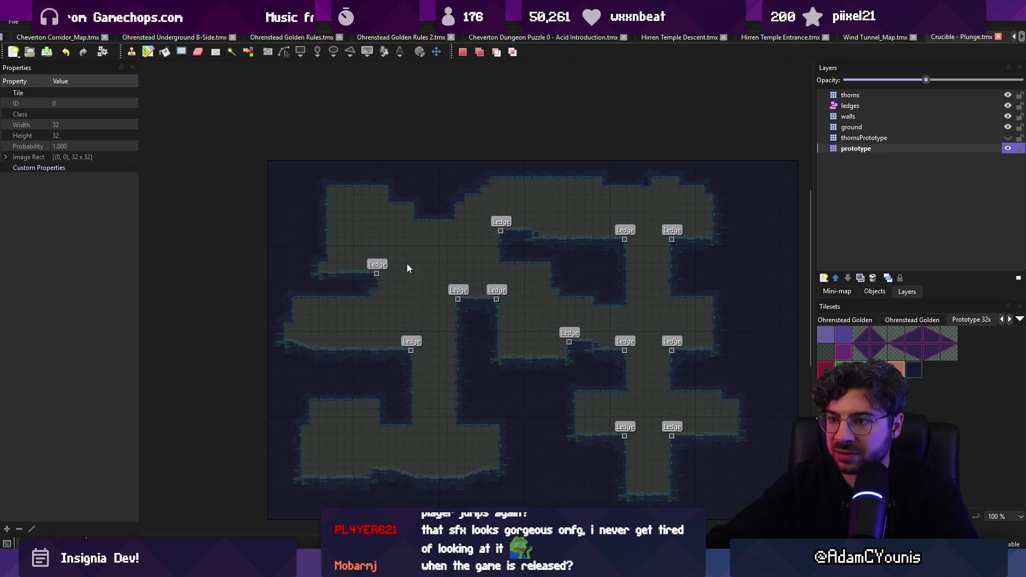
key(b)
mouse_move(282, 281)
mouse_down()
mouse_move(409, 278)
mouse_move(339, 299)
mouse_up()
Fill the ground bump, carve a floor pocket and corridor, add a ledge column, and save.
drag(397, 316, 309, 276)
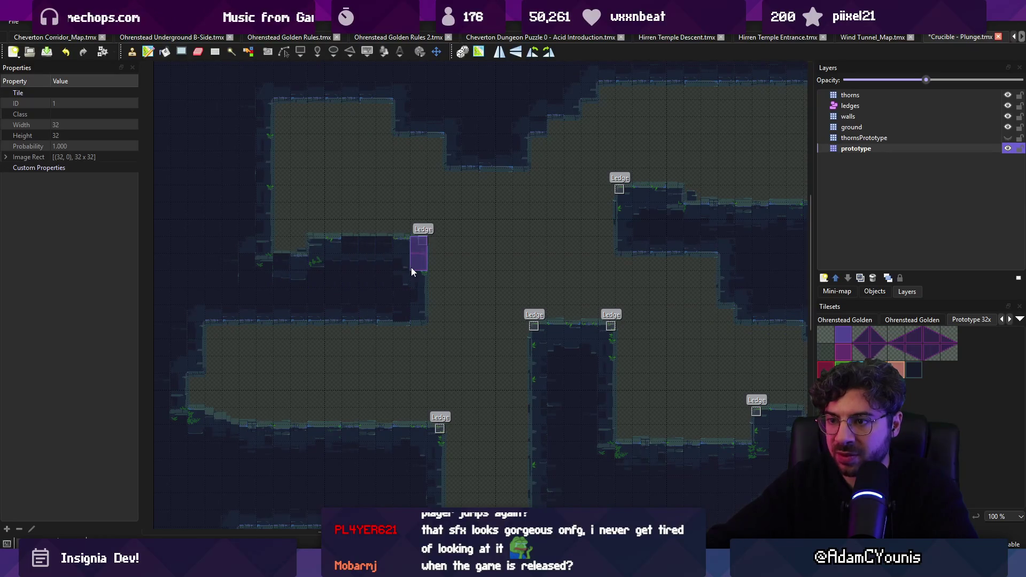
scroll(381, 284, right, 2)
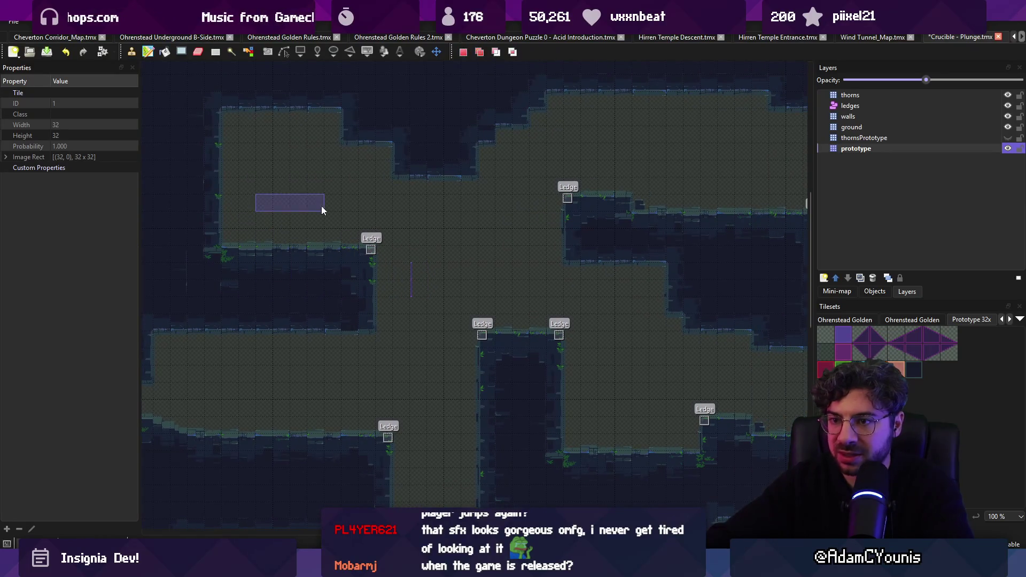
drag(292, 242, 294, 288)
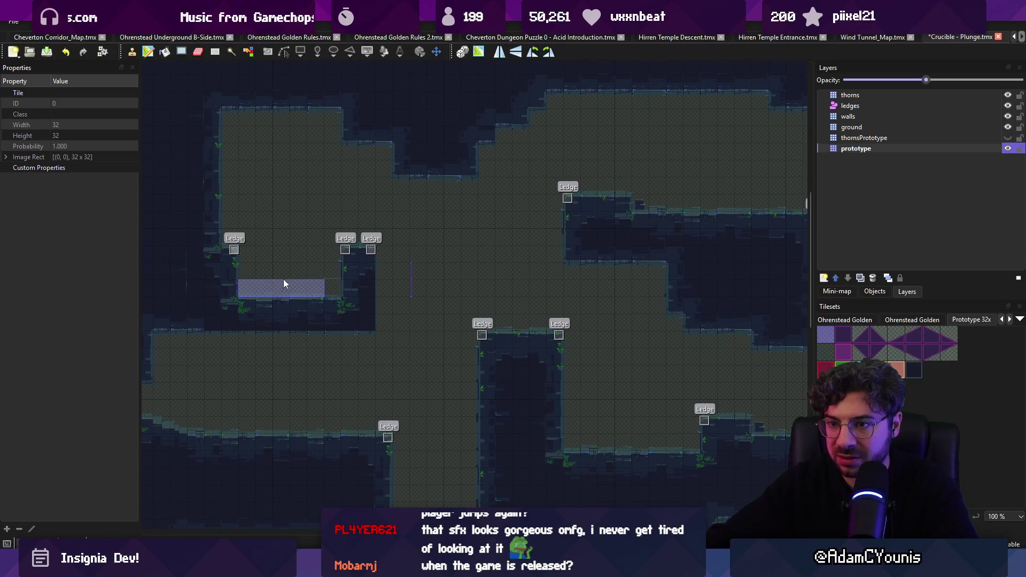
scroll(283, 279, left, 2)
drag(424, 265, 420, 325)
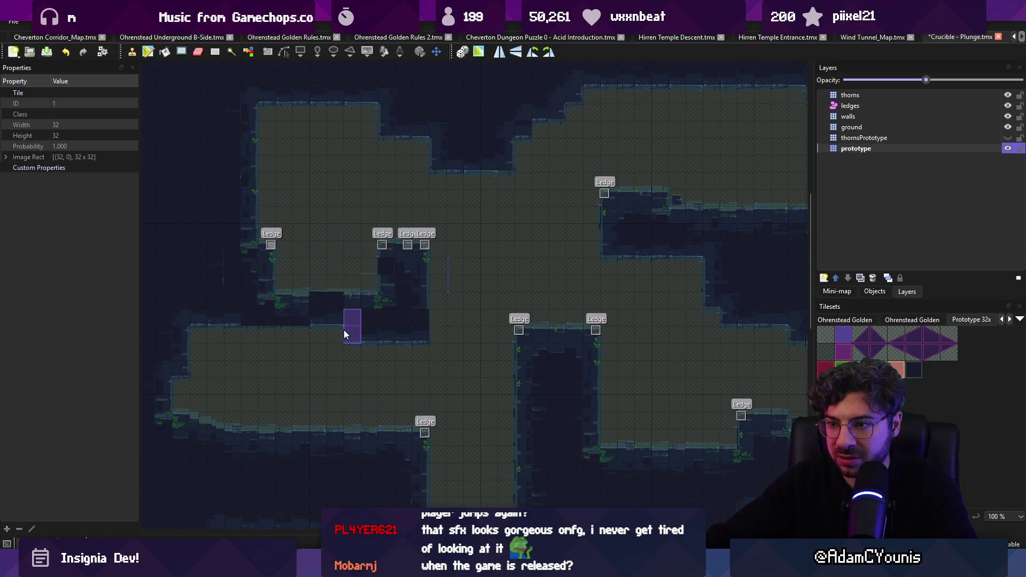
drag(345, 332, 281, 329)
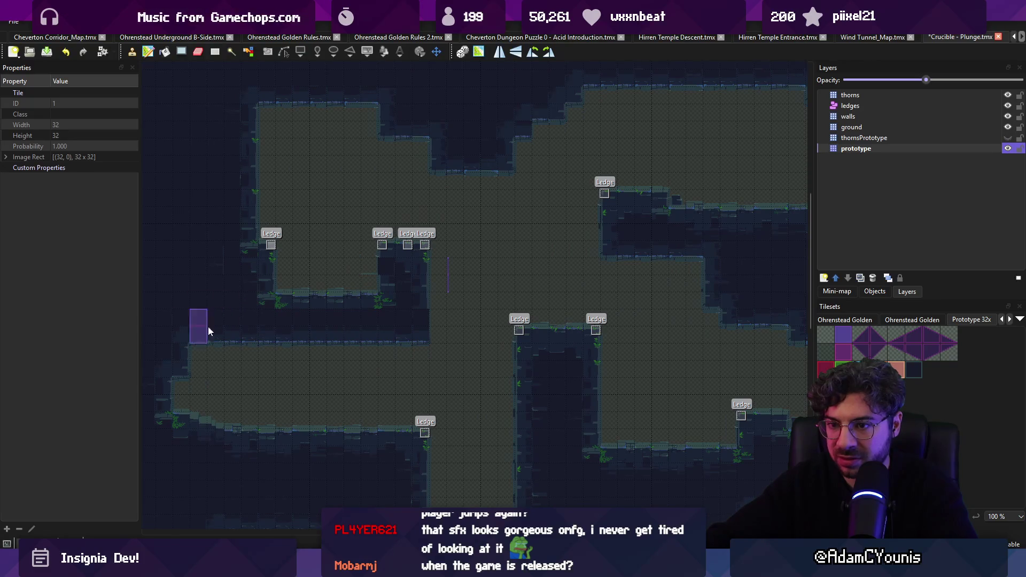
key(ctrl+s)
Stamp a 5x2 tile block as walls beside the upper ledges and, rotated vertical, near the left ledge.
key(r)
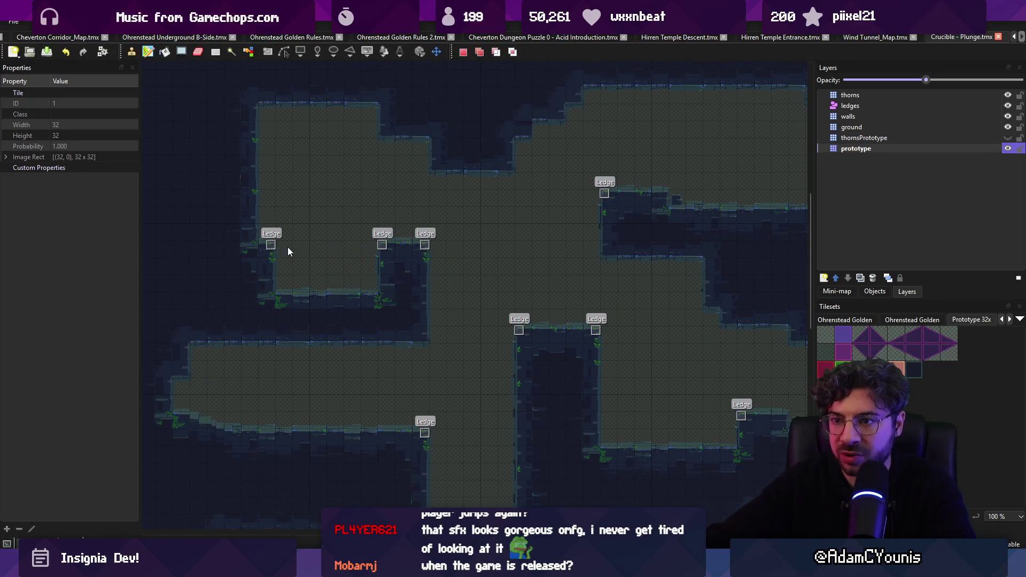
drag(287, 246, 355, 262)
scroll(358, 270, up, 1)
key(b)
click(418, 260)
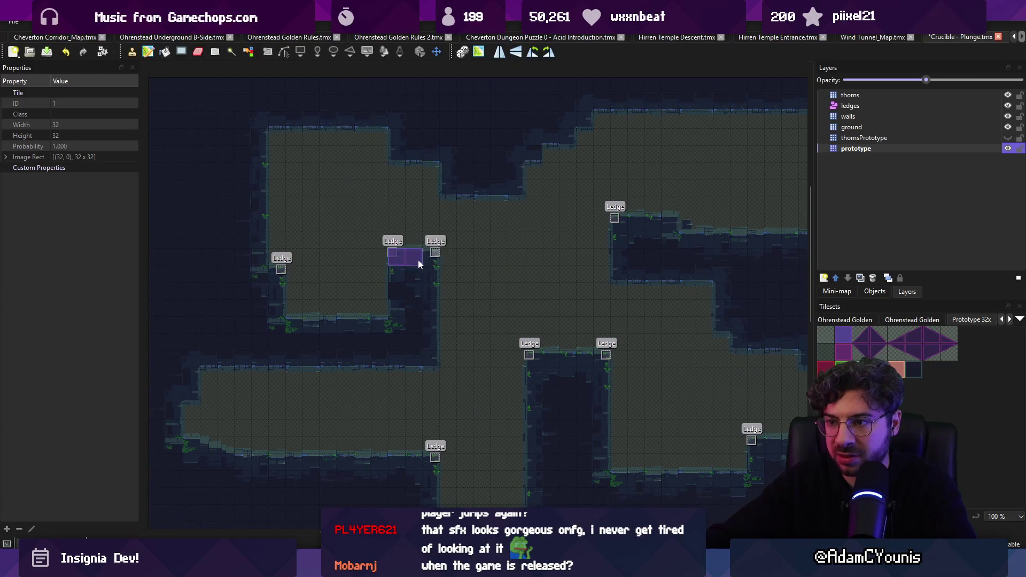
key(z)
key(z)
click(286, 244)
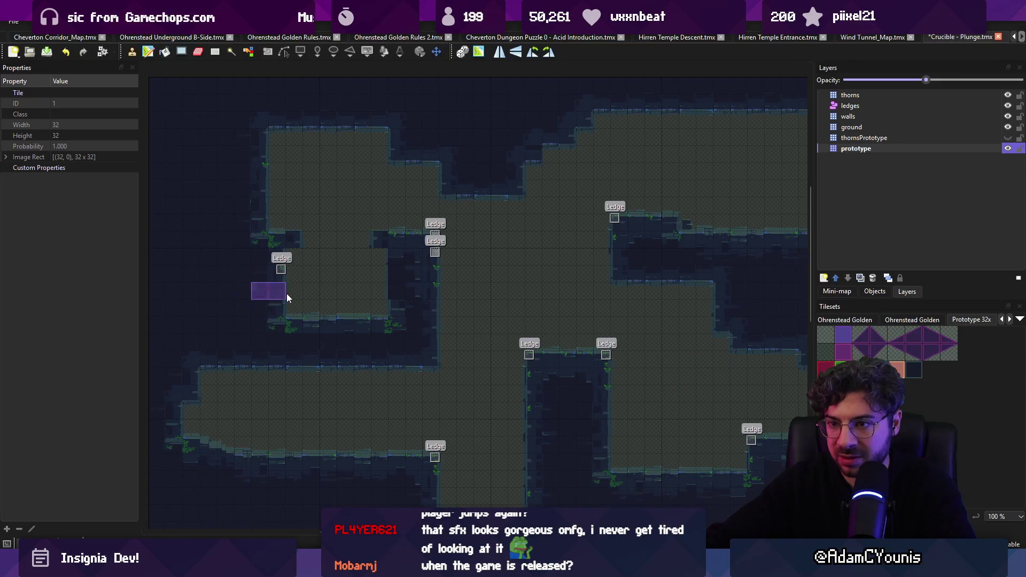
Stamp a five-tile strip and single tiles into the left room to create new ledges, then save.
scroll(286, 297, right, 3)
key(r)
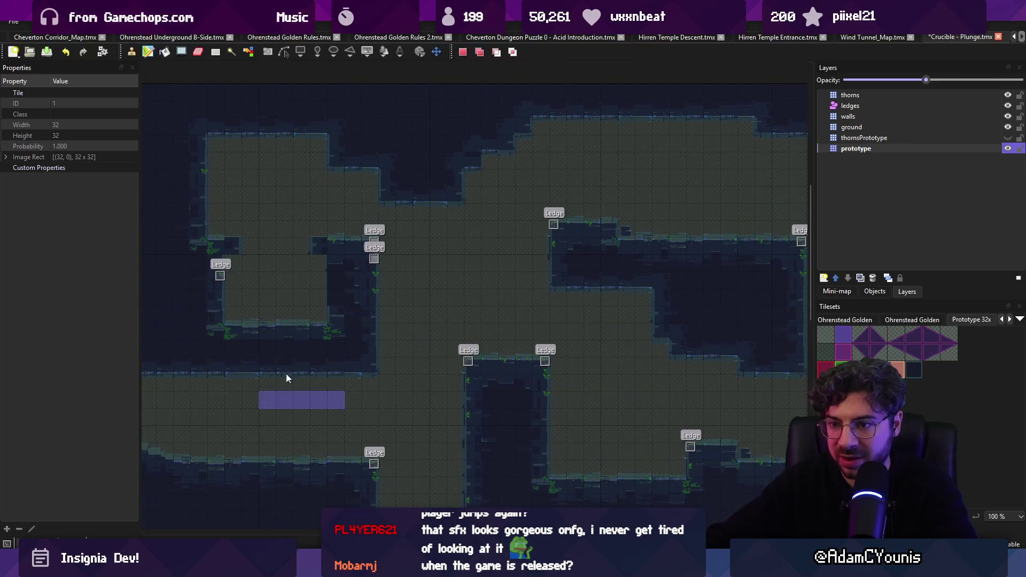
key(b)
click(271, 348)
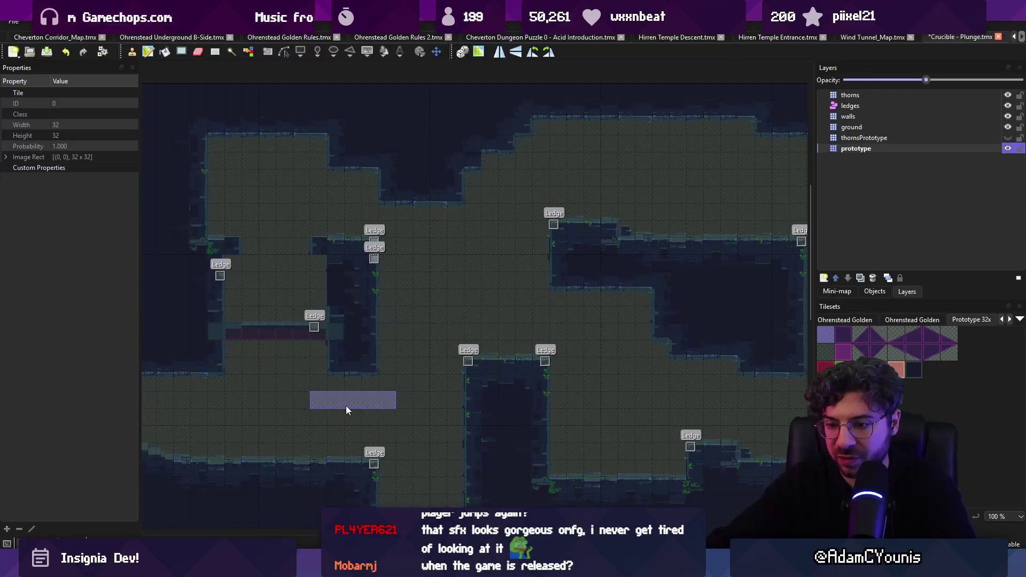
click(320, 246)
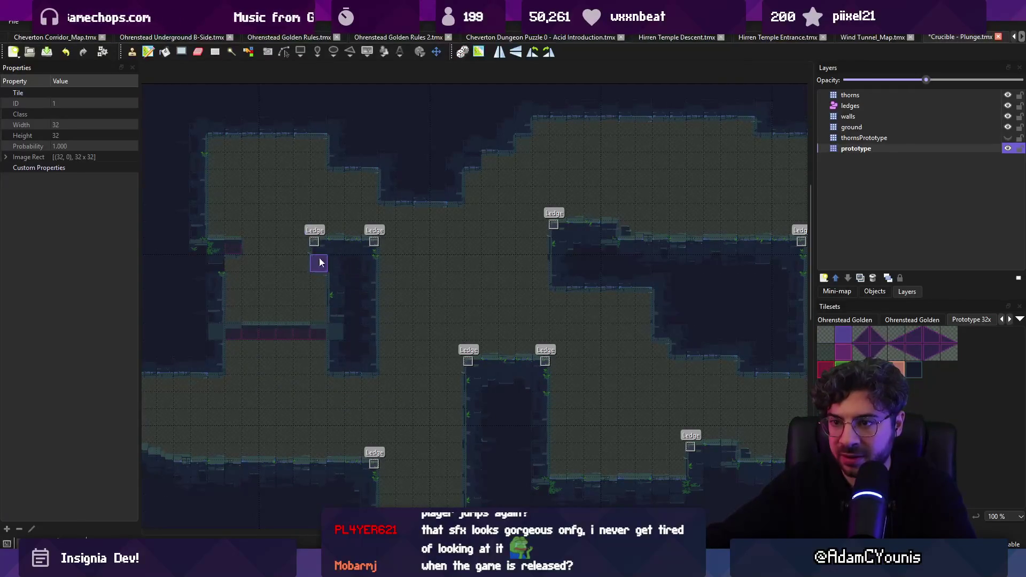
click(234, 263)
key(ctrl+s)
Cut a 6x3 block of middle tiles, re-stamp it, and save.
right_click(251, 303)
key(r)
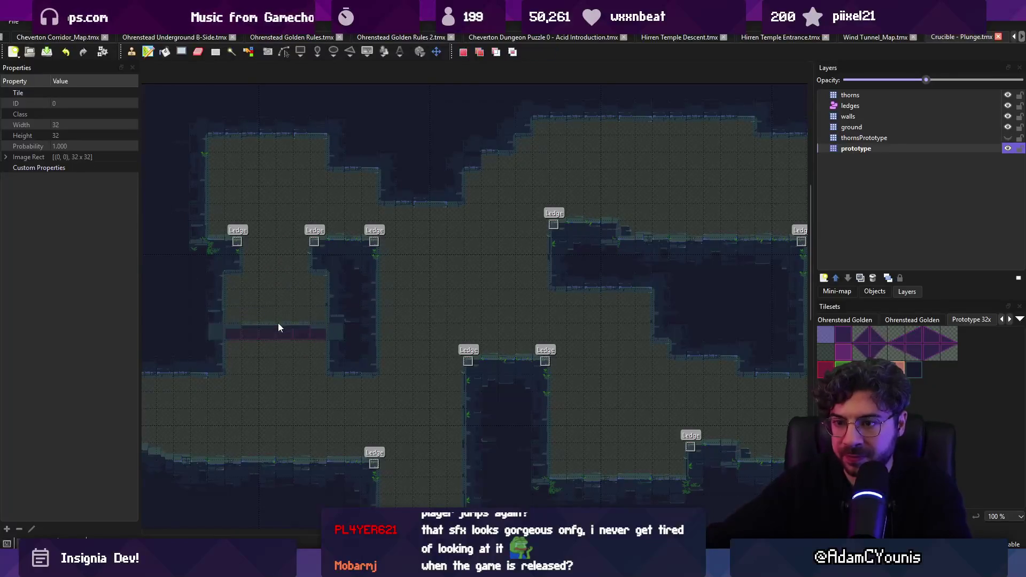
drag(253, 335, 321, 344)
key(ctrl+x)
key(ctrl+v)
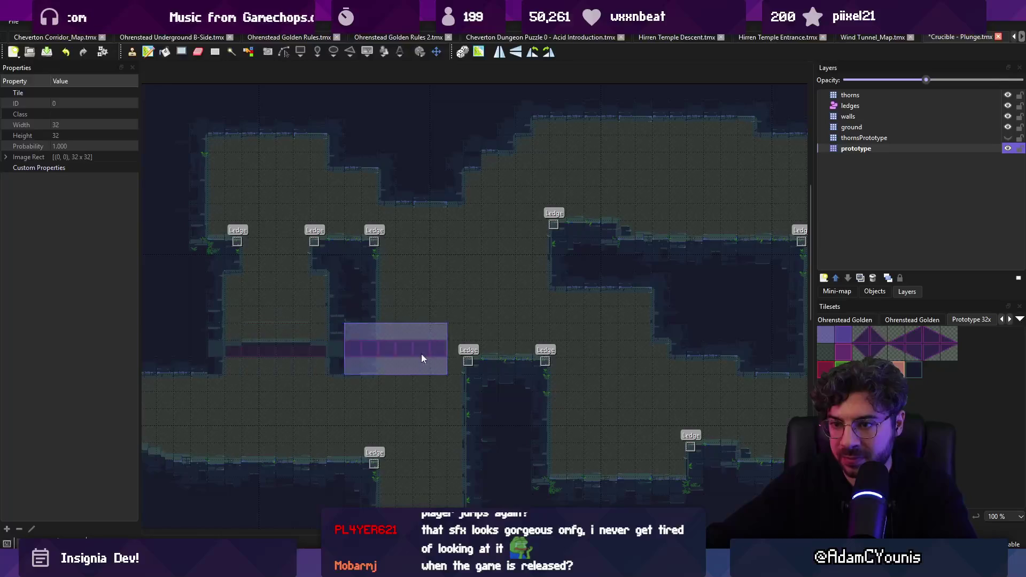
key(ctrl+s)
Cut another tile strip and pick it up as a stamp.
key(r)
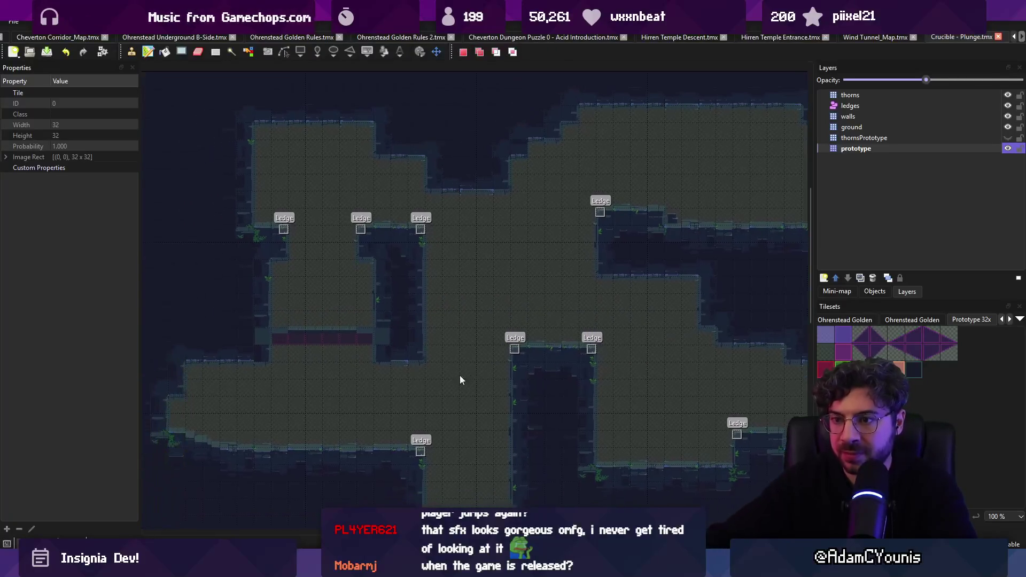
scroll(431, 298, up, 4)
key(ctrl+x)
key(ctrl+v)
Move the 14x6 middle ledge block one tile lower.
key(r)
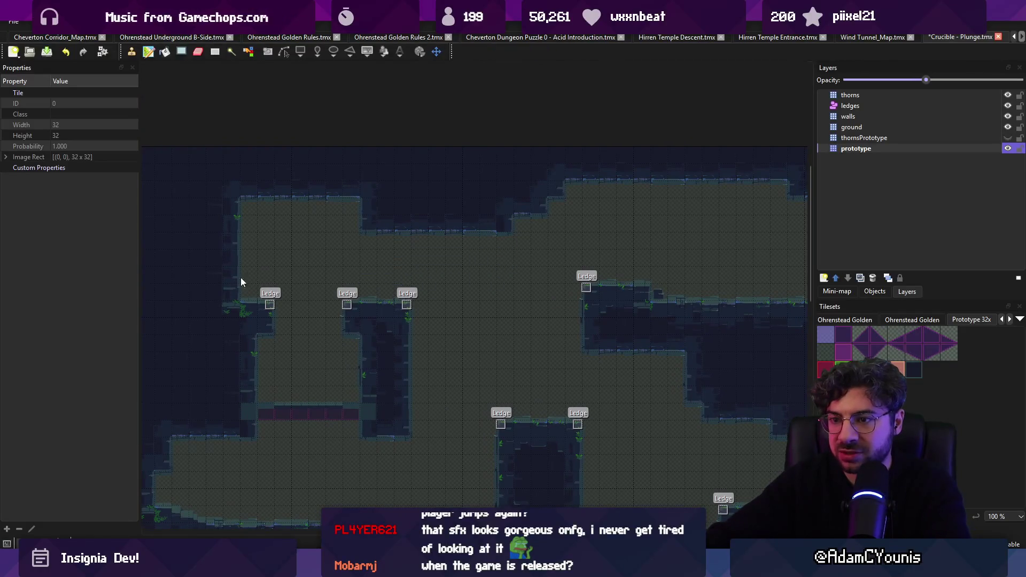
drag(193, 270, 421, 335)
key(b)
drag(192, 270, 422, 366)
click(312, 345)
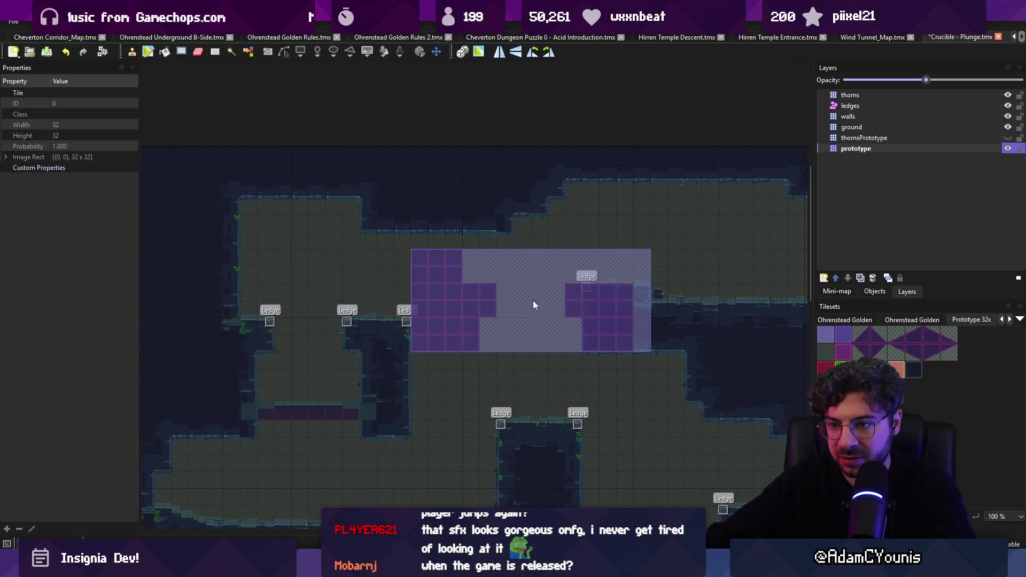
Try stamping a 3x3 prototype block above the upper ledge, then undo those ledge edits.
key(r)
scroll(415, 309, right, 5)
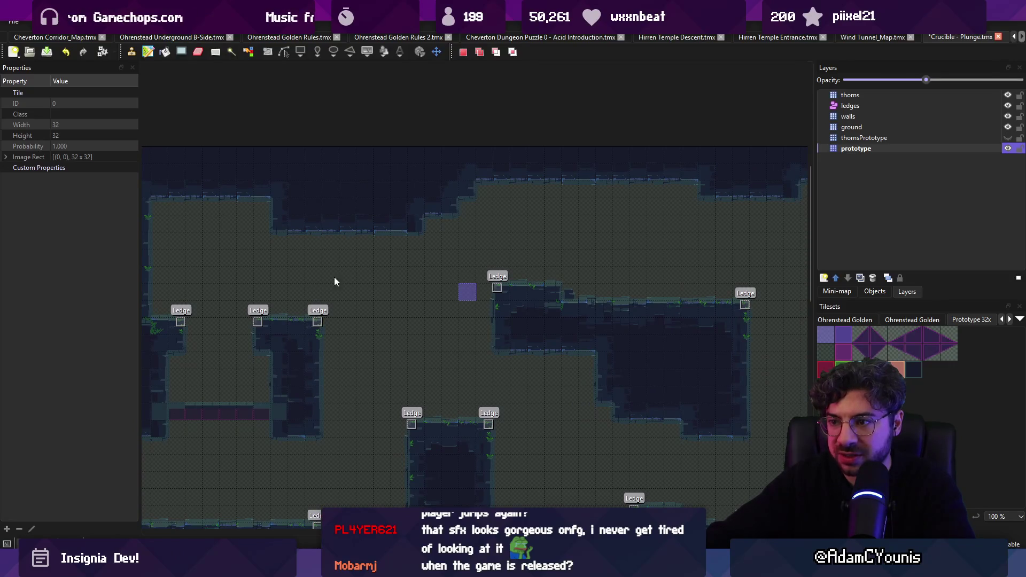
drag(308, 327, 295, 415)
drag(329, 373, 346, 338)
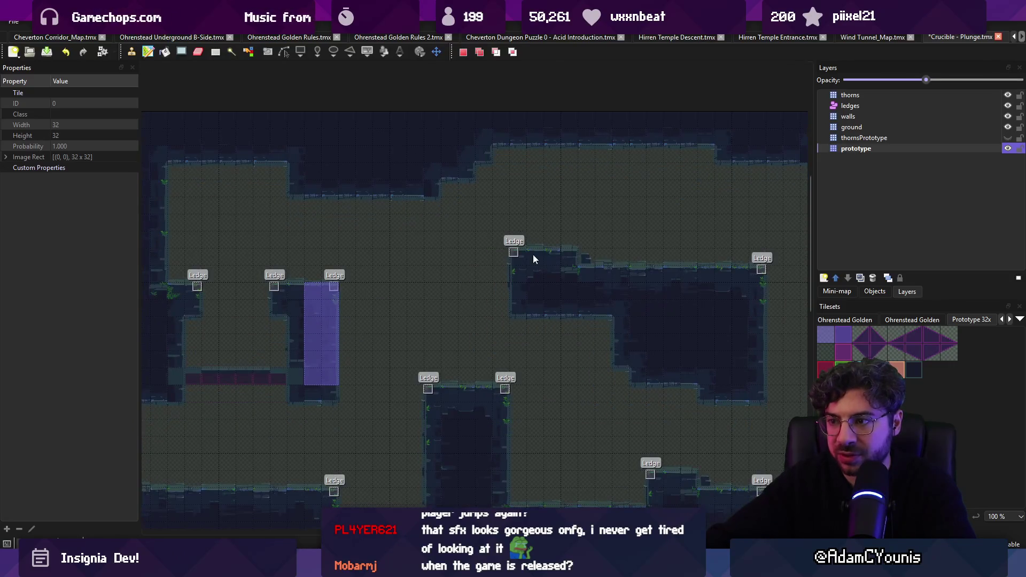
key(b)
click(586, 240)
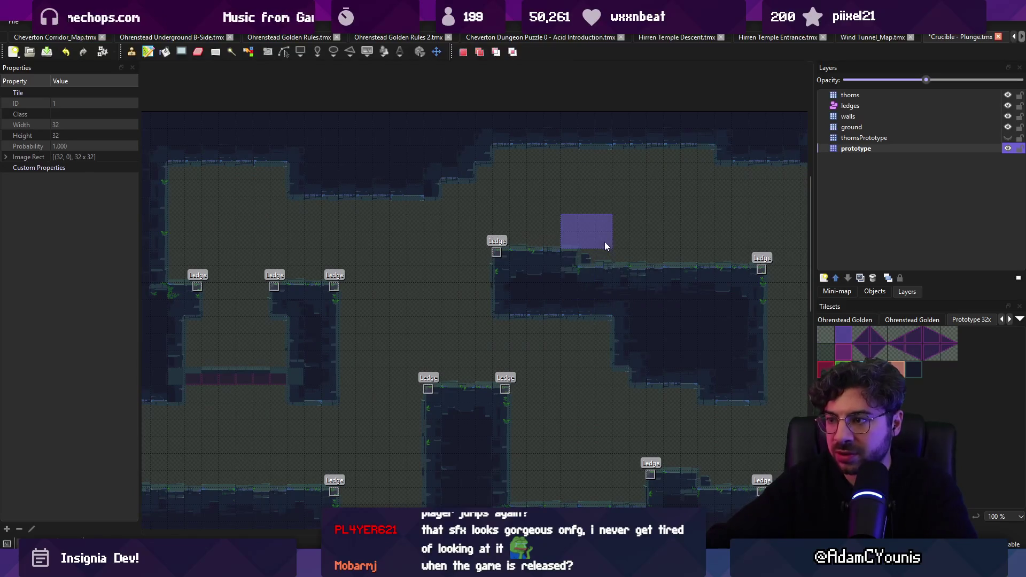
click(942, 335)
key(ctrl+z)
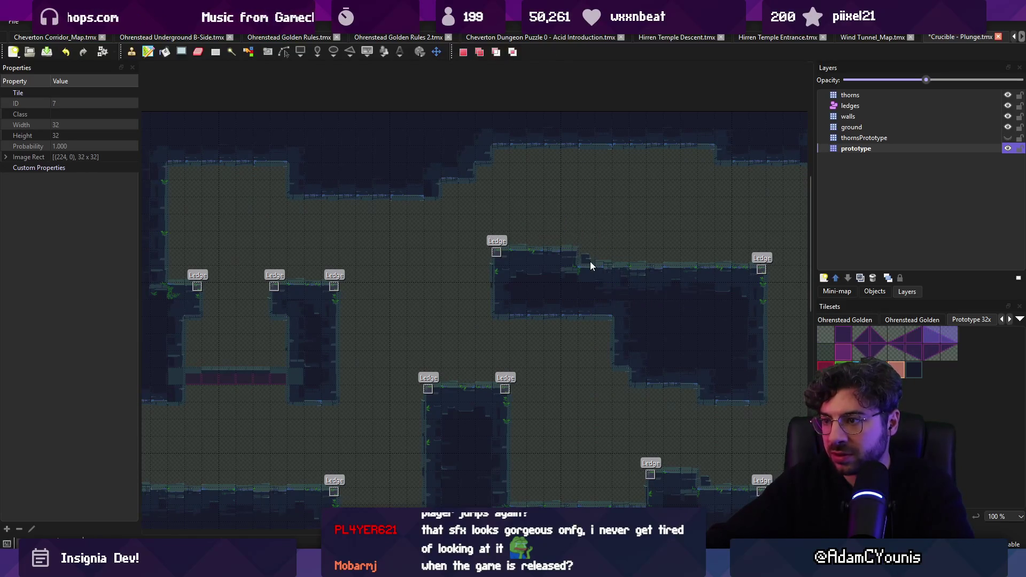
key(ctrl+z)
Paint a pasted five-tile strip along the top wall and the top-left wall.
key(r)
key(ctrl+z)
key(ctrl+v)
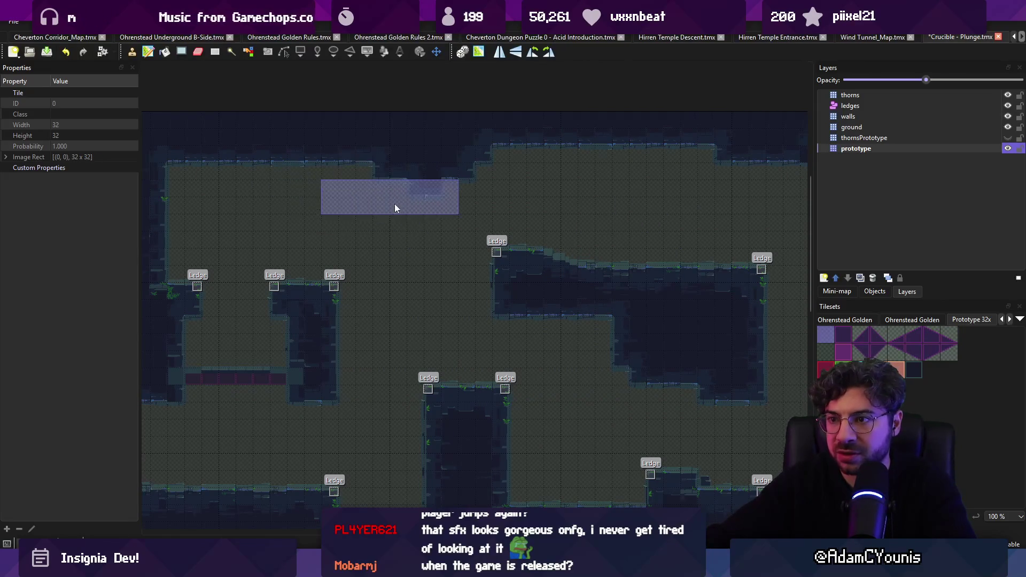
click(403, 191)
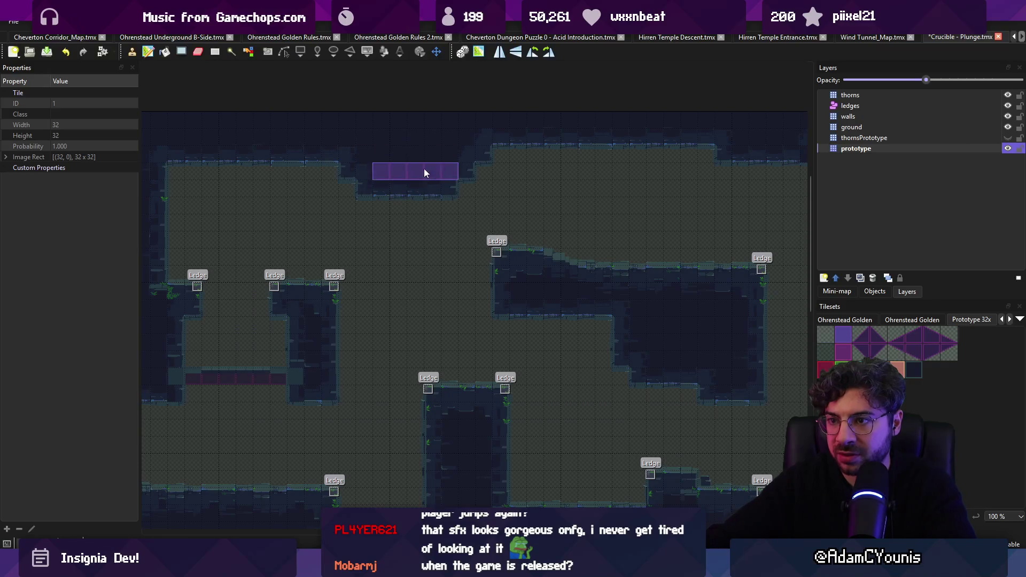
click(177, 174)
scroll(380, 160, left, 2)
Pick up a 3x3 block of tile 0 as the brush and save the map.
right_click(321, 198)
scroll(418, 226, right, 3)
key(ctrl+s)
key(r)
scroll(498, 323, down, 2)
key(alt+Tab)
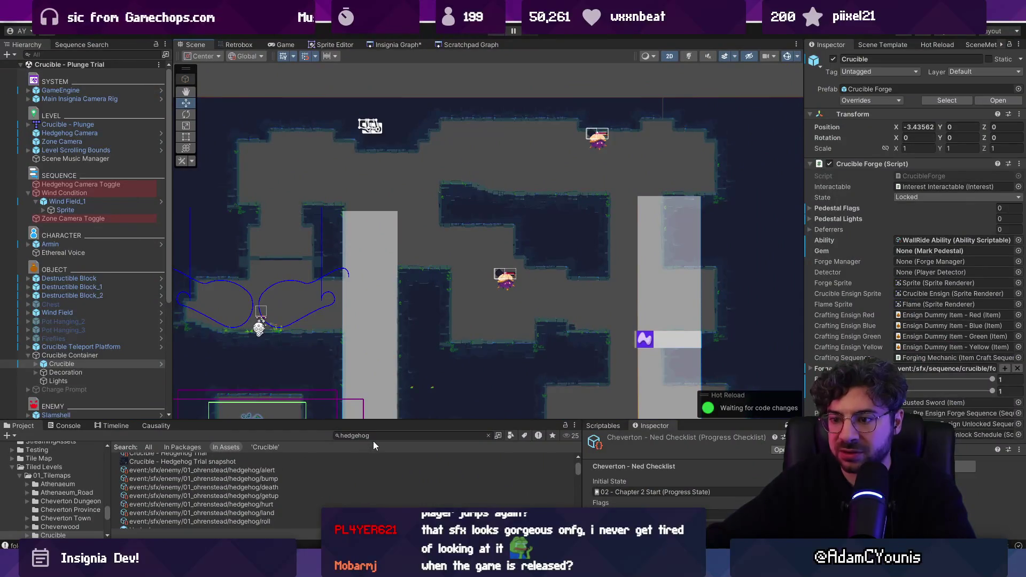
Drag a Hedgehog enemy prefab into the scene and save the Tiled map.
scroll(324, 485, down, 3)
mouse_move(155, 477)
mouse_down()
mouse_move(459, 255)
mouse_move(522, 172)
mouse_move(523, 184)
mouse_up()
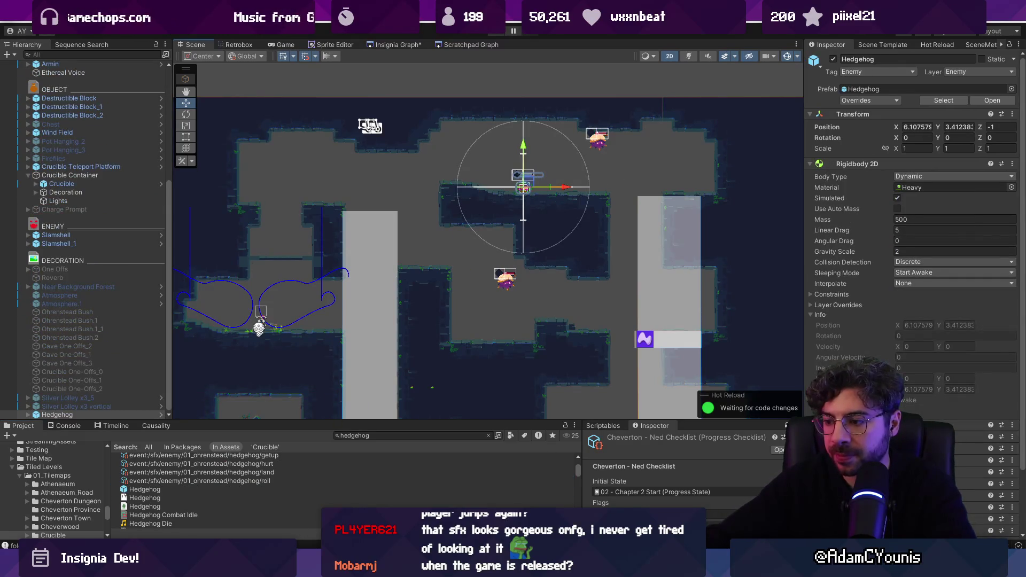
key(alt+Tab)
key(ctrl+s)
scroll(636, 293, right, 5)
scroll(539, 247, up, 1)
key(r)
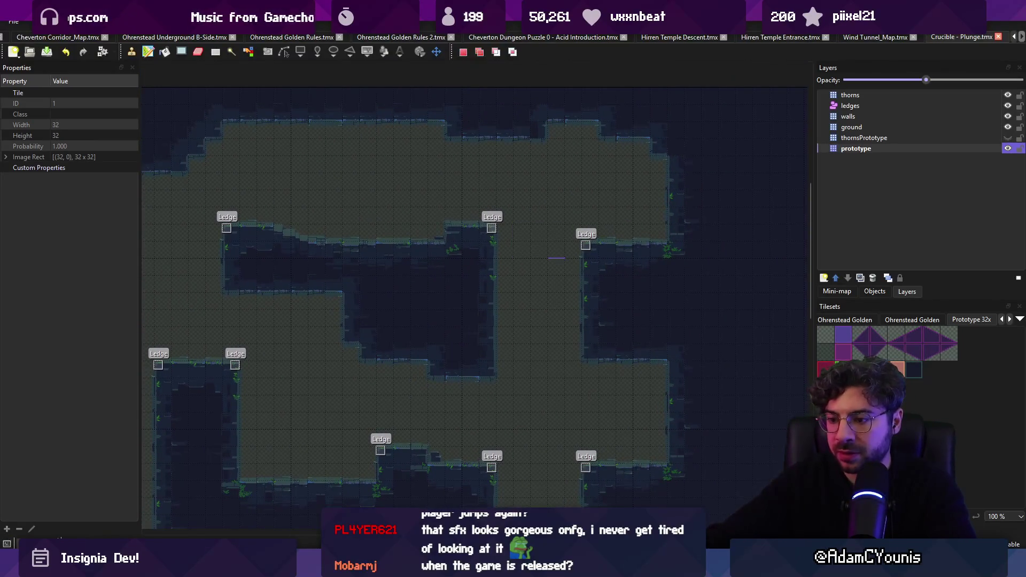
key(alt+Tab)
Move Slamshell_1 left along X, comparing against the Tiled ledges.
drag(641, 143, 531, 154)
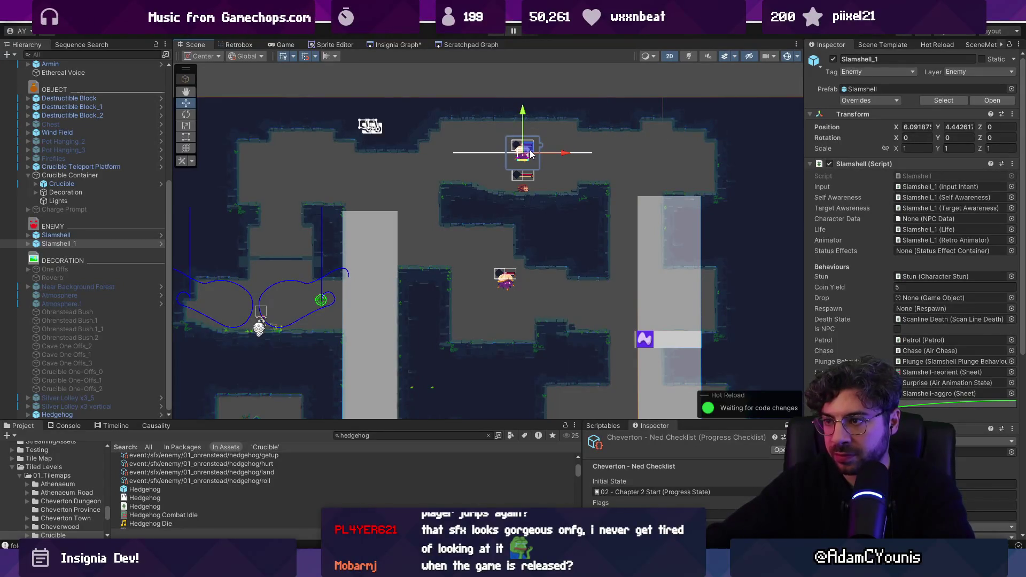
drag(551, 217, 498, 201)
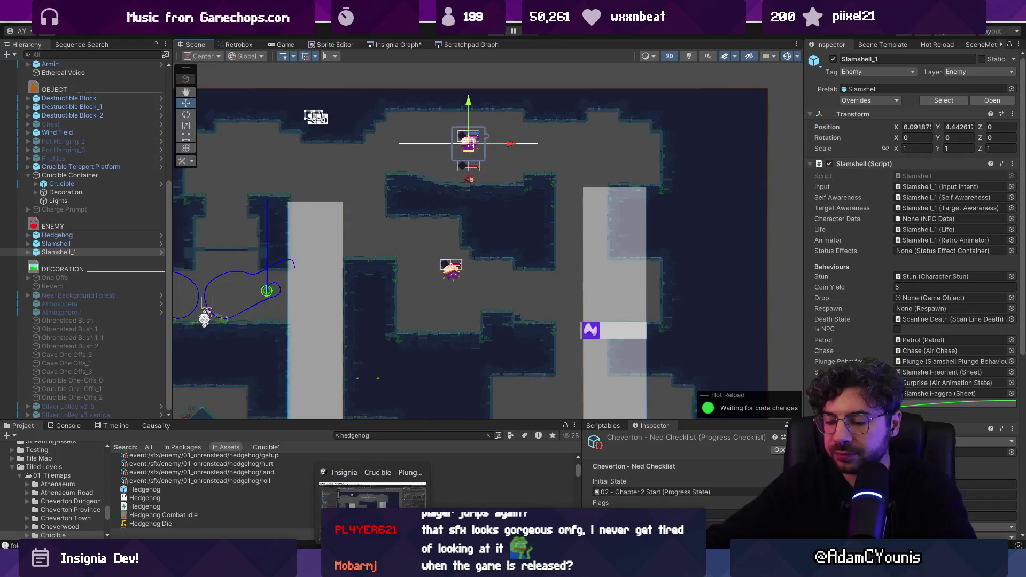
key(alt+Tab)
mouse_move(406, 483)
mouse_down()
mouse_move(466, 444)
mouse_move(417, 275)
mouse_up()
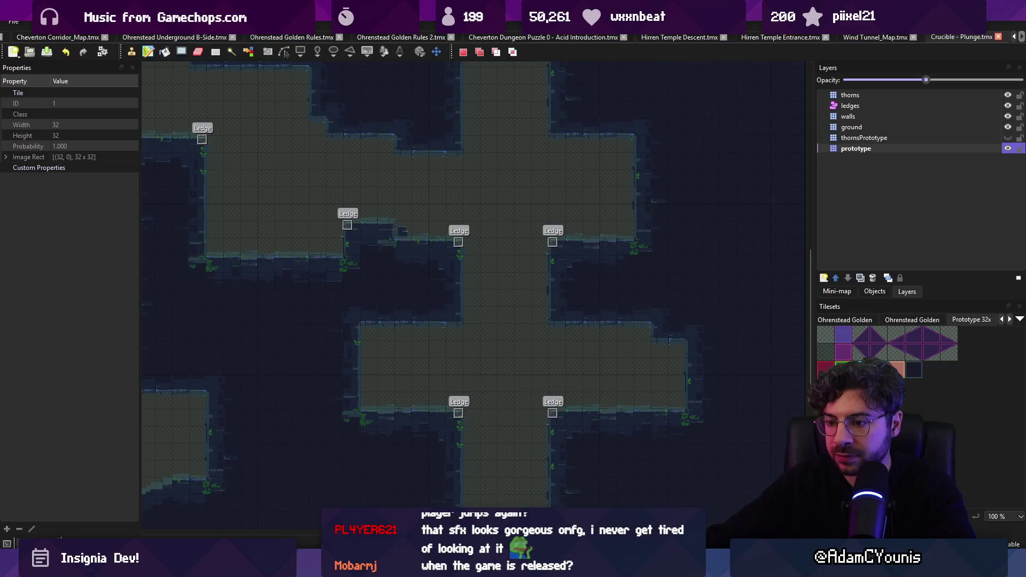
key(alt+Tab)
Shift Wind Field_1 slightly left in the scene.
drag(355, 204, 491, 170)
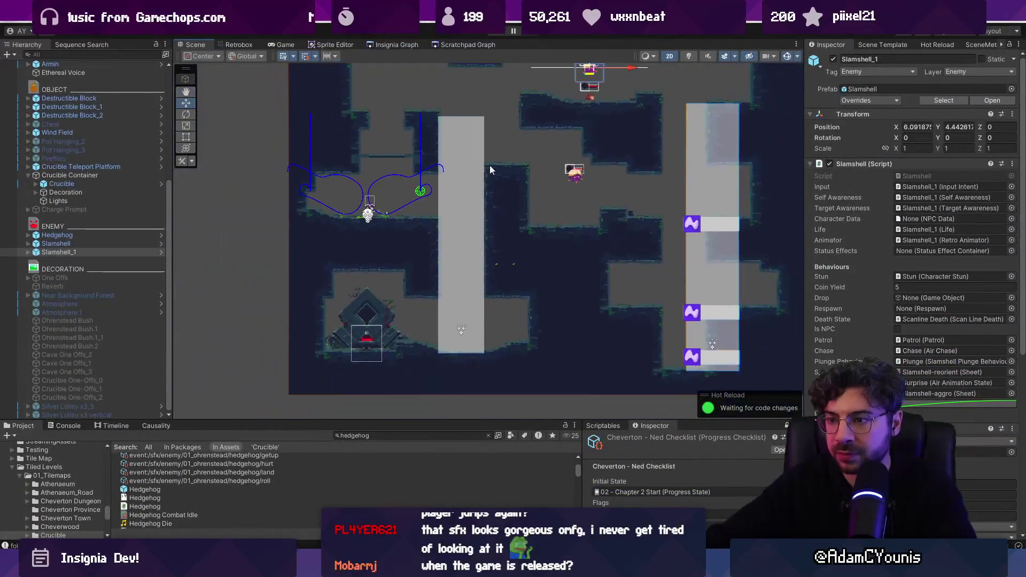
drag(416, 173, 322, 171)
click(617, 238)
drag(663, 236, 640, 244)
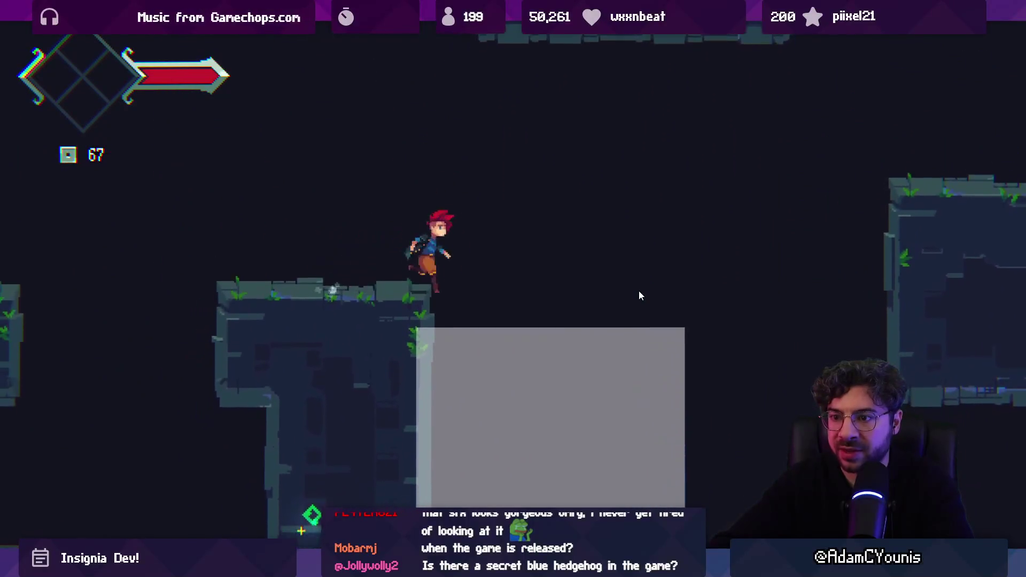
Stop the play test, glance at Tiled, and exit play mode.
key(ctrl+p)
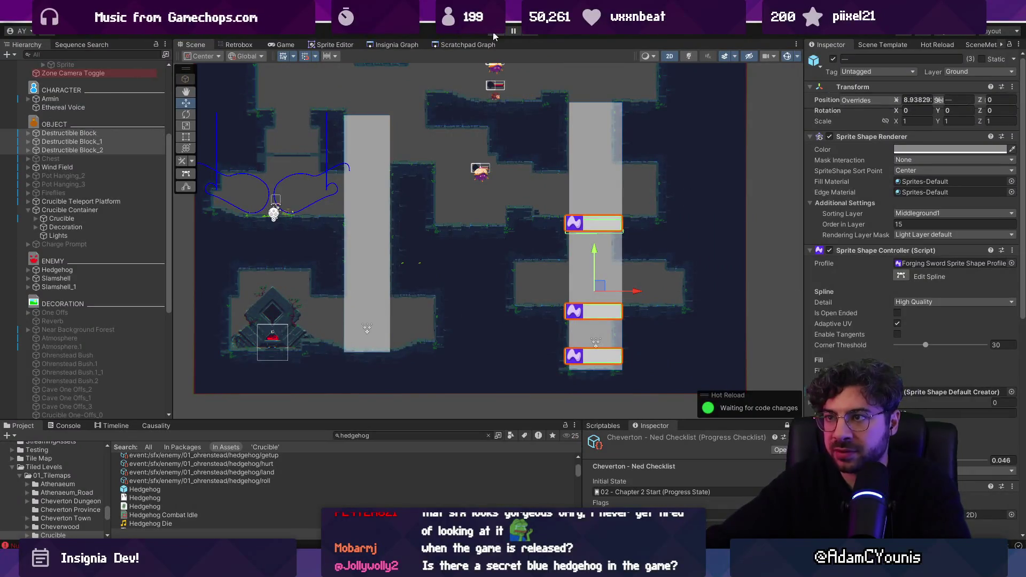
key(alt+Tab)
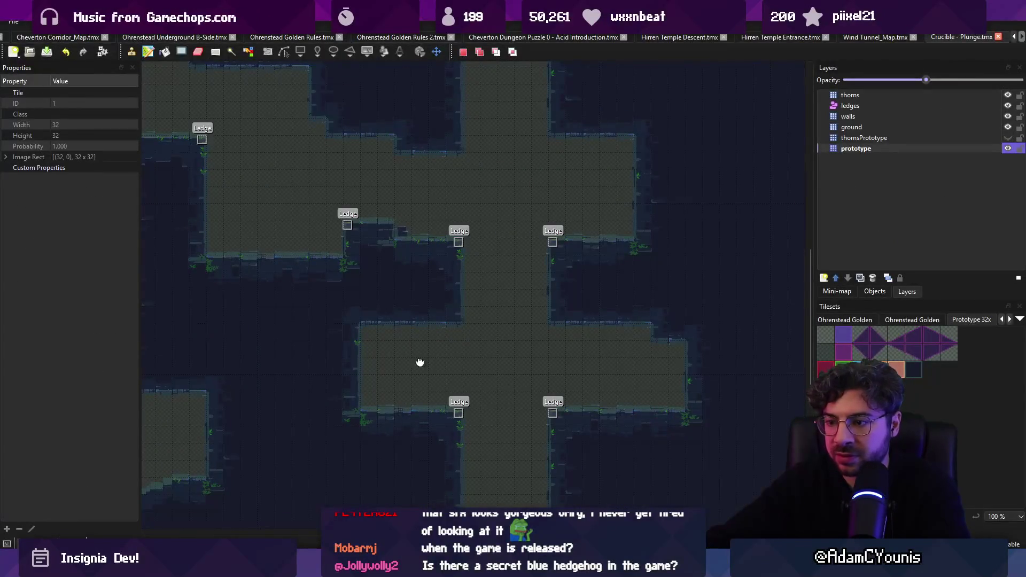
key(alt+Tab)
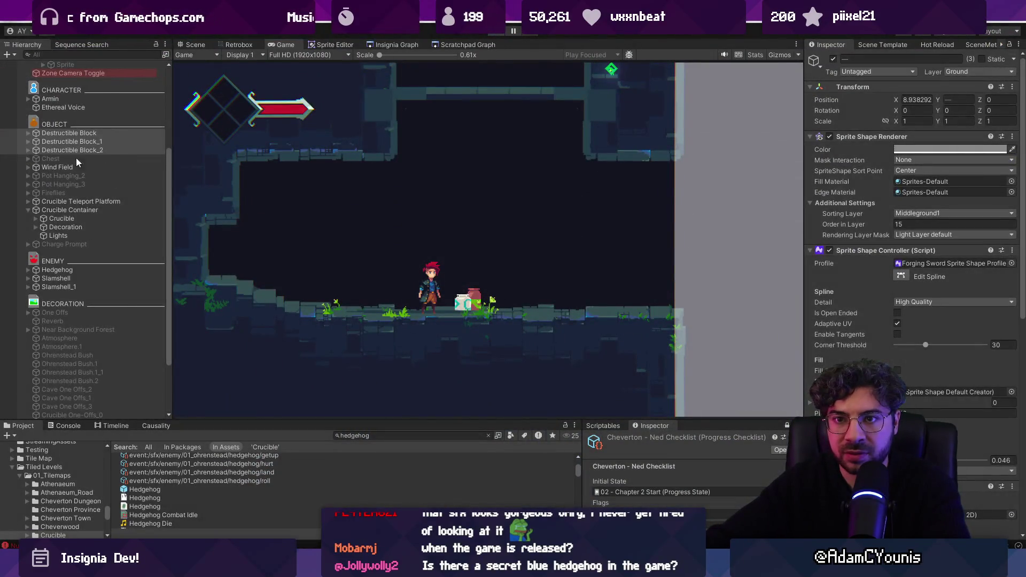
key(ctrl+p)
Expand Wind Field, select its Sprite, and pan the view to the wind column.
click(68, 171)
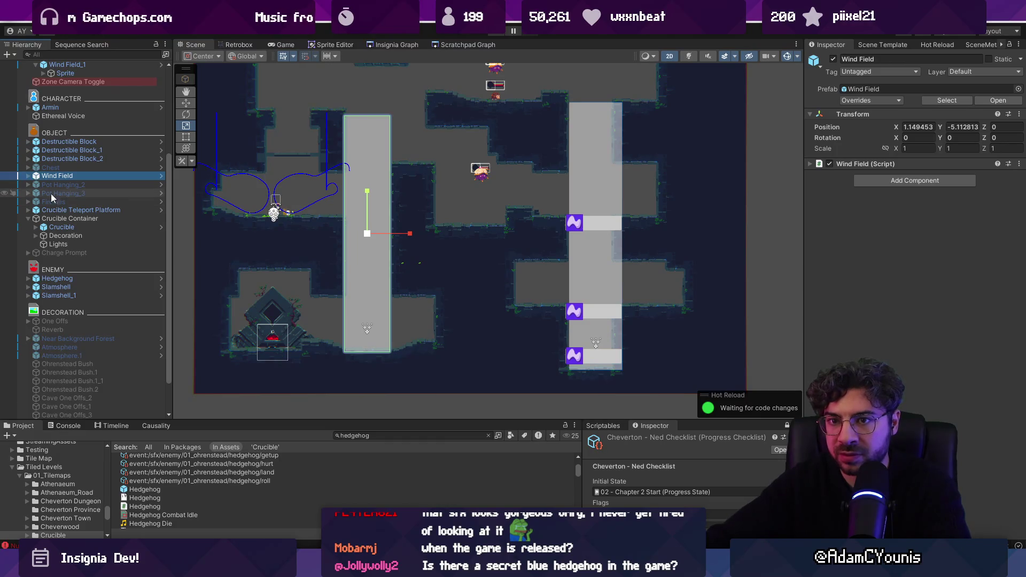
click(28, 176)
click(56, 185)
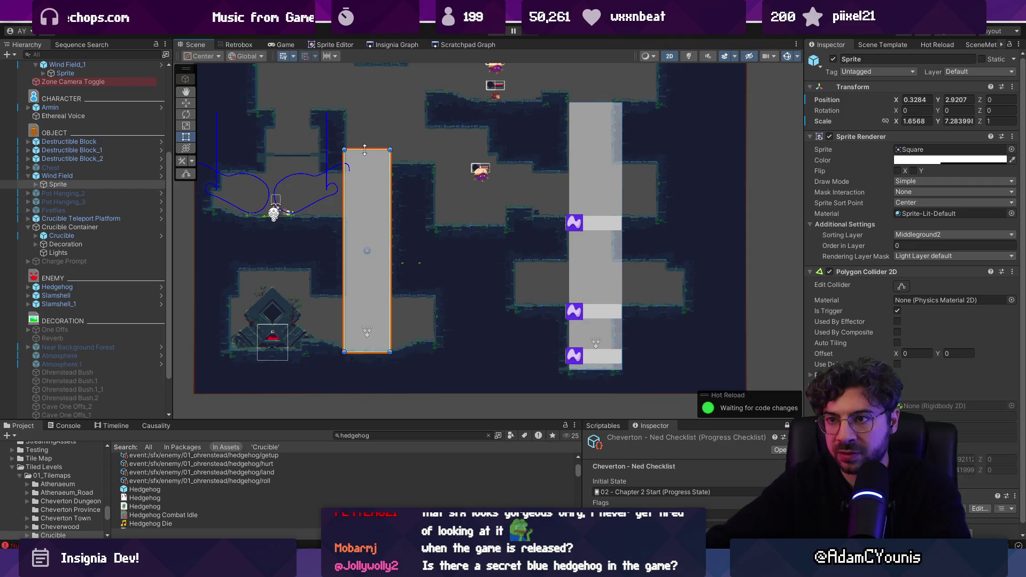
drag(364, 159, 478, 229)
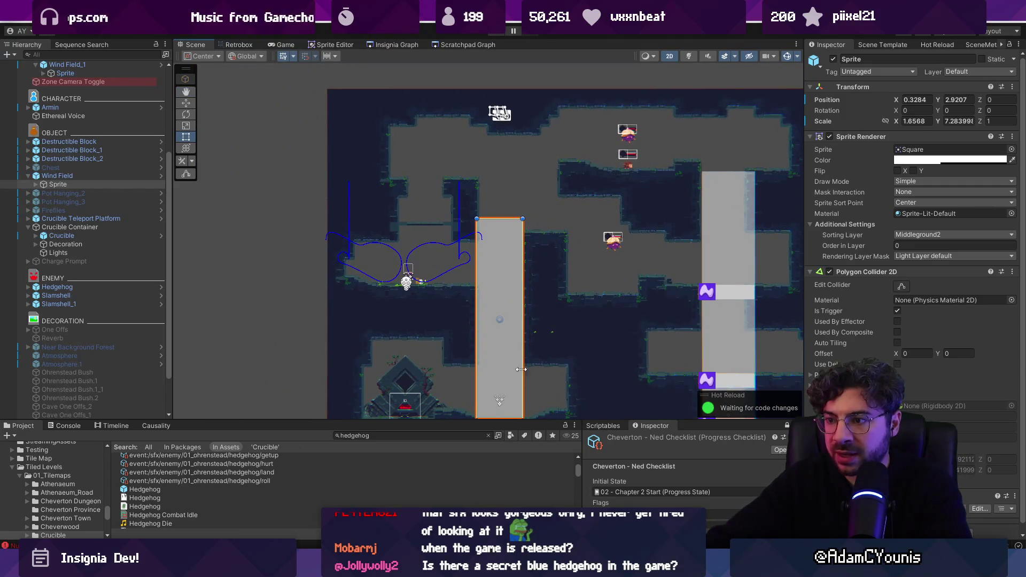
drag(514, 314, 431, 293)
drag(279, 168, 312, 188)
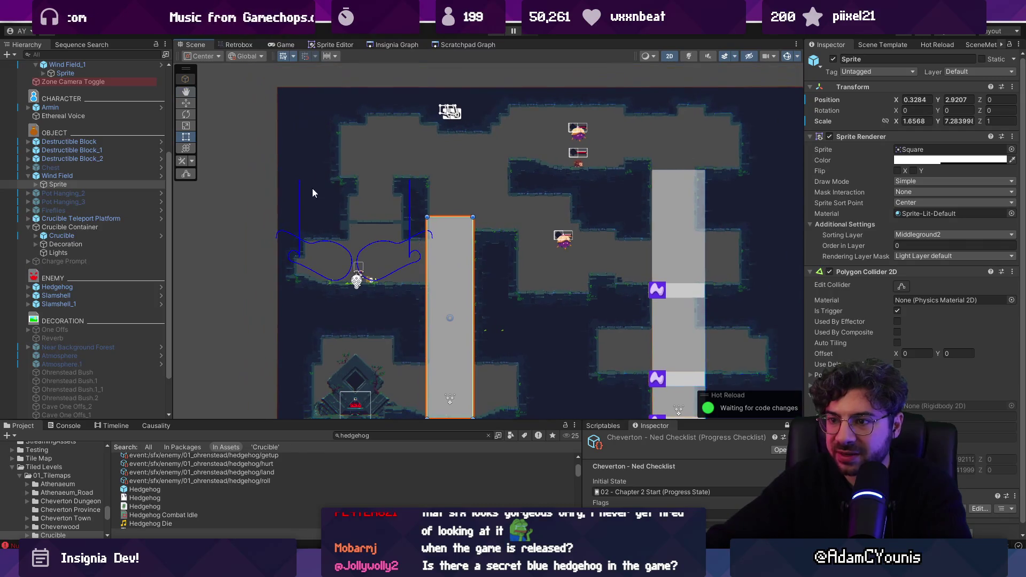
key(alt+Tab)
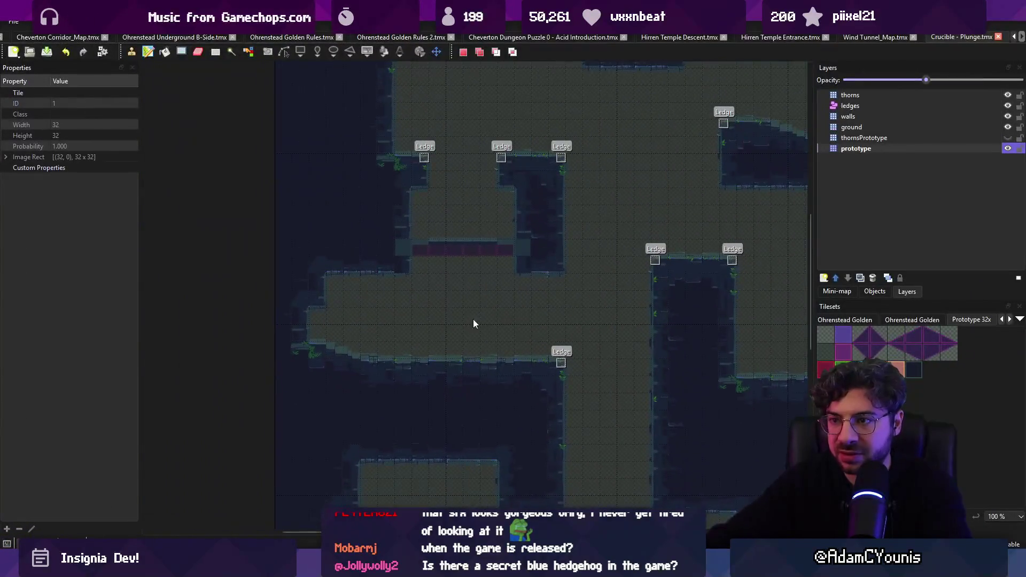
Cut the upper-left room with its ledges, place it three tiles left, and save.
drag(413, 221, 417, 292)
drag(353, 218, 556, 370)
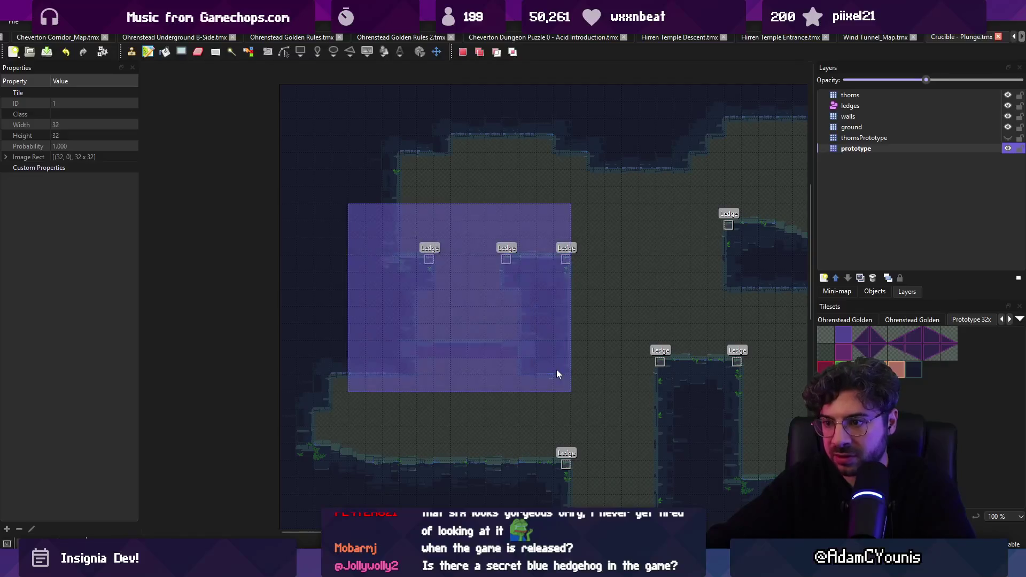
key(ctrl+c)
key(ctrl+v)
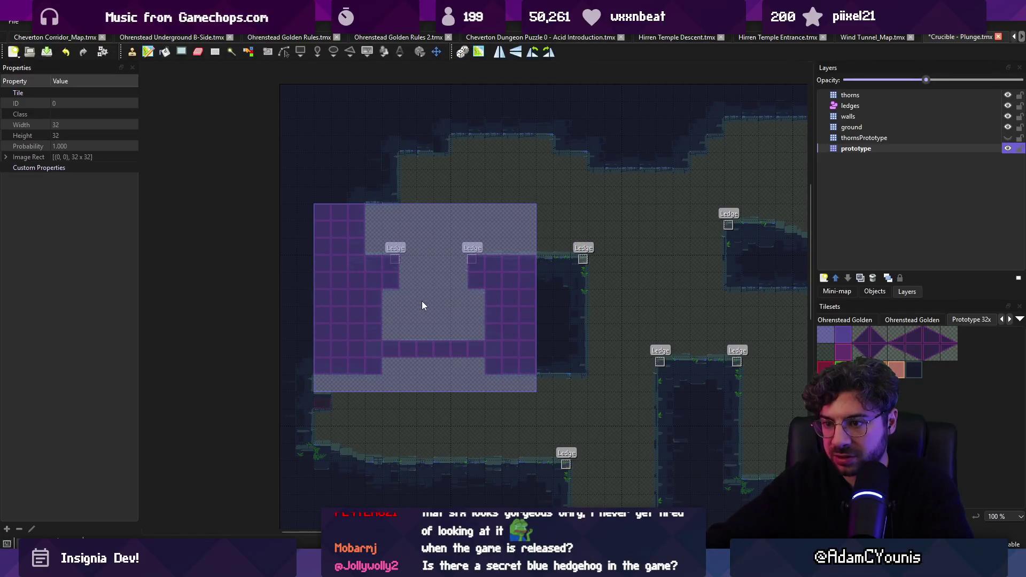
click(416, 300)
key(r)
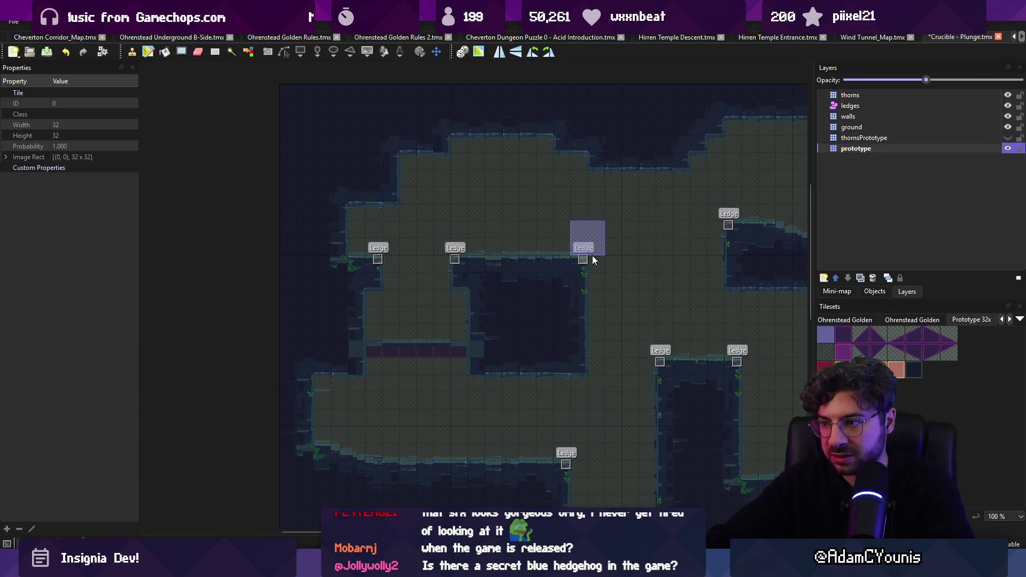
key(ctrl+s)
key(alt+Tab)
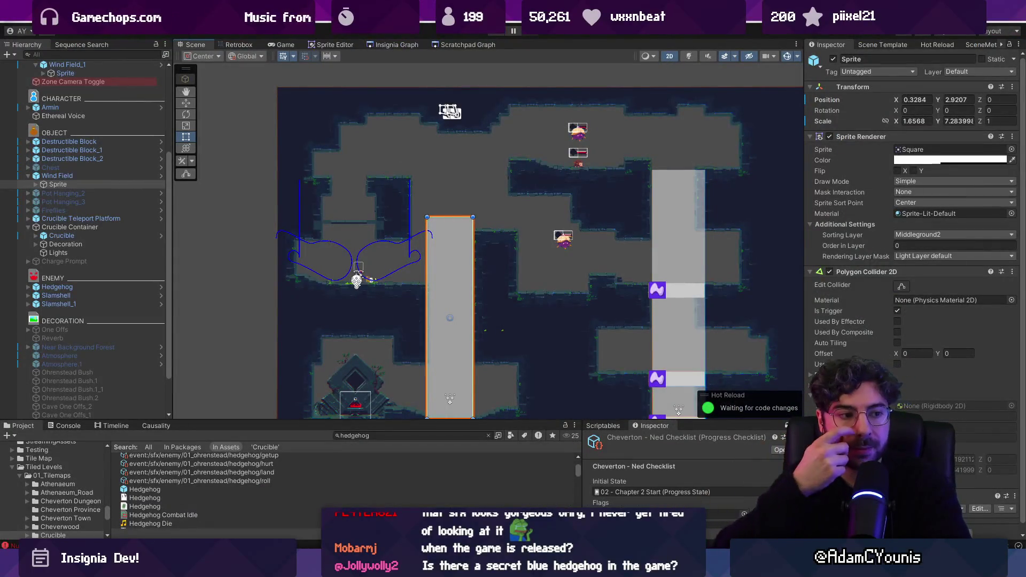
Playtest the Crucible level: break the pot for Sugar Cane, then run, wall-jump and swing through the opening rooms.
key(ctrl+p)
key(x)
key(Right)
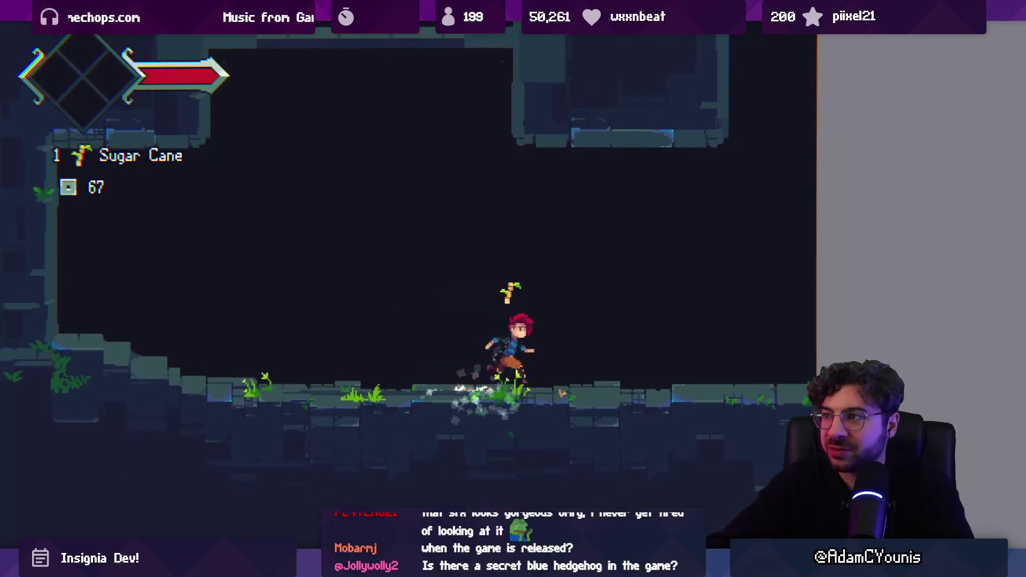
key(space)
key(space)
key(Left)
key(x)
key(space)
key(Right)
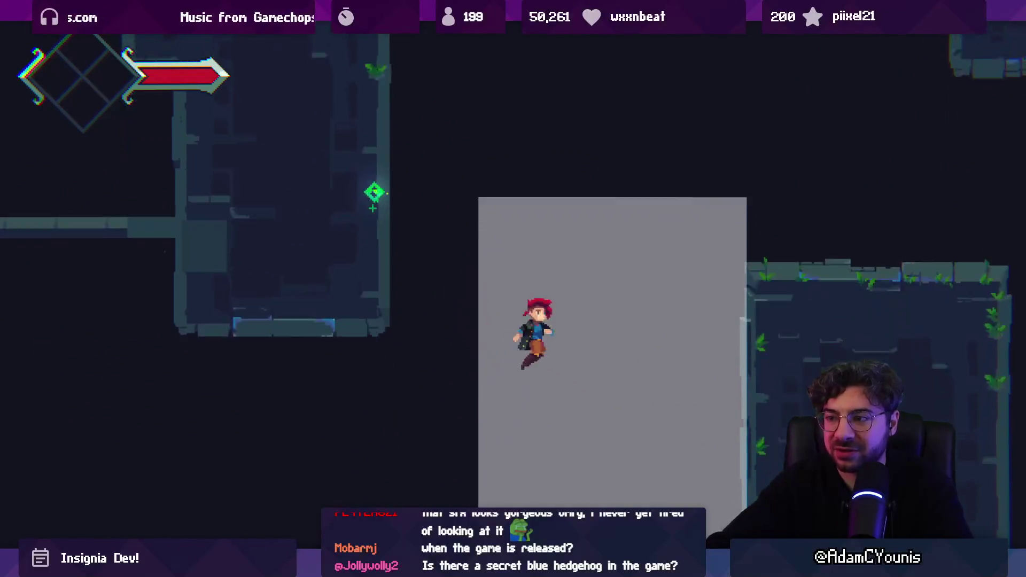
key(space)
key(Right)
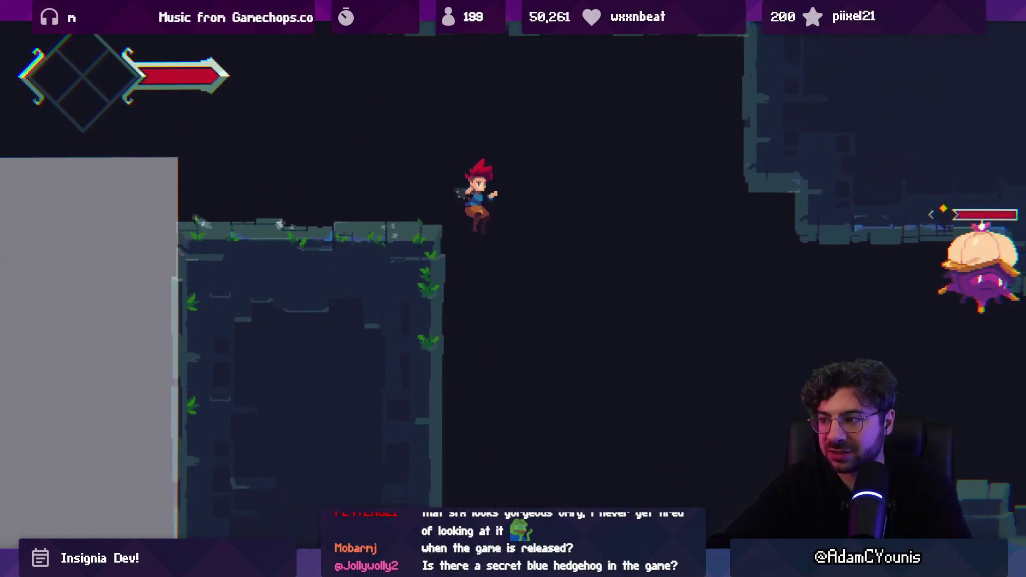
key(Left)
key(x)
Leave fullscreen play, switch to the Scene view and select the Slamshell enemy.
key(F11)
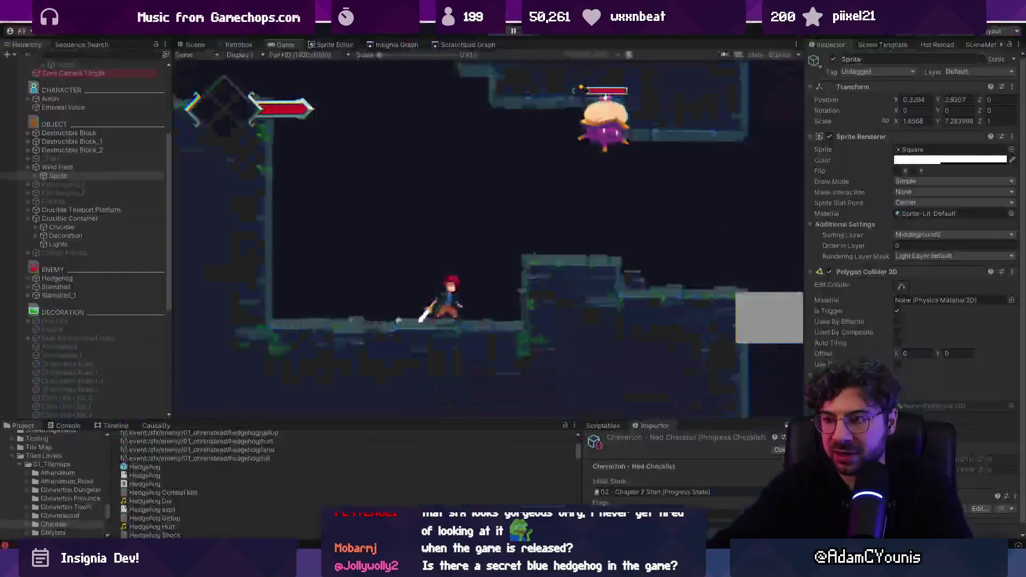
key(ctrl+1)
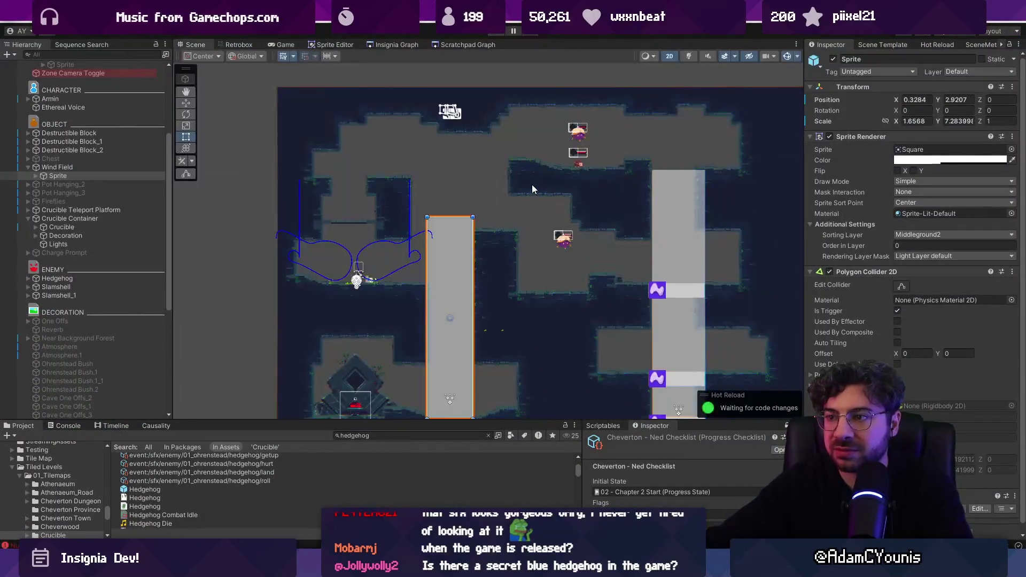
click(566, 243)
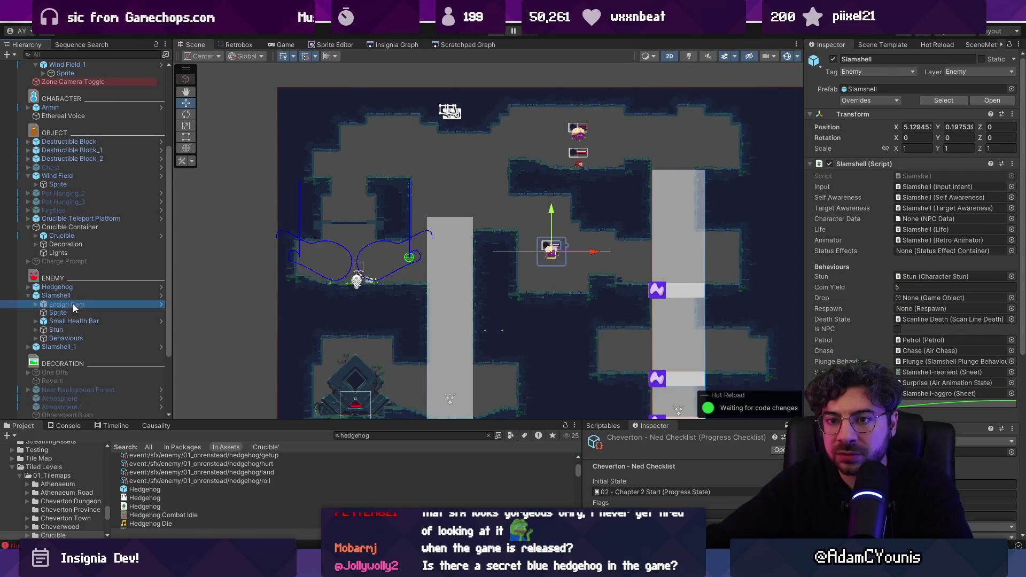
Inspect the Slamshell's Patrol behaviour settings, then reselect the Slamshell.
double_click(929, 340)
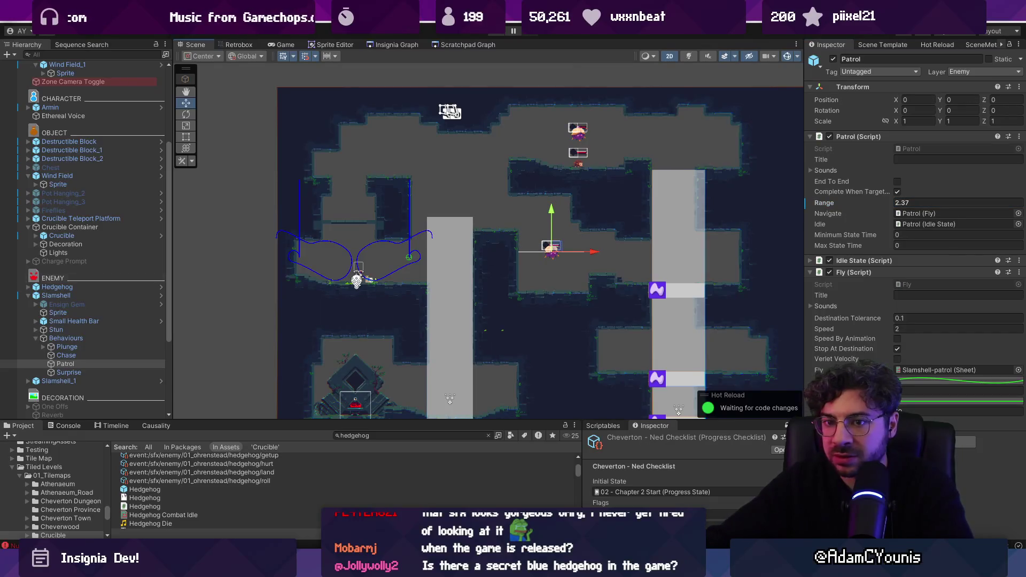
click(56, 296)
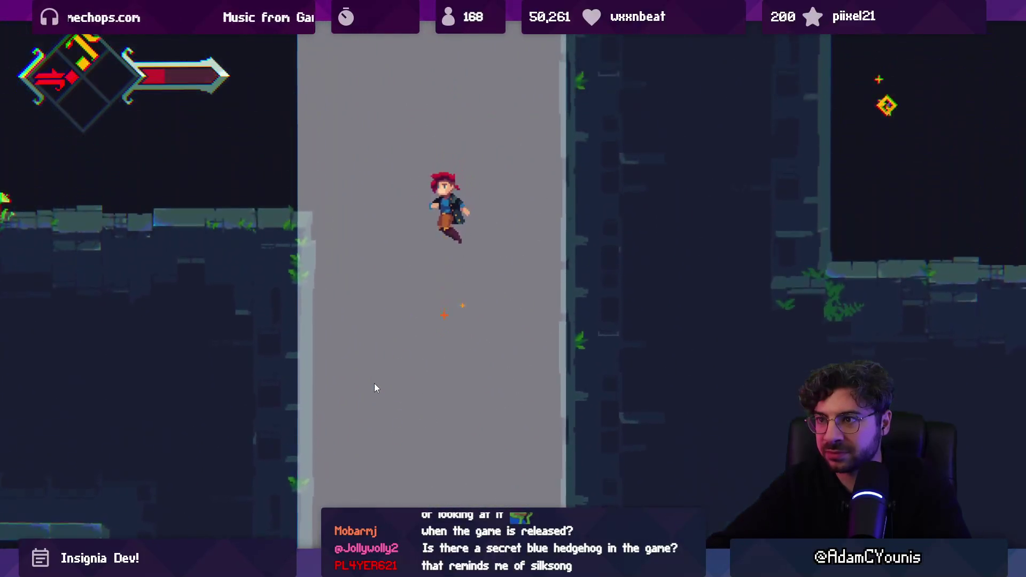
Exit the fullscreen Game view and stop the playtest.
key(shift+space)
key(ctrl+p)
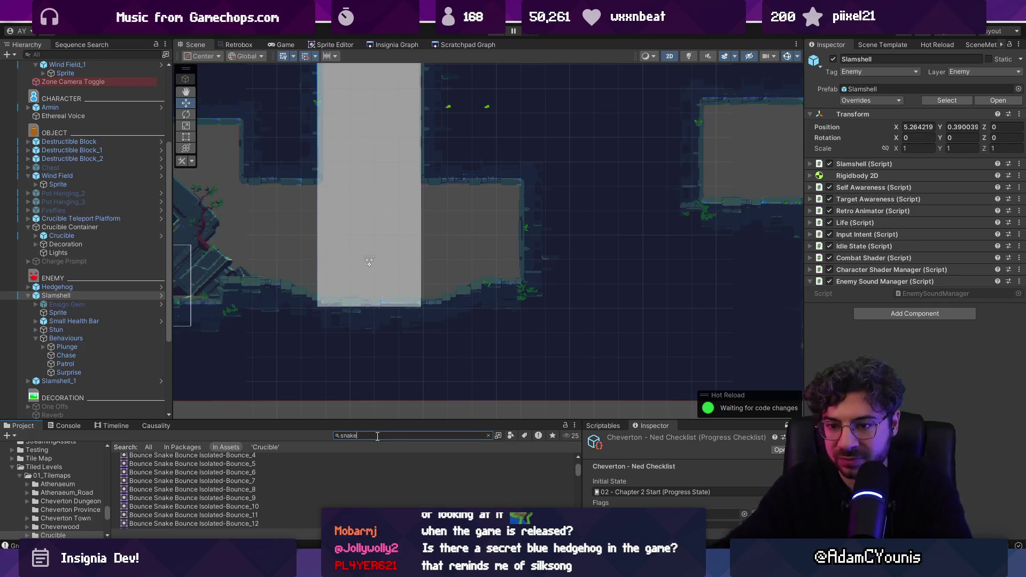
scroll(164, 466, down, 5)
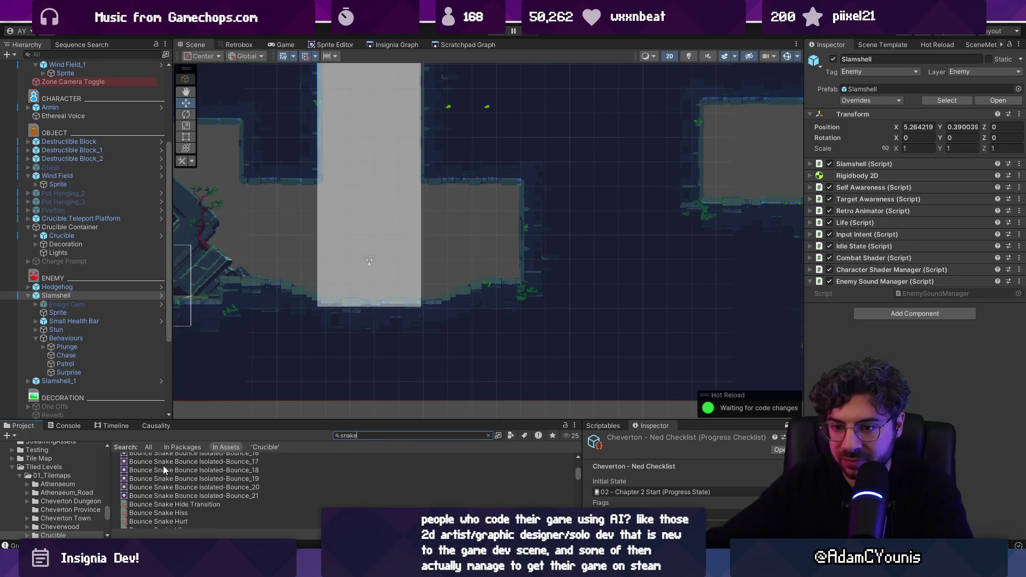
scroll(161, 464, up, 2)
Drag a Bounce Snake Wrapper into the scene beside the left pillar.
mouse_move(161, 464)
mouse_down()
mouse_move(491, 255)
mouse_move(263, 343)
mouse_move(369, 337)
mouse_move(383, 297)
mouse_up()
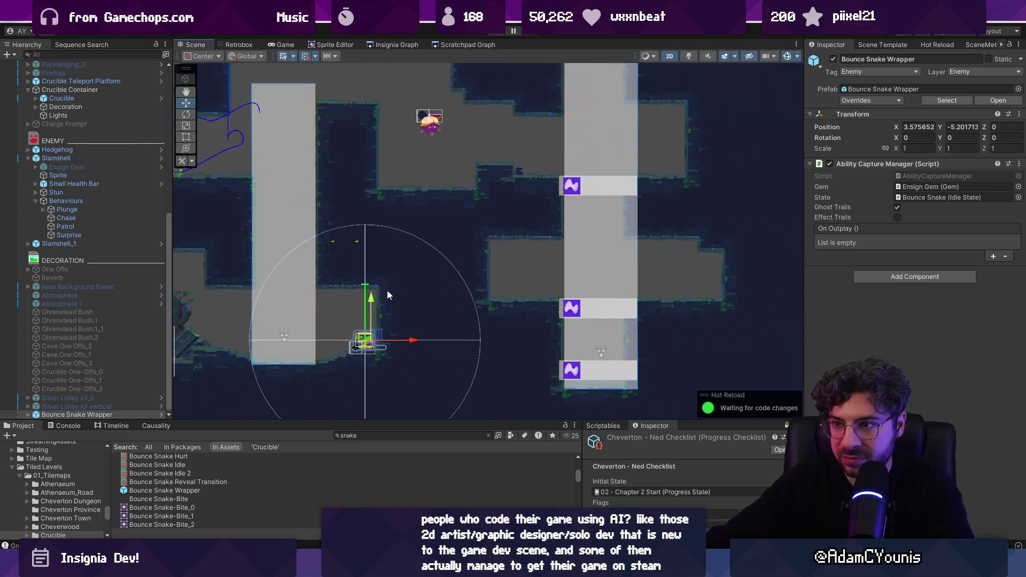
mouse_move(410, 257)
mouse_down()
mouse_move(401, 229)
mouse_move(421, 286)
mouse_up()
key(alt+Tab)
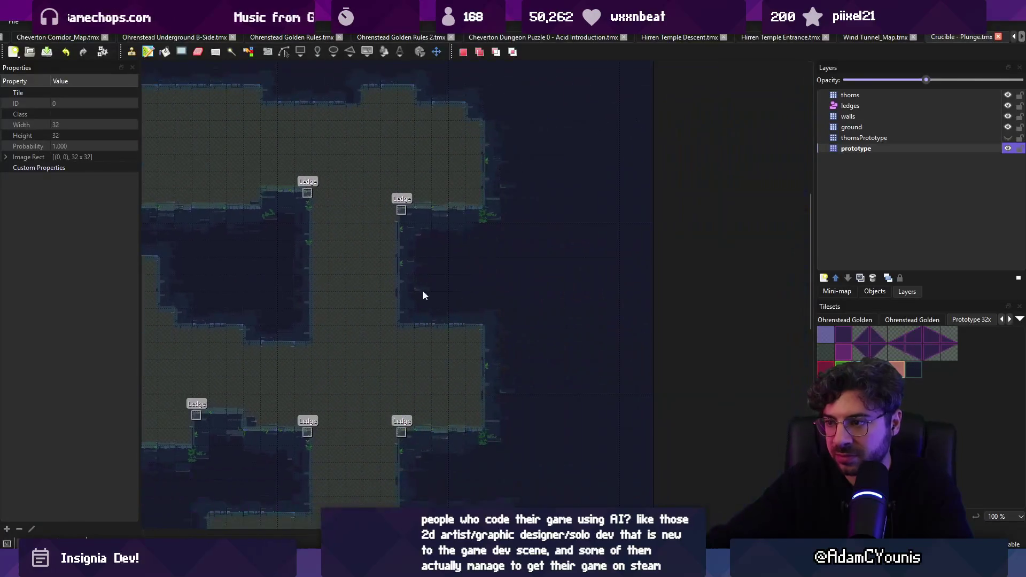
Paint prototype floor tiles along the right-hand room's edge, extending it further right.
drag(485, 396, 509, 343)
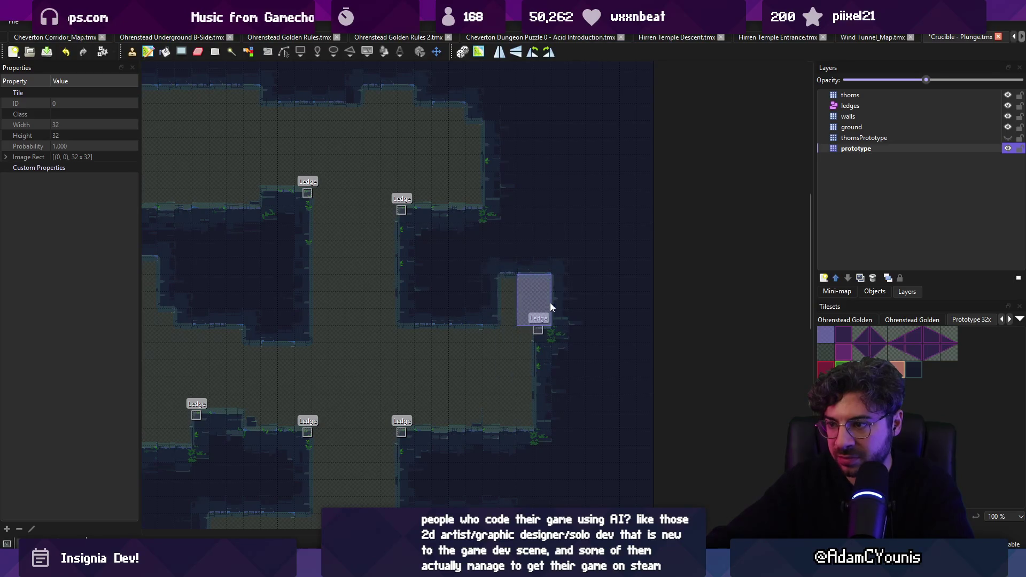
drag(564, 304, 544, 307)
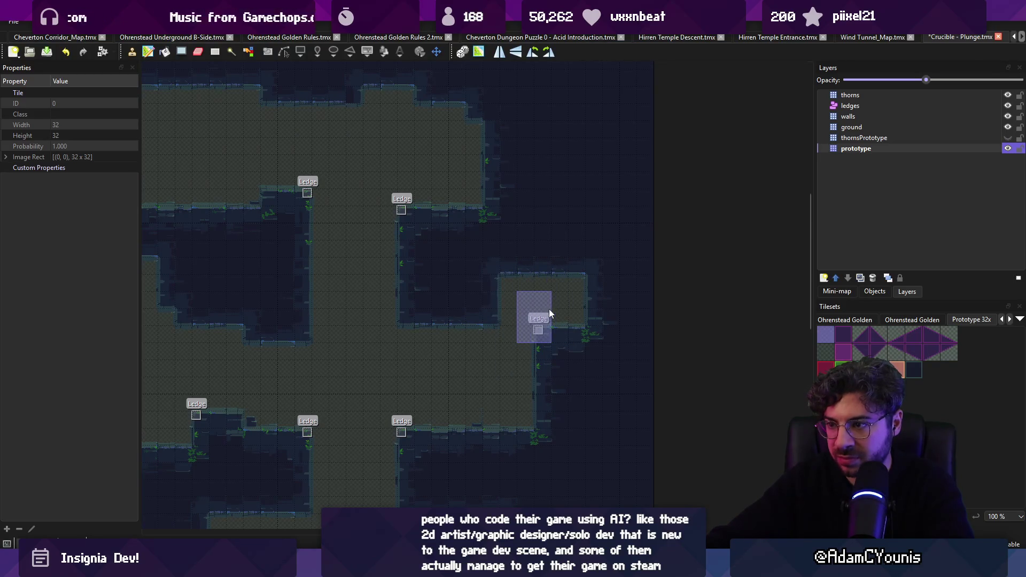
key(alt+Tab)
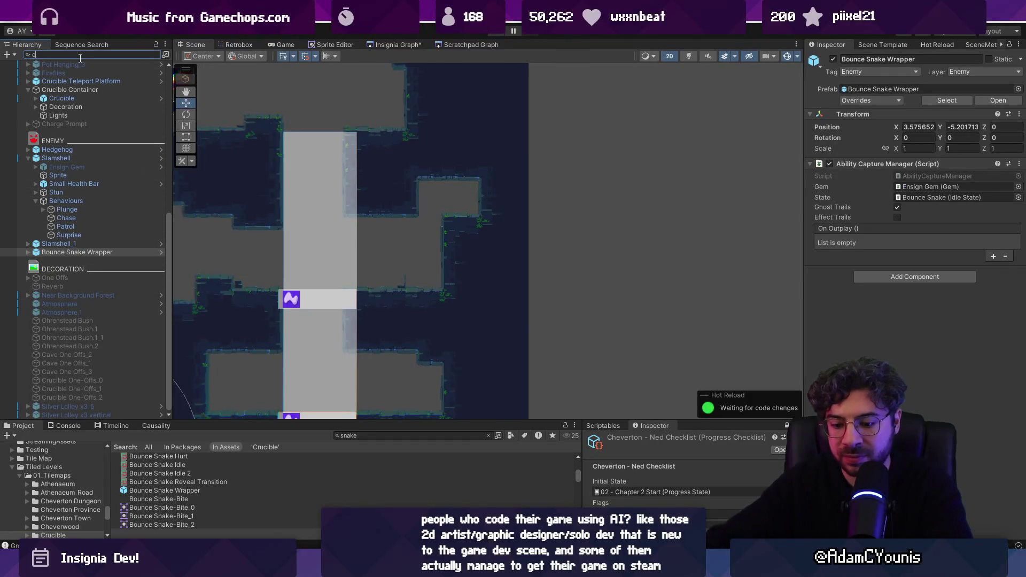
Select the Chest via the Hierarchy search, then zoom out and select objects at the Wind Field_1 column.
click(134, 73)
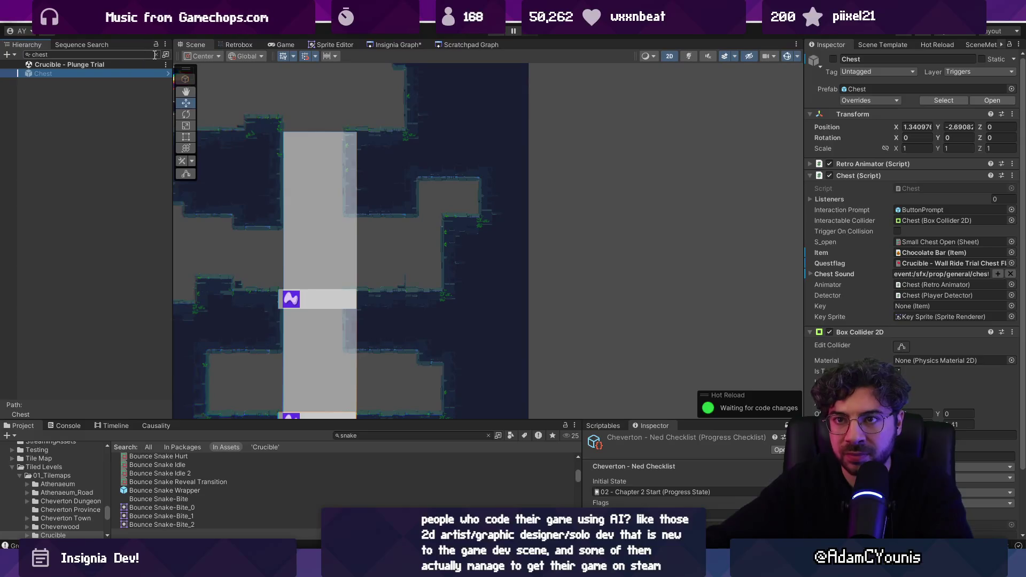
click(155, 54)
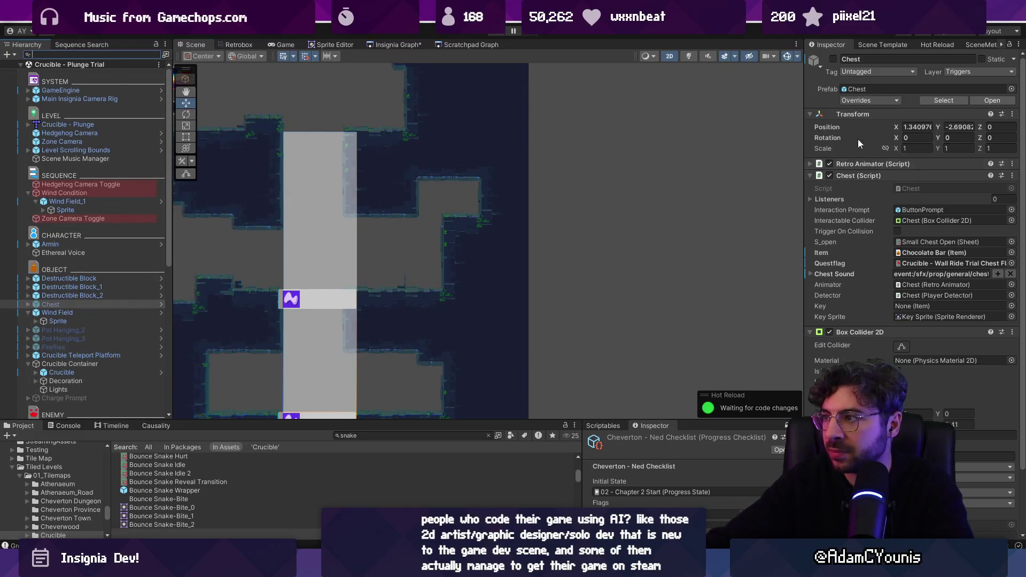
scroll(477, 255, down, 2)
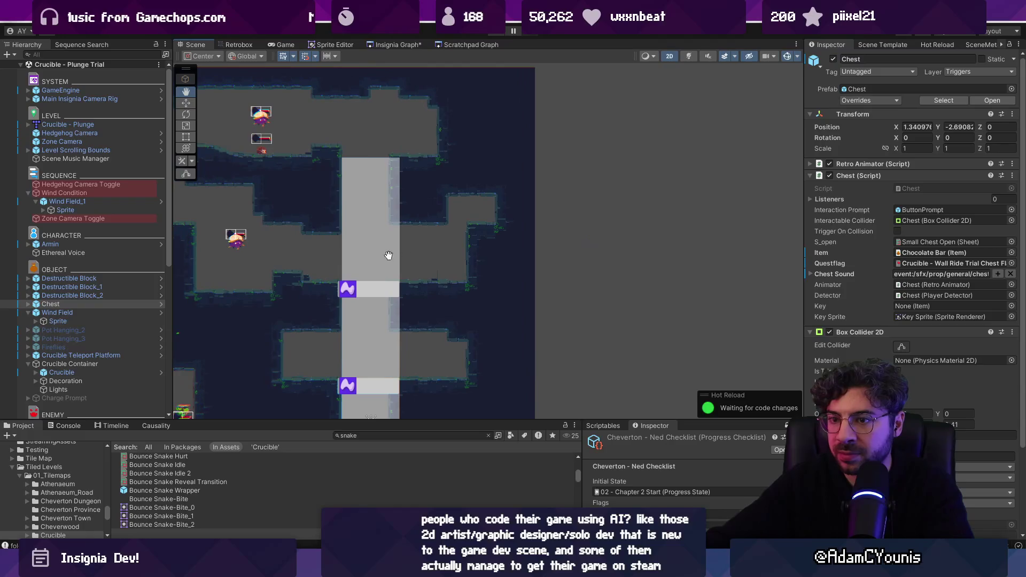
scroll(453, 262, down, 2)
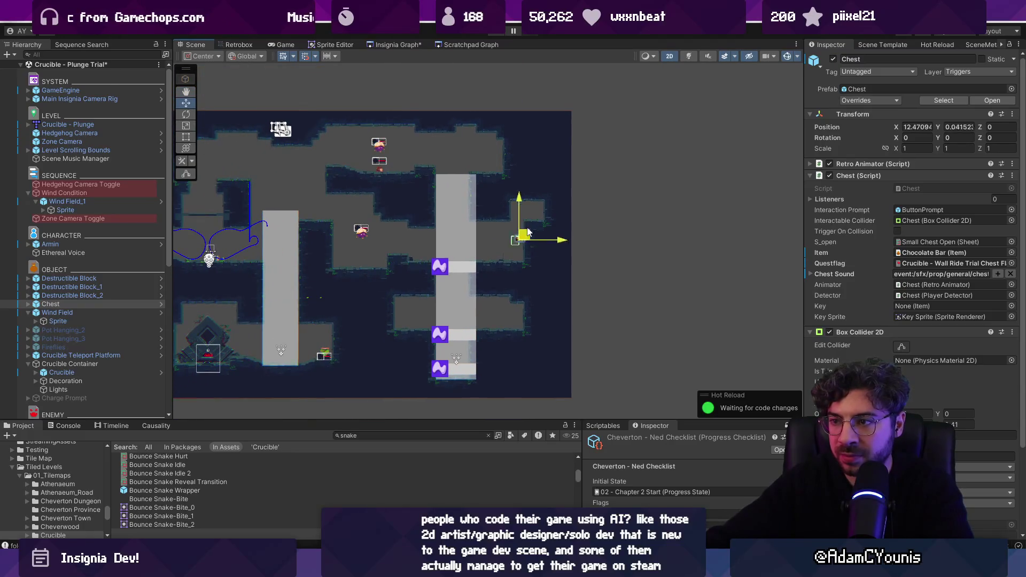
drag(540, 210, 619, 238)
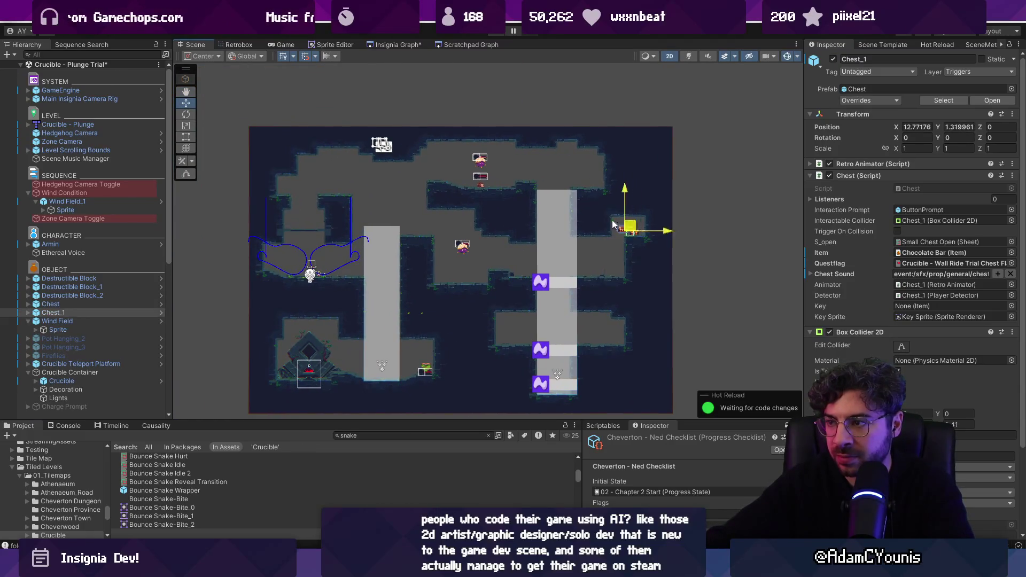
click(560, 357)
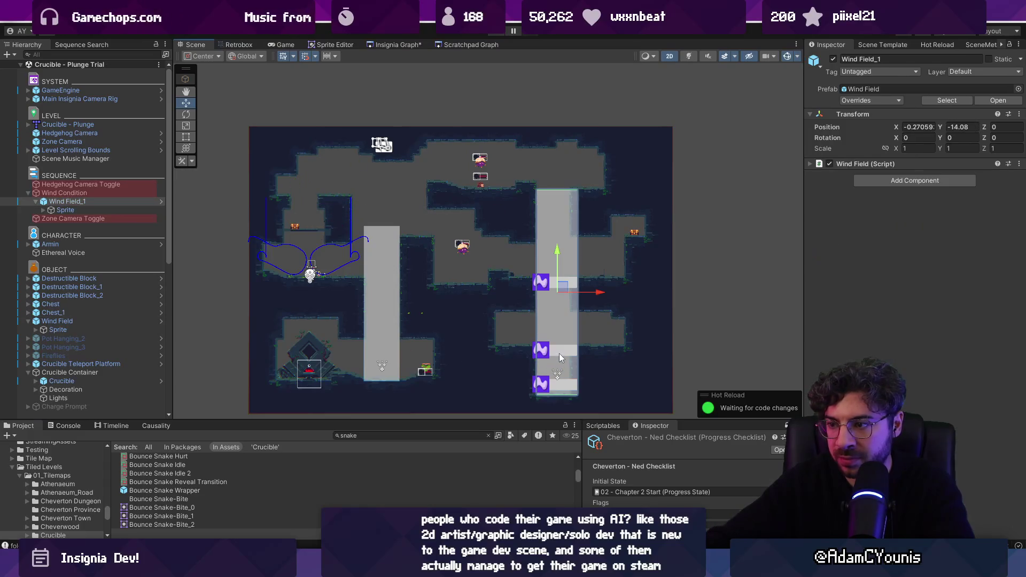
click(560, 357)
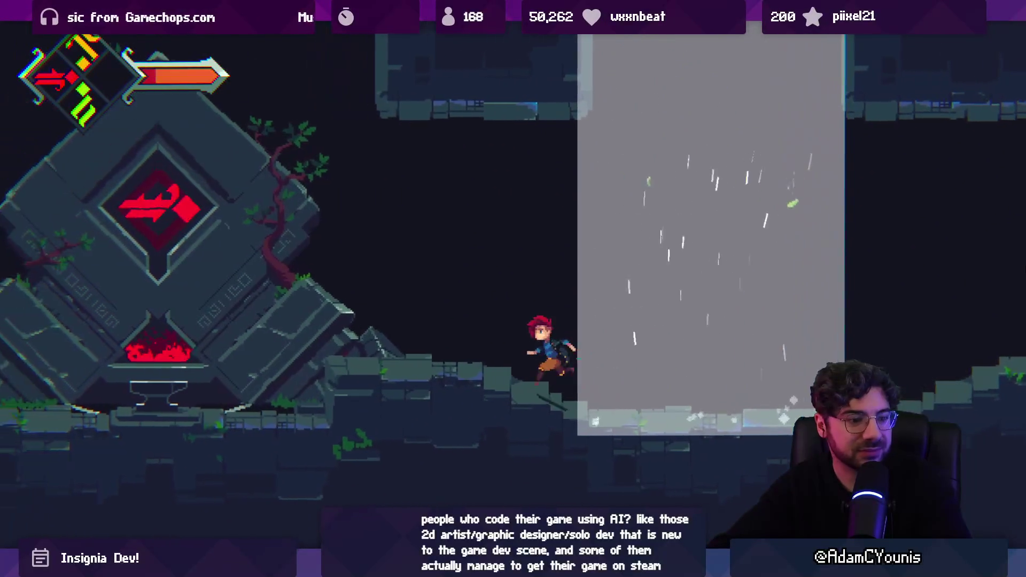
Leave the maximized Game view and stop Play mode.
key(shift+space)
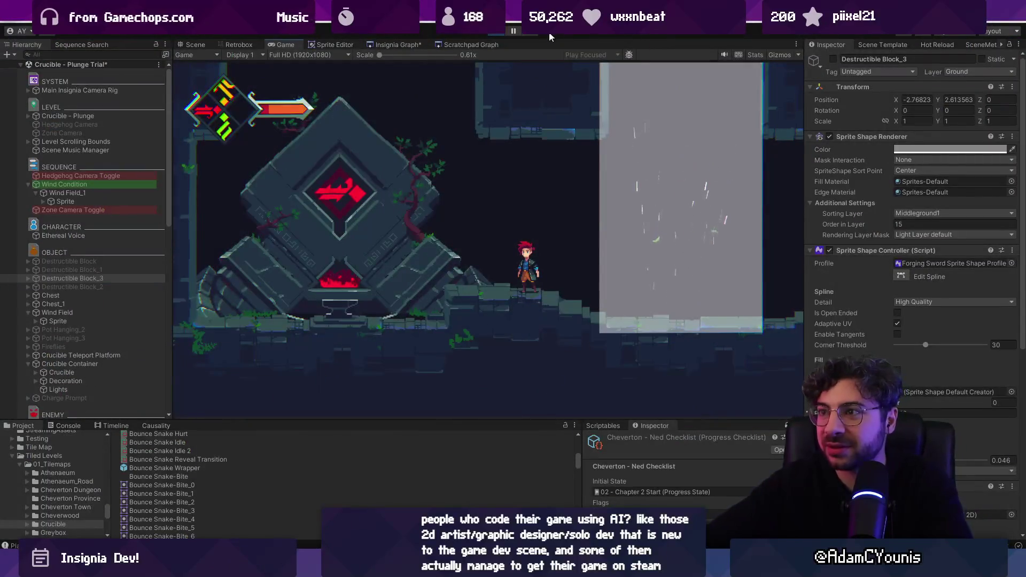
key(ctrl+p)
Look over the Wind Currents elevator sketches in the Insignia design document.
key(alt+Tab)
scroll(546, 366, down, 3)
scroll(546, 366, up, 5)
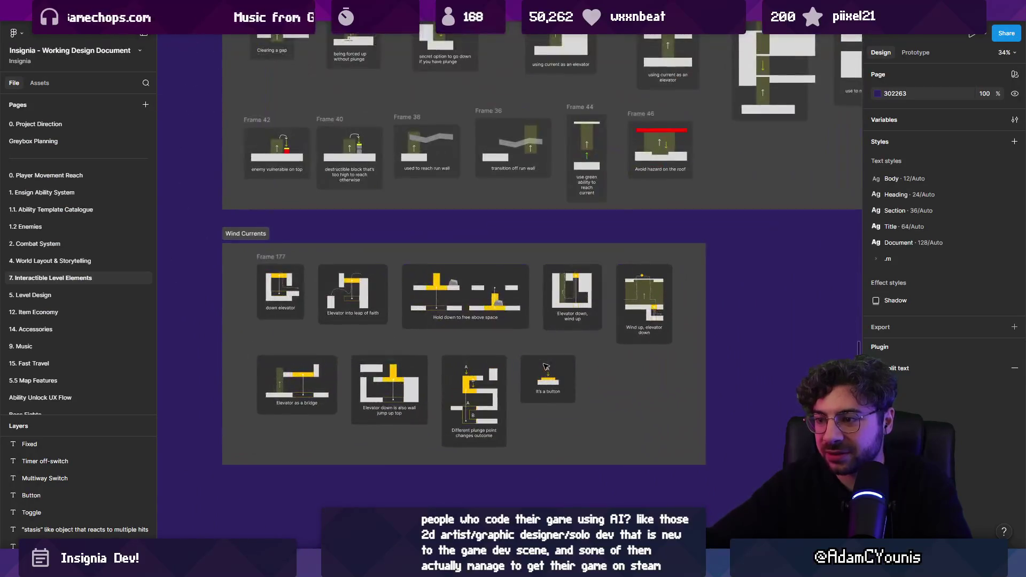
scroll(623, 337, up, 3)
scroll(540, 319, down, 10)
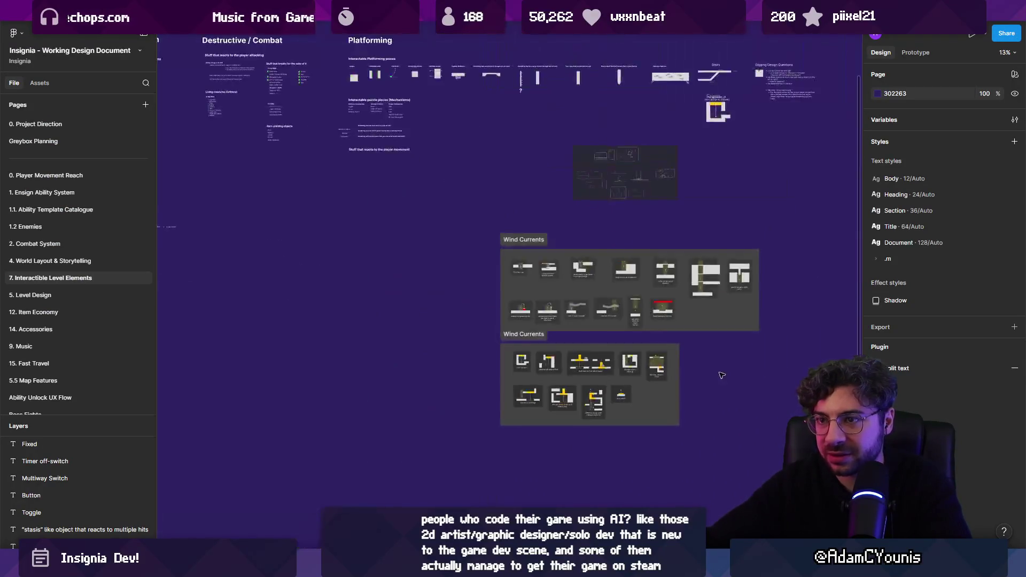
scroll(540, 319, up, 4)
scroll(540, 319, down, 2)
scroll(539, 319, up, 3)
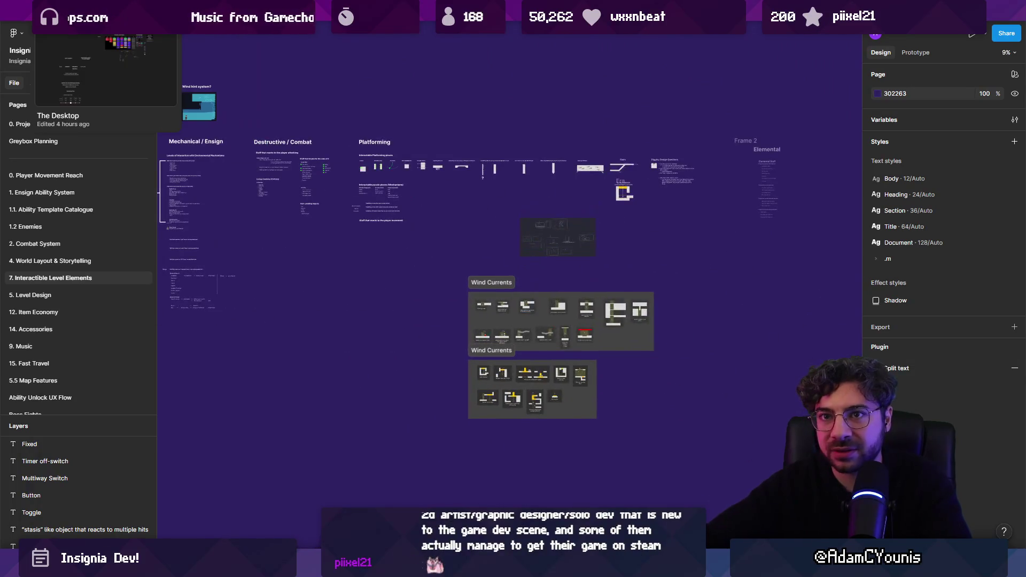
In The Desktop file, duplicate the 'Add Crucible to Slamshell room for Dive ability' task.
key(alt+Tab)
scroll(588, 345, up, 5)
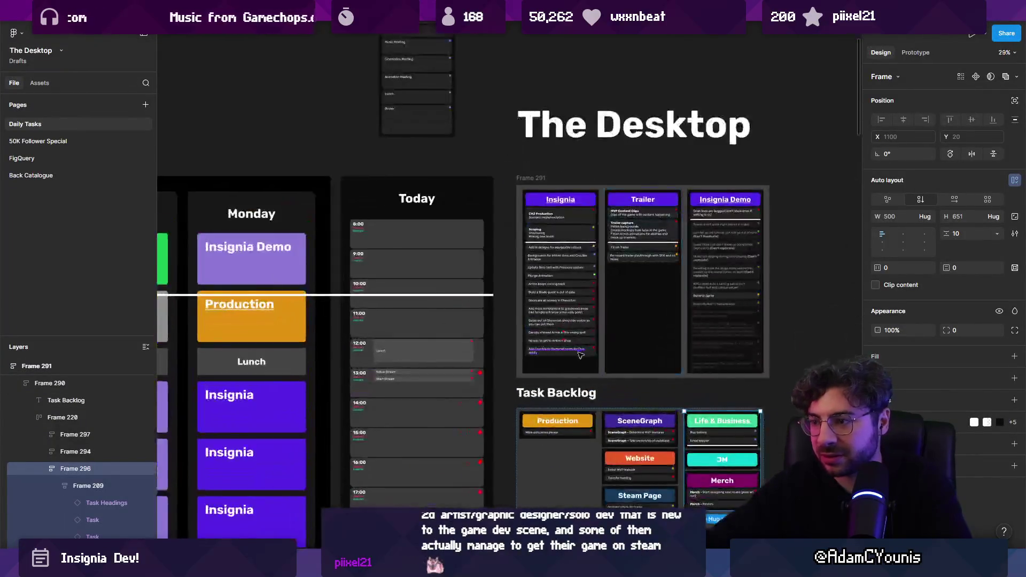
click(516, 345)
scroll(515, 352, up, 3)
key(ctrl+d)
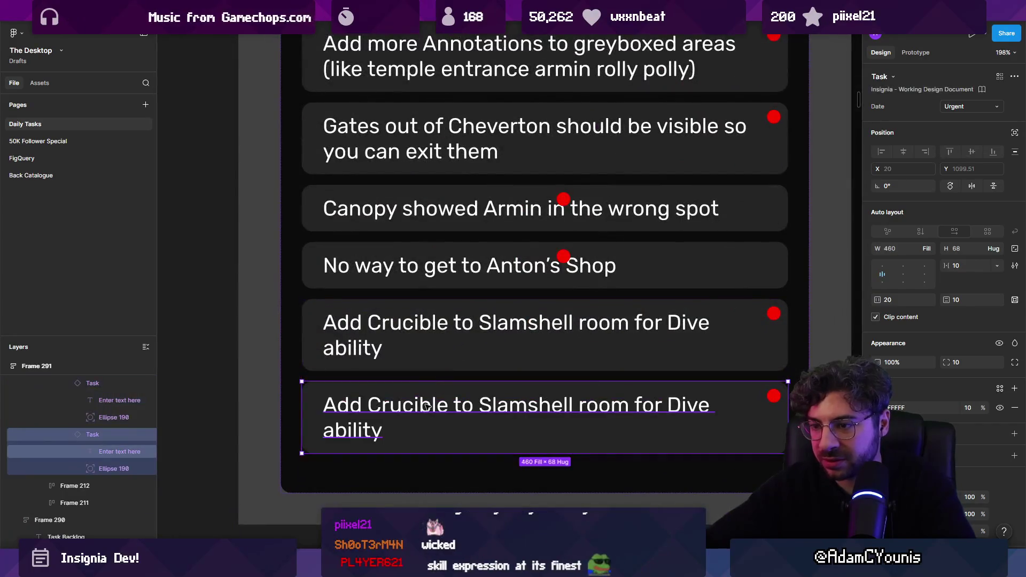
Change the copied task's text to 'Allow Charge to push through wind fields'.
double_click(431, 405)
text(Allow Charge to push through wind)
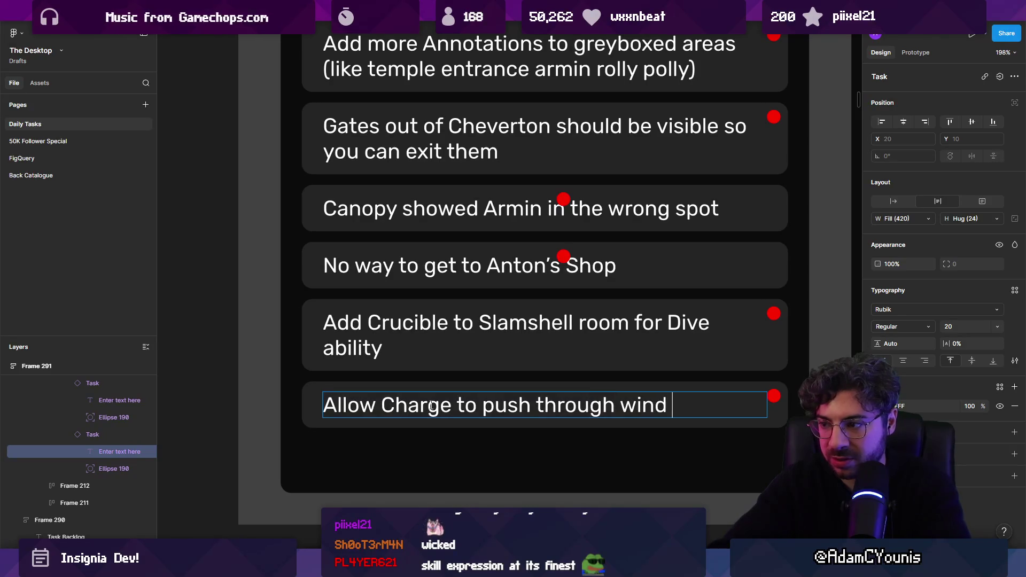
key(Escape)
key(Escape)
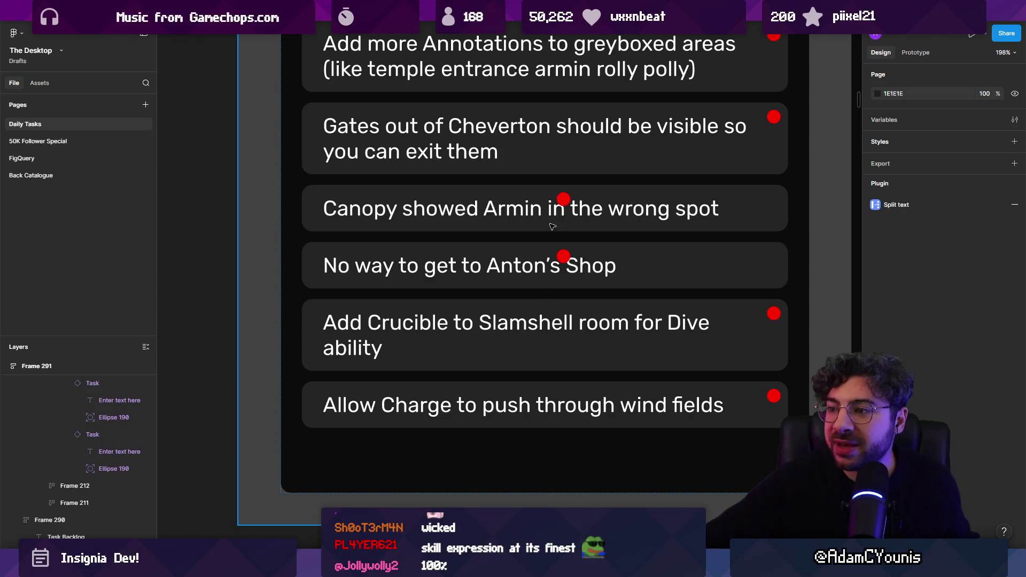
click(568, 247)
click(569, 260)
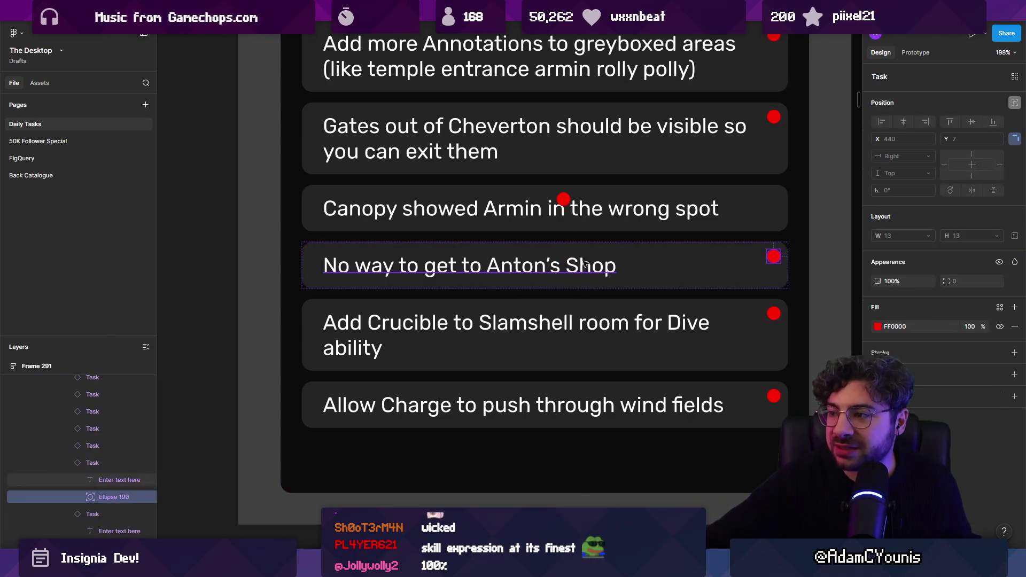
click(640, 230)
double_click(641, 230)
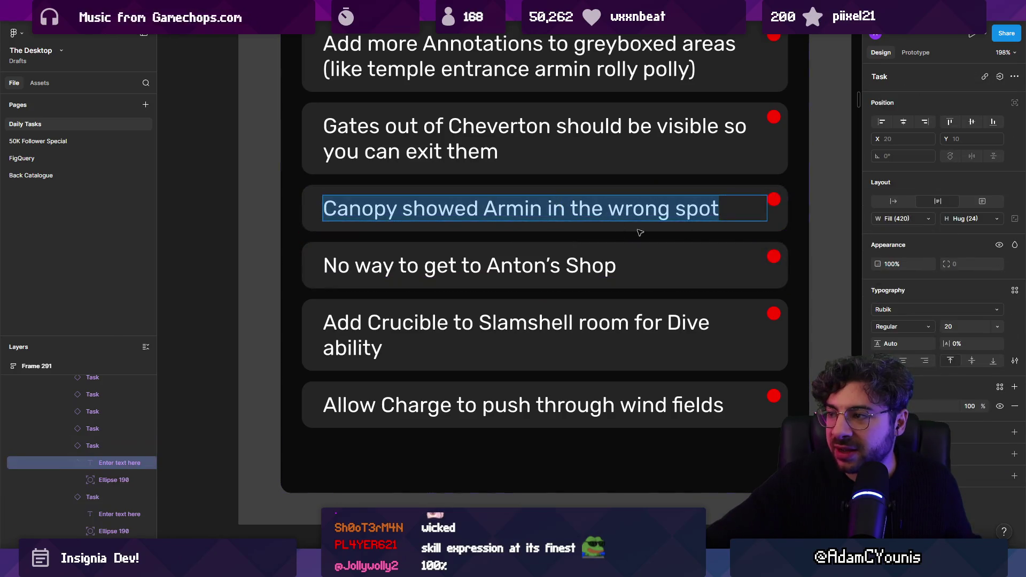
click(818, 241)
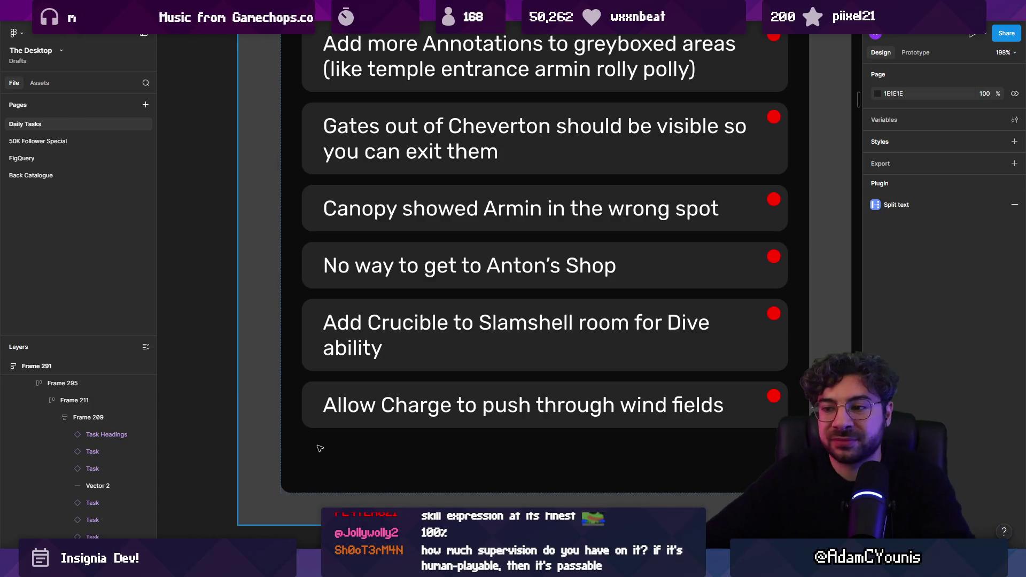
key(alt+Tab)
Pan across the wind columns in the Scene view, then bring up VS Code's recent files list.
scroll(470, 224, right, 3)
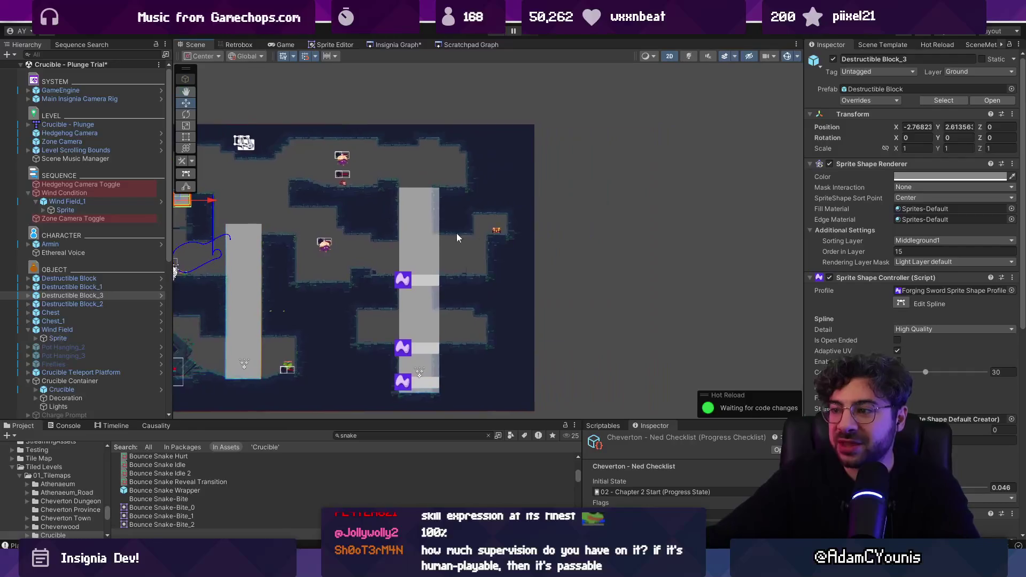
scroll(461, 235, up, 5)
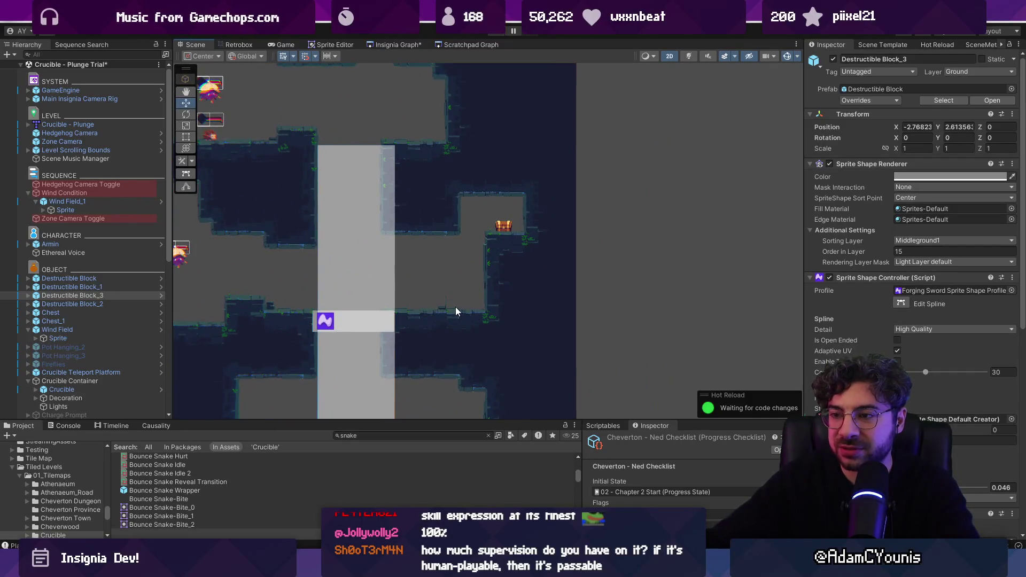
scroll(456, 306, left, 3)
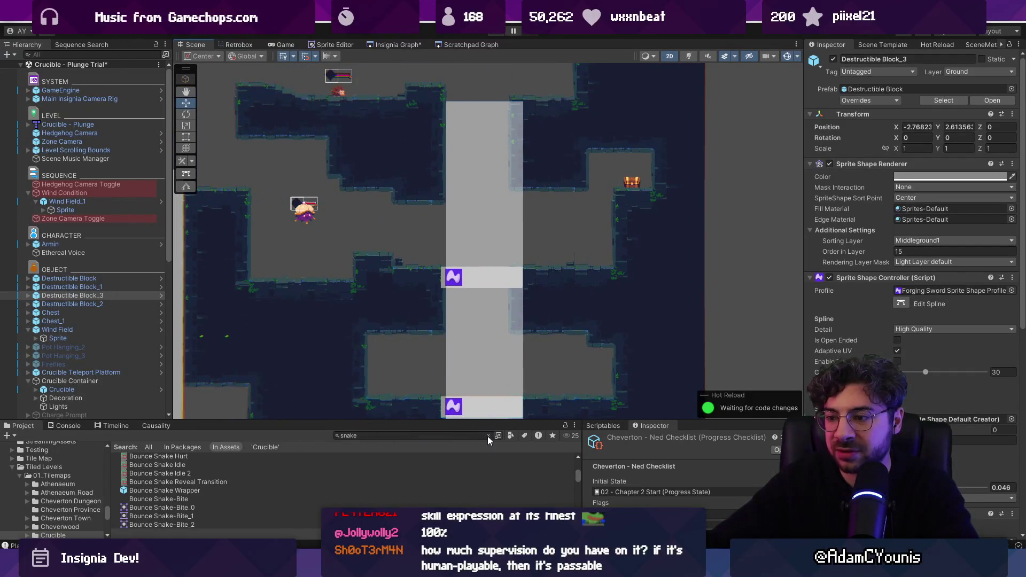
key(alt+Tab)
key(ctrl+p)
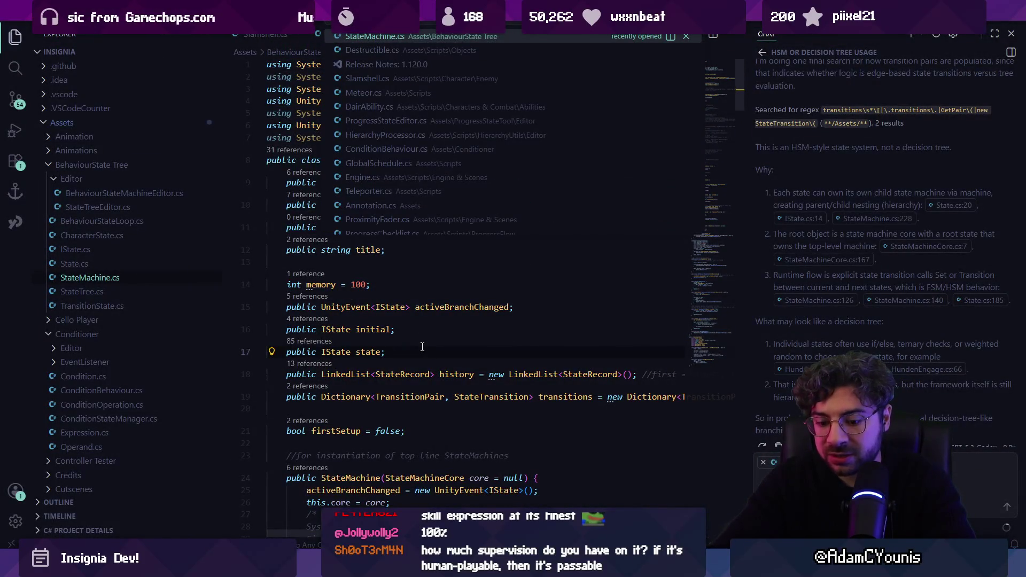
Open DairAbility.cs, search it for 'should', and close the chat panel.
key(Down)
key(Down)
key(Down)
key(Return)
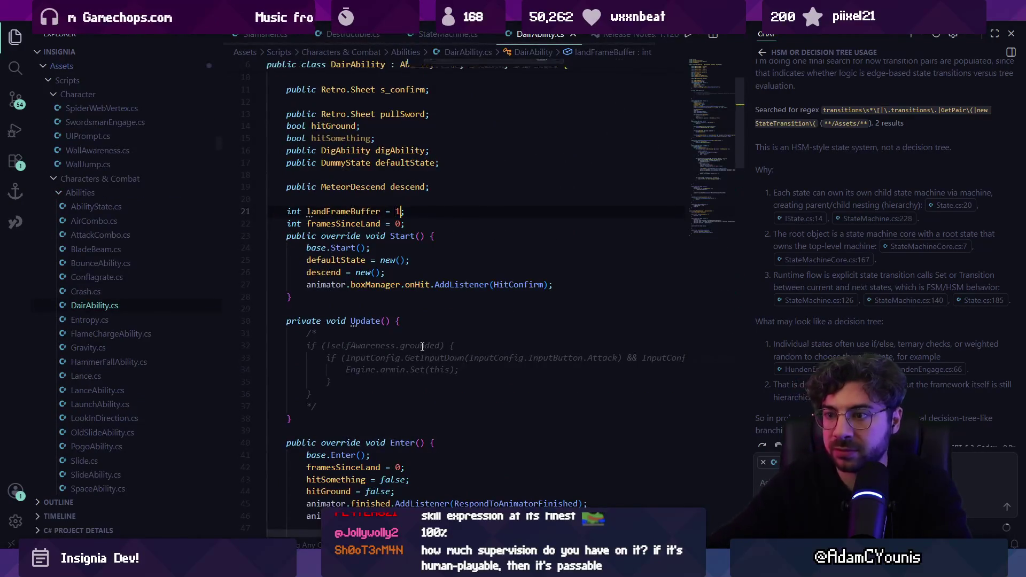
key(ctrl+f)
text(should)
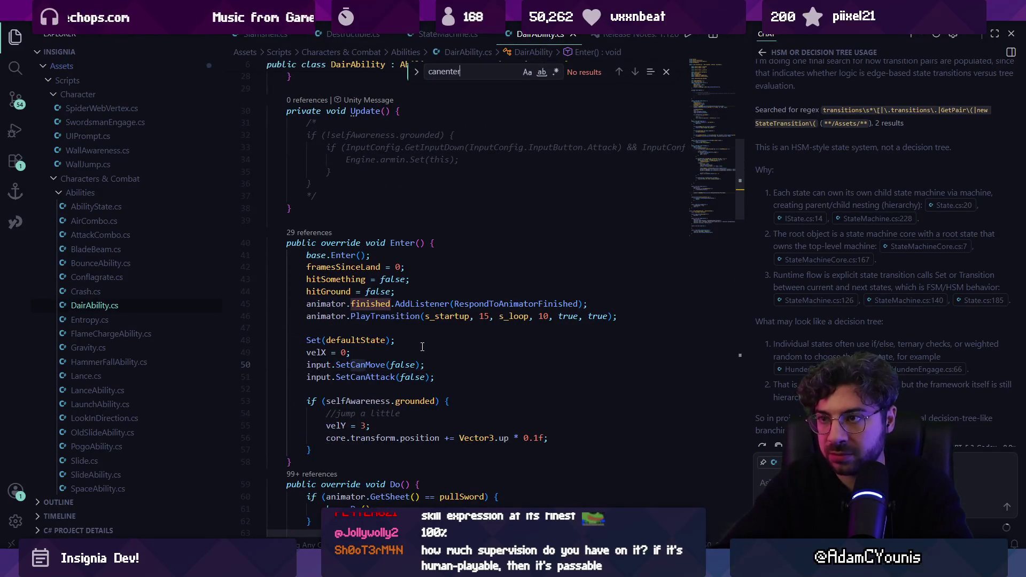
key(ctrl+alt+b)
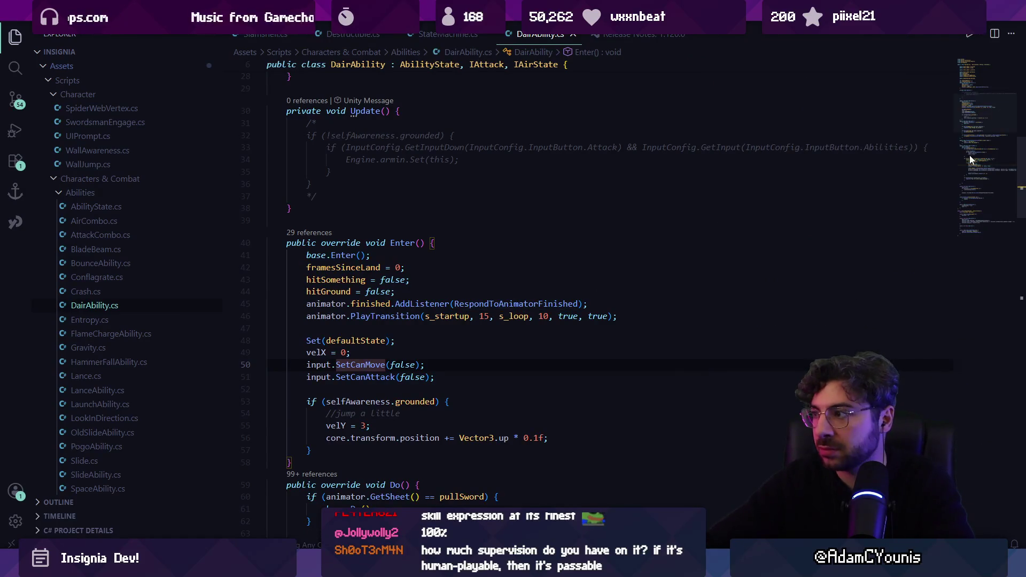
scroll(489, 319, down, 20)
Open WindField.cs by searching 'wind' and start a search at its LiftState code.
key(ctrl+p)
text(wind)
key(Return)
key(ctrl+f)
Search WindField.cs for 'set' to reach the Set calls in TrySettingWindState.
text(canent)
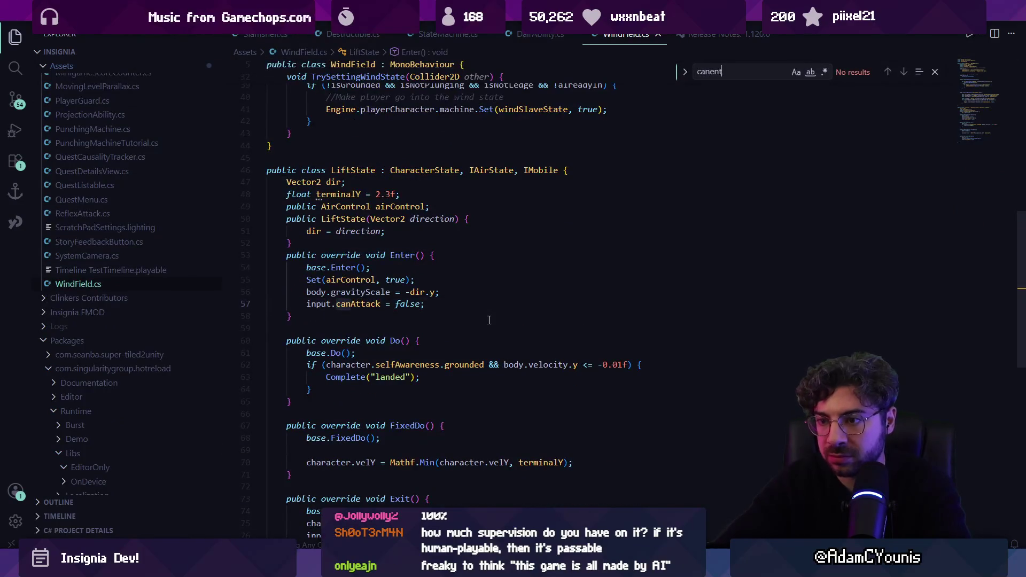
key(ctrl+a)
text(set)
key(Return)
key(Return)
key(Return)
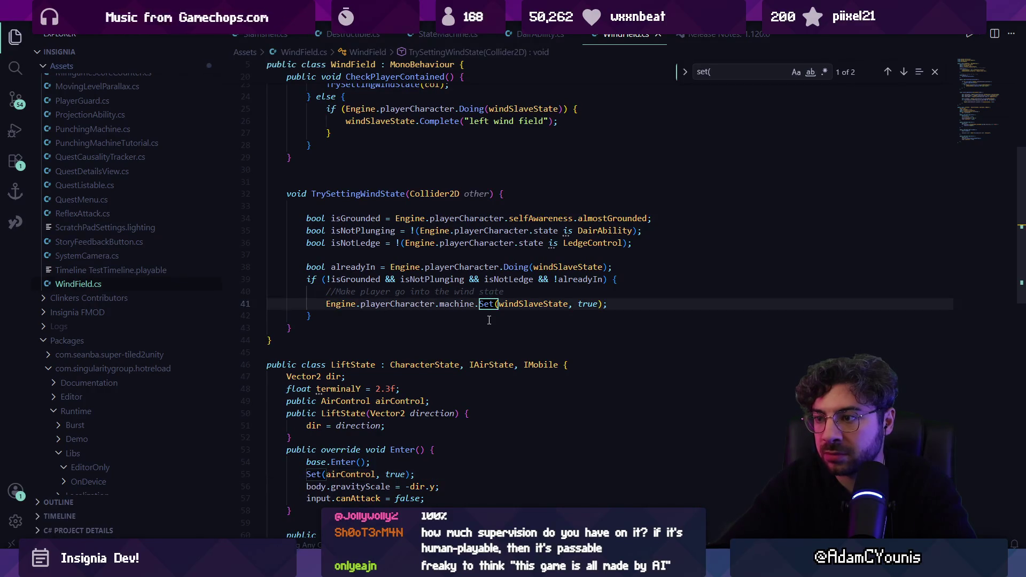
key(Escape)
Add blank lines after the alreadyIn check and a new line below the windSlaveState field.
key(Up)
key(Up)
key(Up)
key(shift+End)
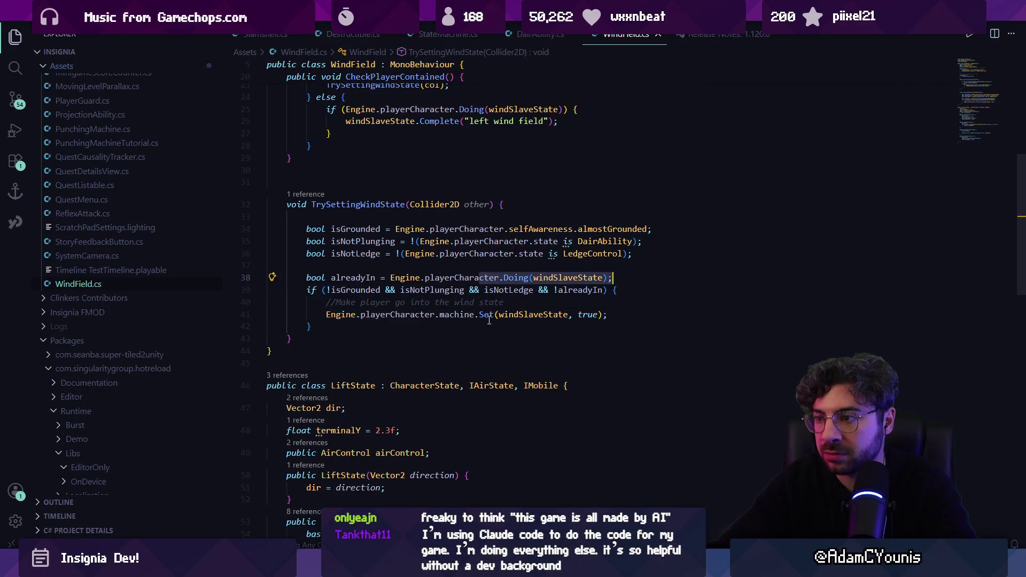
key(End)
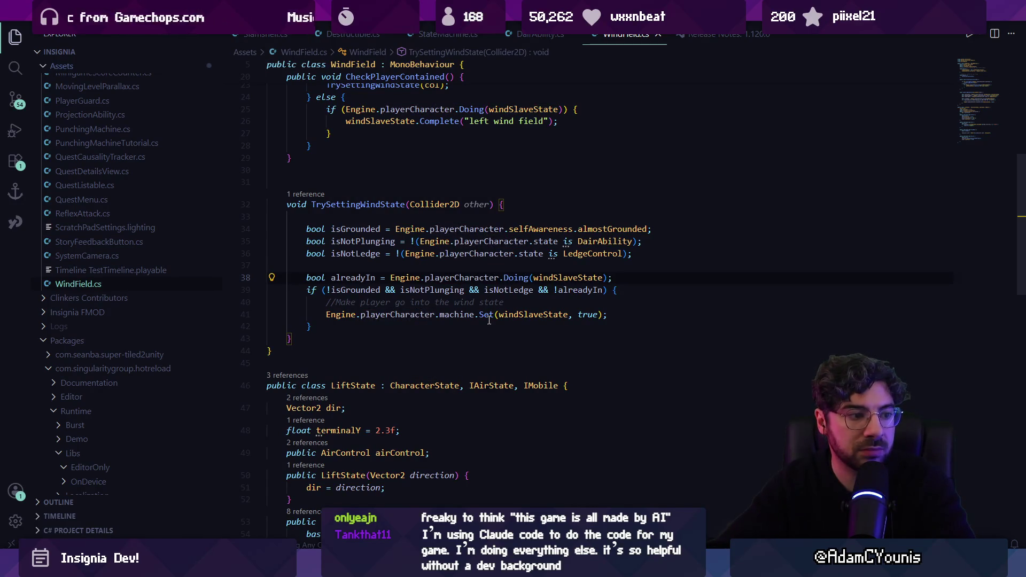
key(Return)
key(Return)
key(BackSpace)
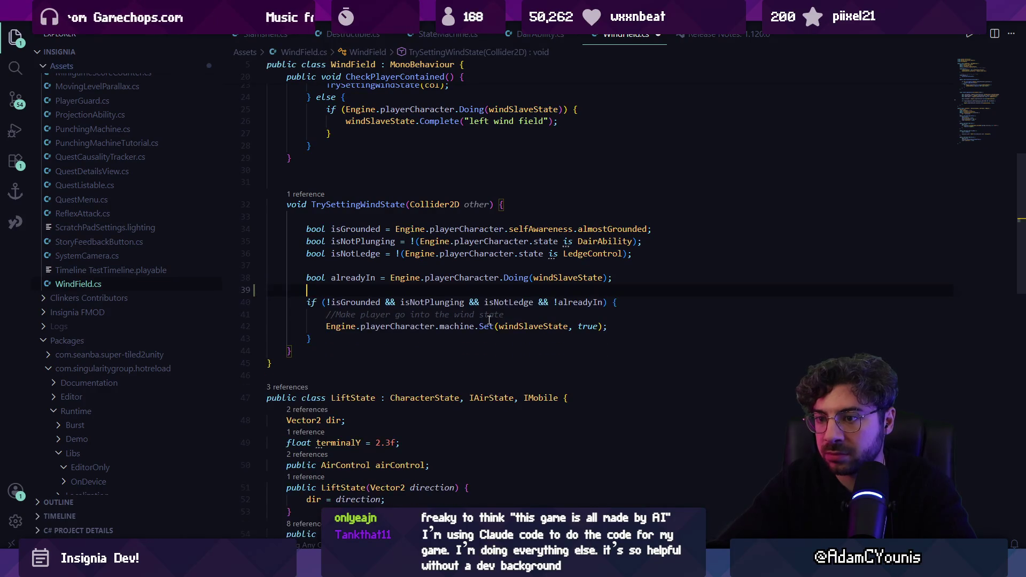
key(Return)
key(Return)
key(Up)
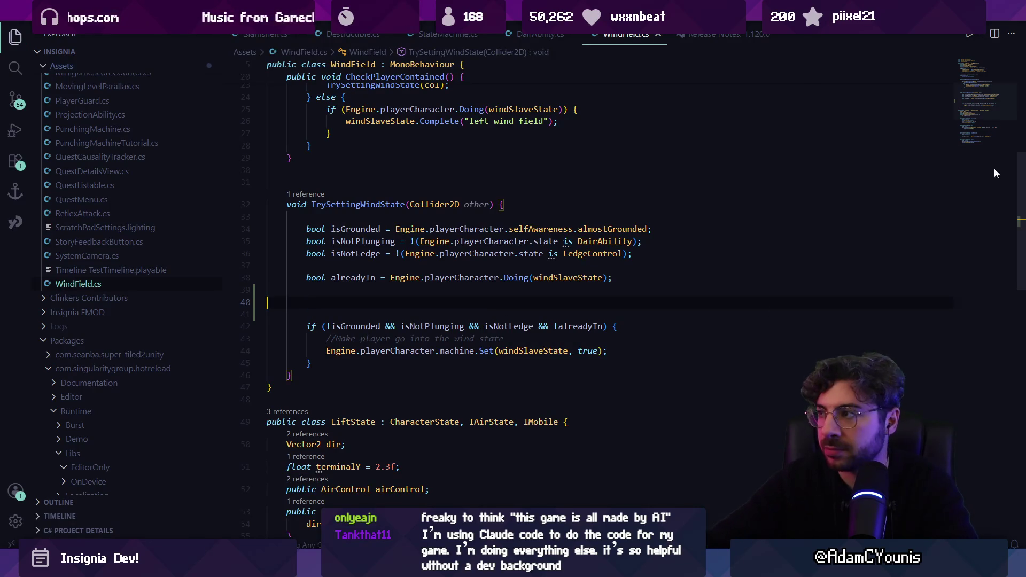
scroll(981, 88, up, 8)
key(Return)
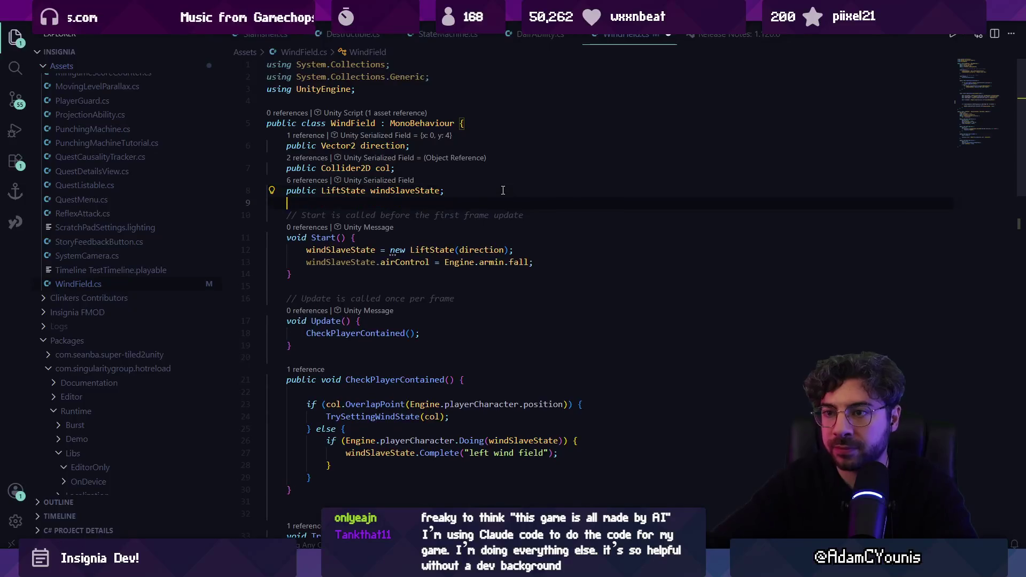
text(public list )
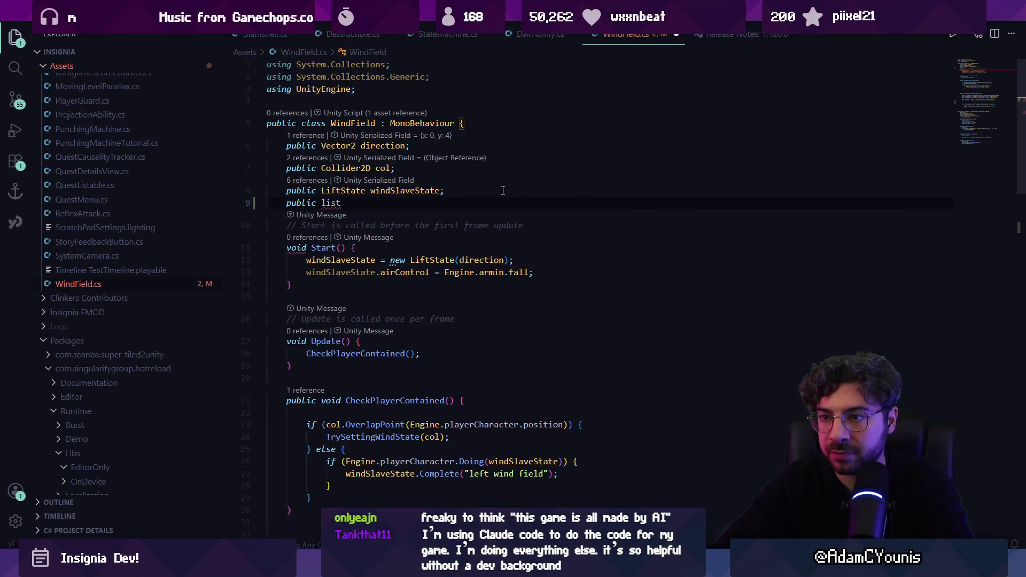
text(List<Abni)
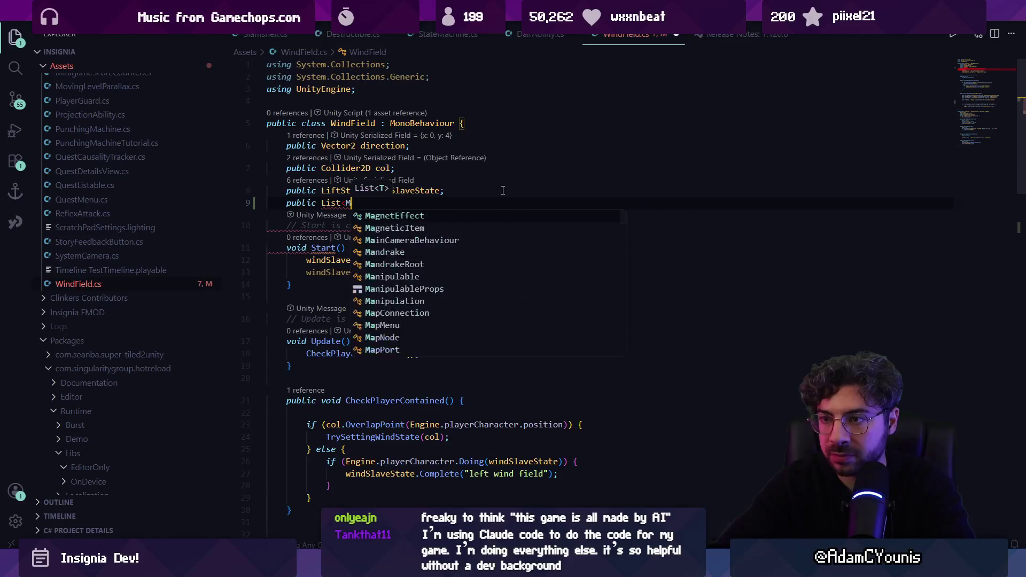
text(lityScriptable> ab)
text(ilitySct)
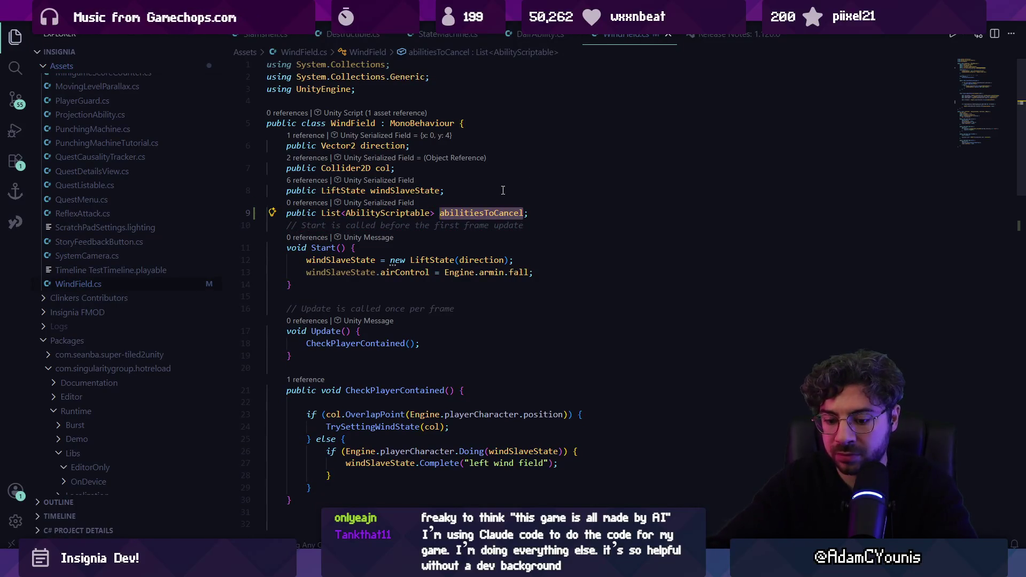
text(whiteListA)
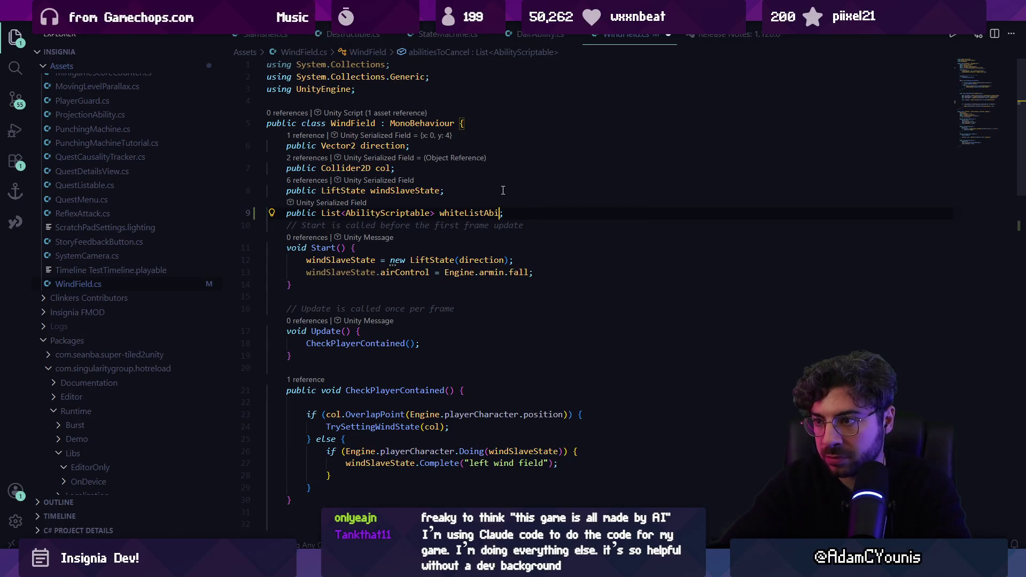
scroll(722, 188, down, 15)
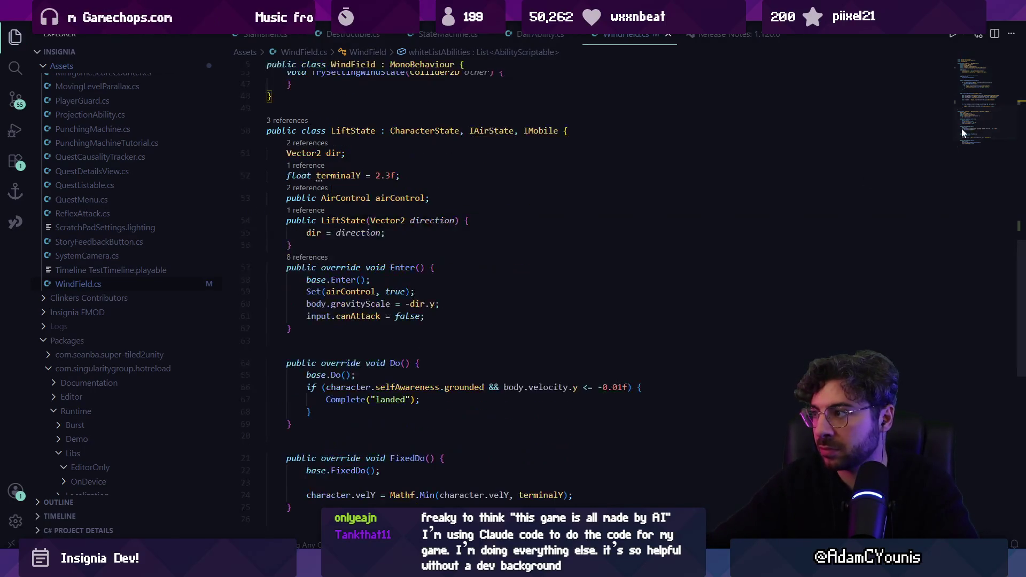
scroll(452, 224, up, 3)
scroll(452, 224, up, 10)
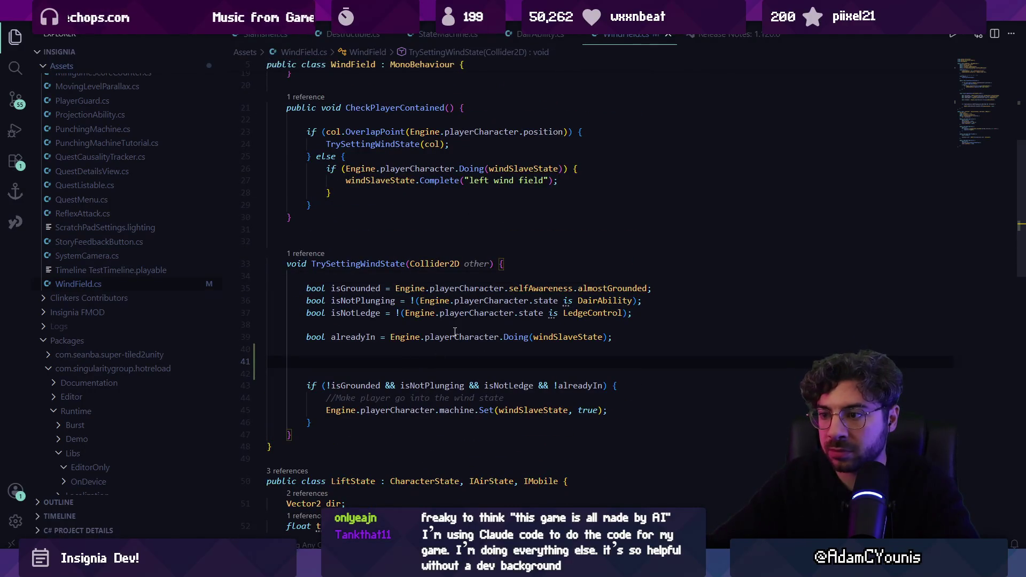
Begin line 41 with a bool isWhiteListed declaration using suggested code completion.
text(bool isWhi)
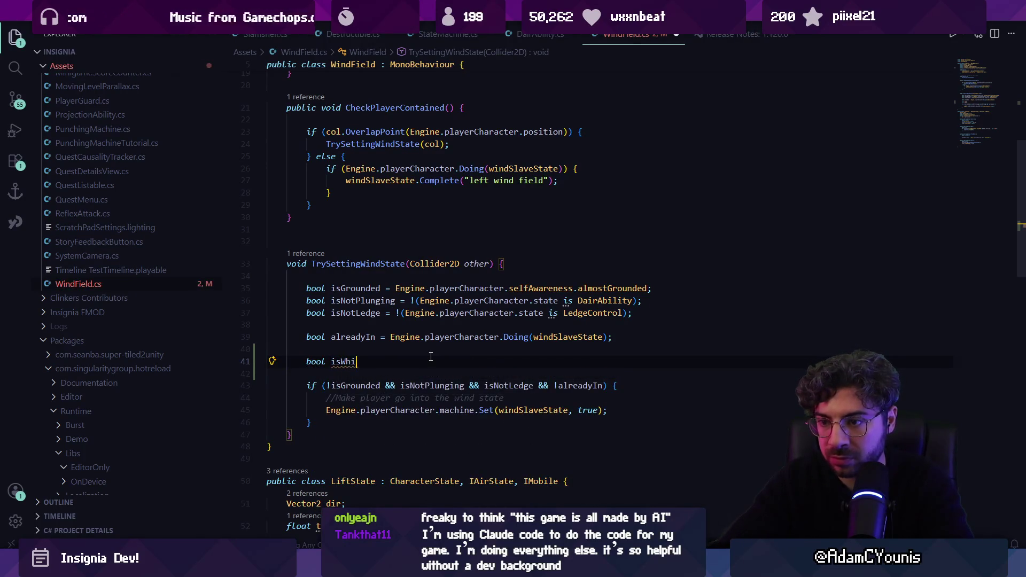
text(teListed =)
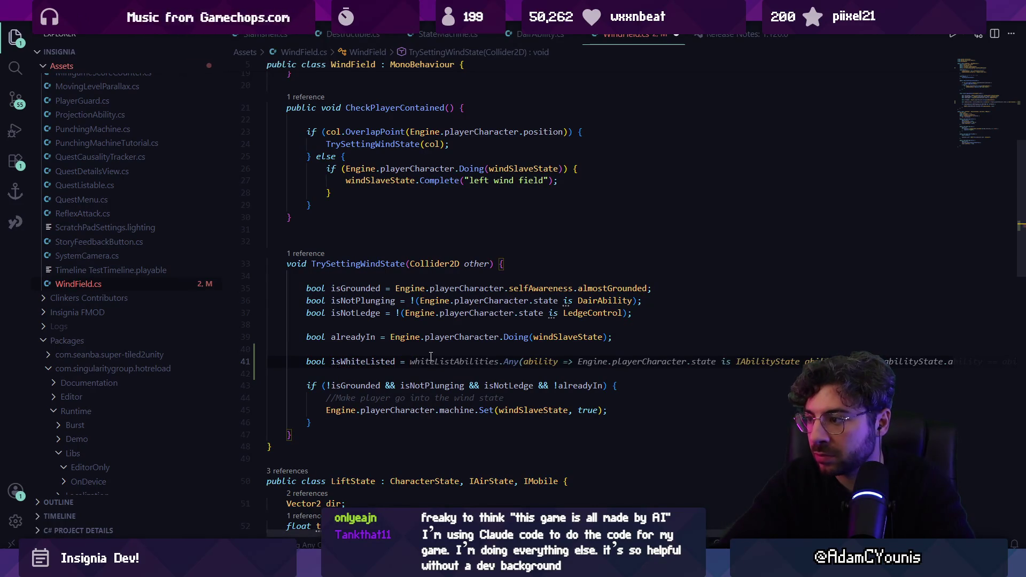
key(Tab)
key(ctrl+z)
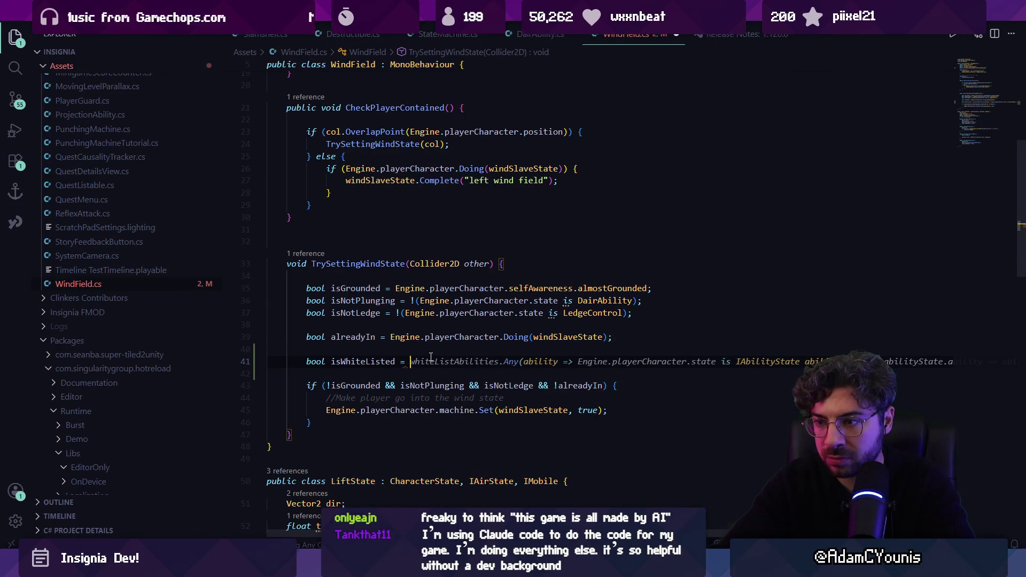
text(Engine.play)
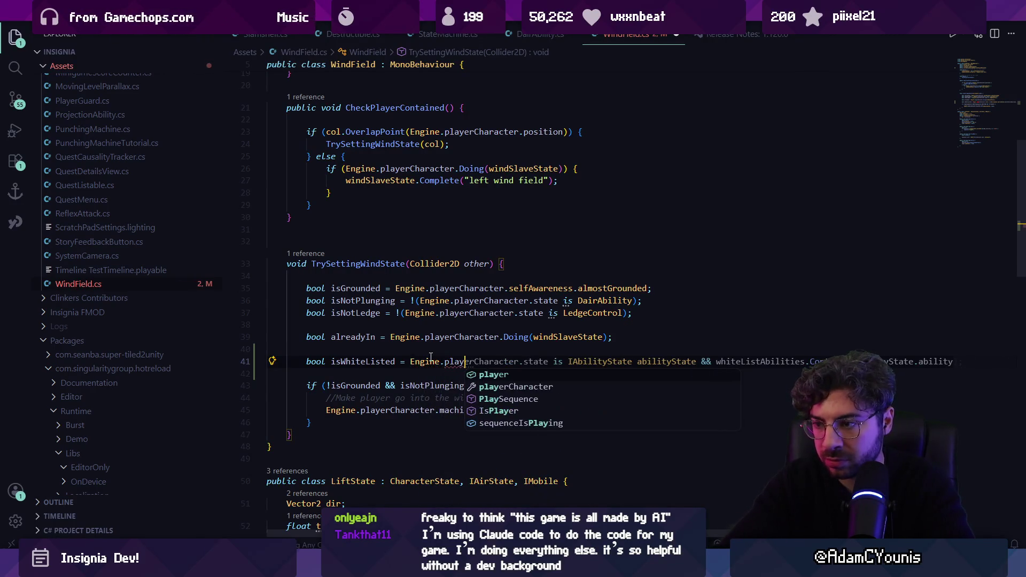
key(Tab)
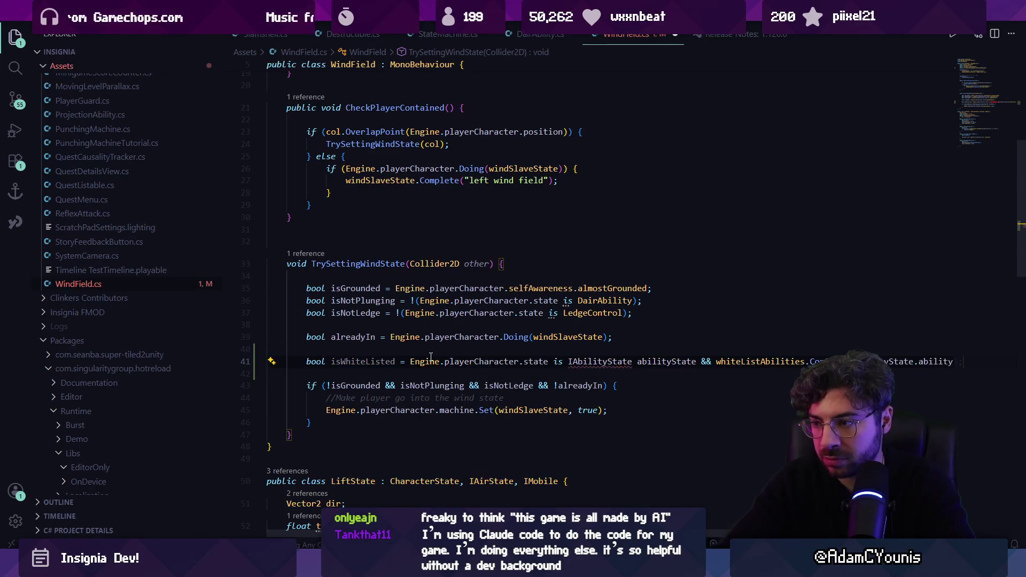
key(ctrl+z)
key(Tab)
text())
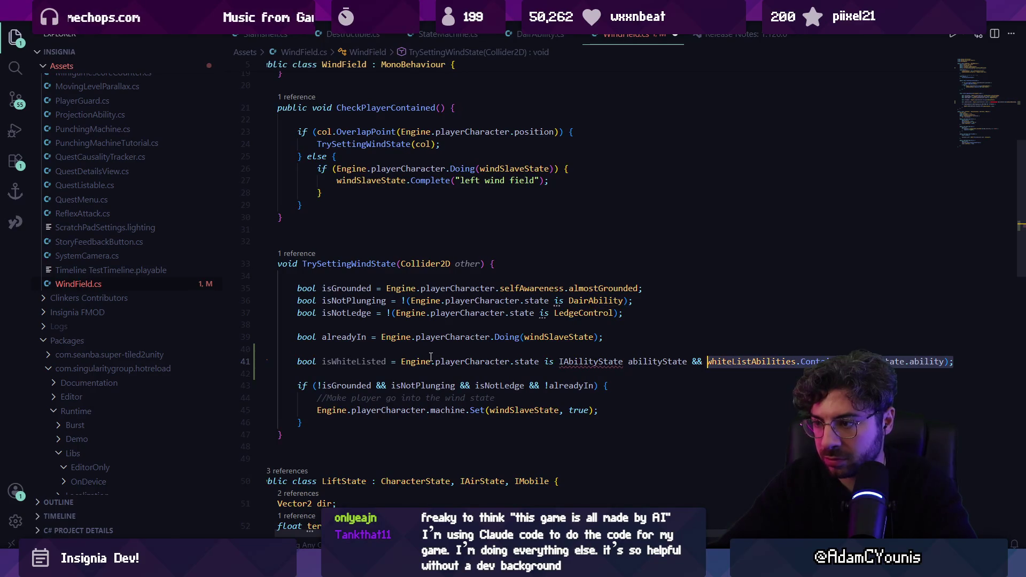
Make isWhiteListed test whiteListAbilities.Contains(abilityState.scriptable).
key(ctrl+shift+Left)
key(ctrl+shift+Left)
key(ctrl+shift+Left)
key(ctrl+shift+Right)
text(Abilitys)
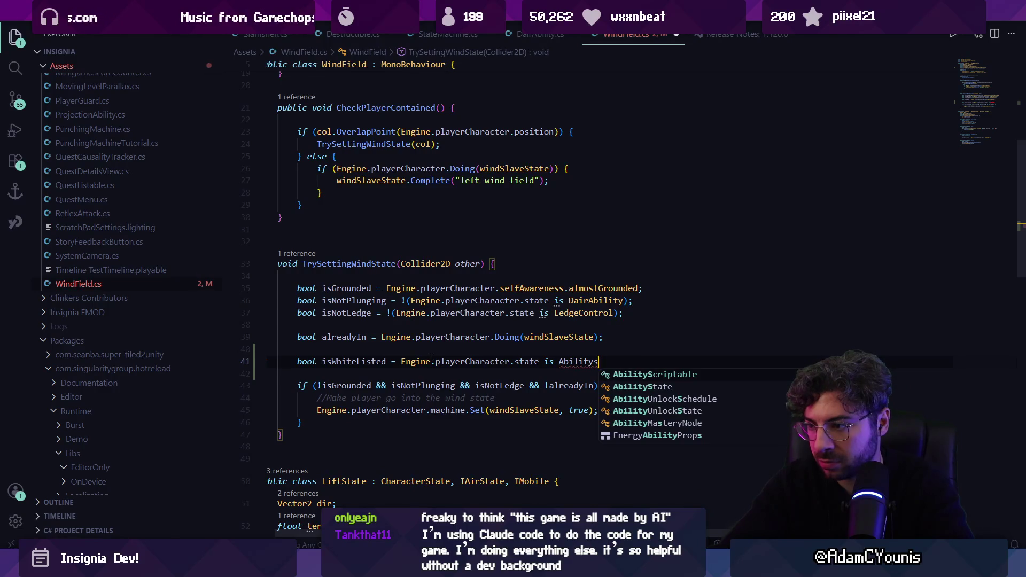
key(Tab)
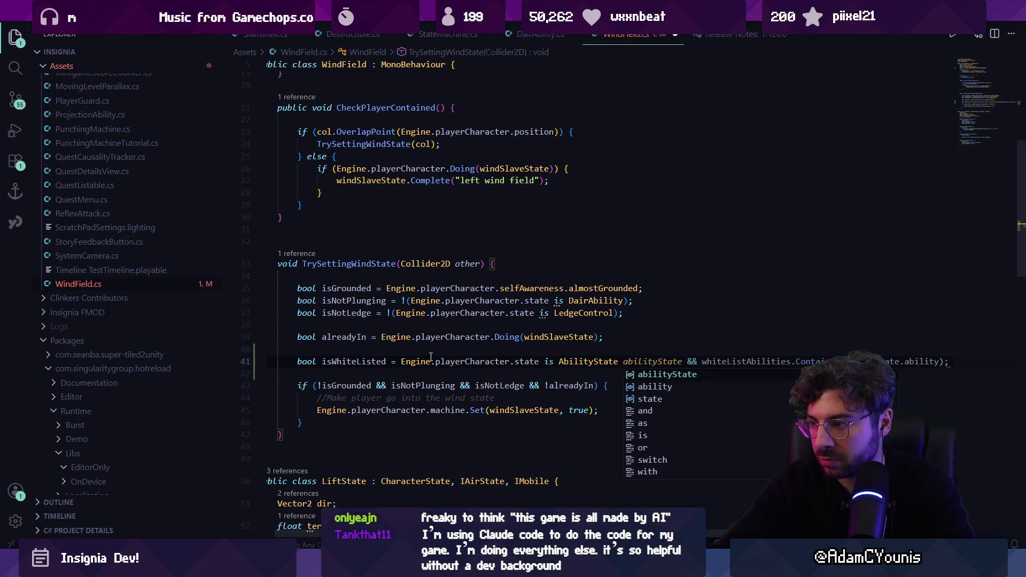
key(Tab)
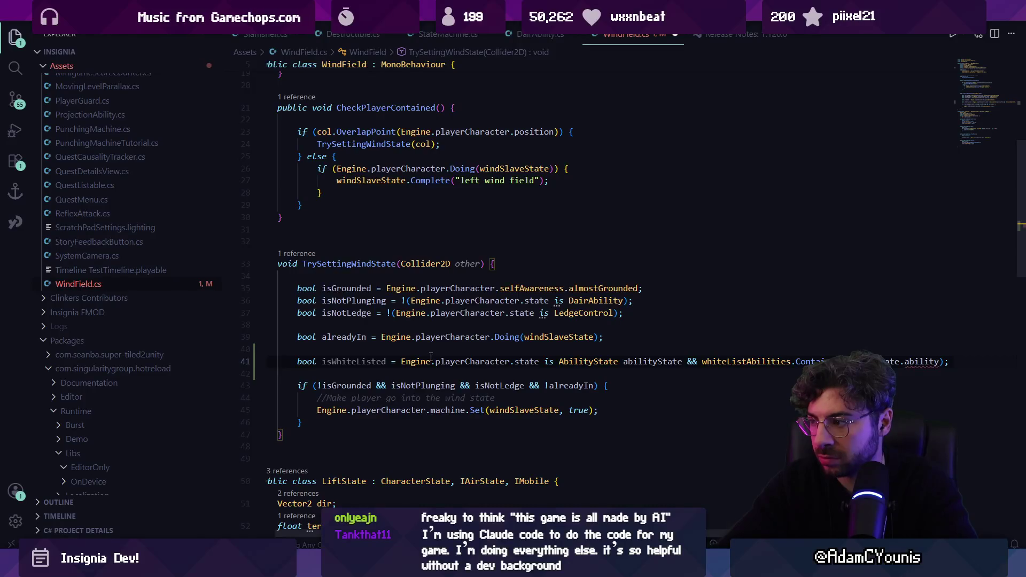
key(End)
key(ctrl+BackSpace)
text(s)
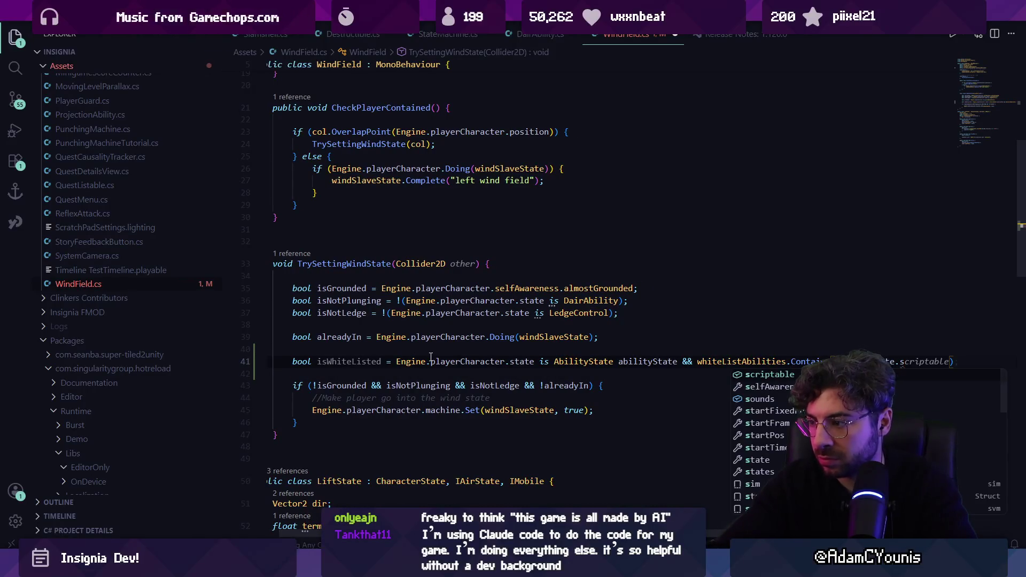
key(Tab)
Save WindField.cs, add && !isWhiteListed to the wind-entry if condition, and return to Unity.
key(ctrl+s)
key(End)
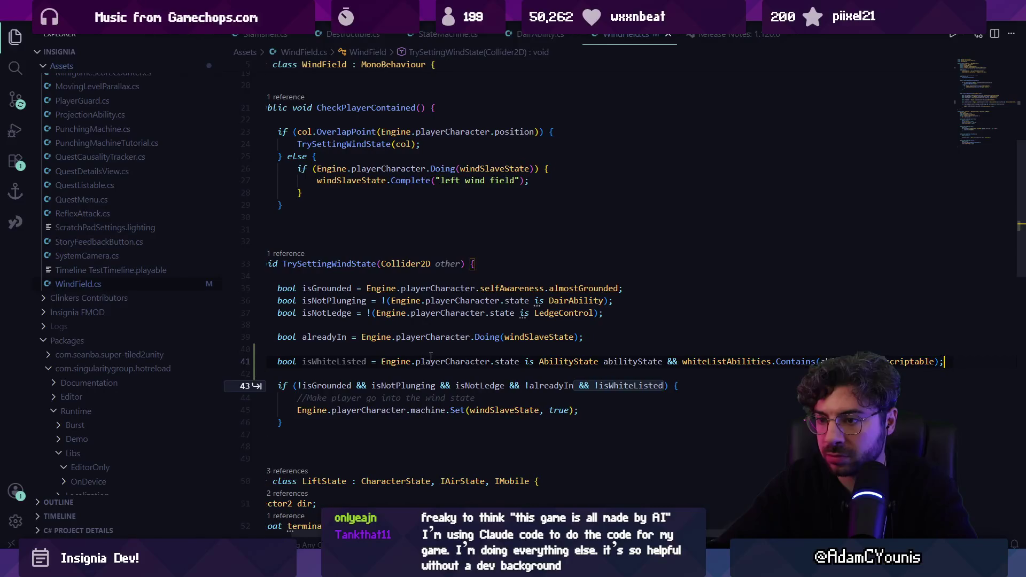
key(Tab)
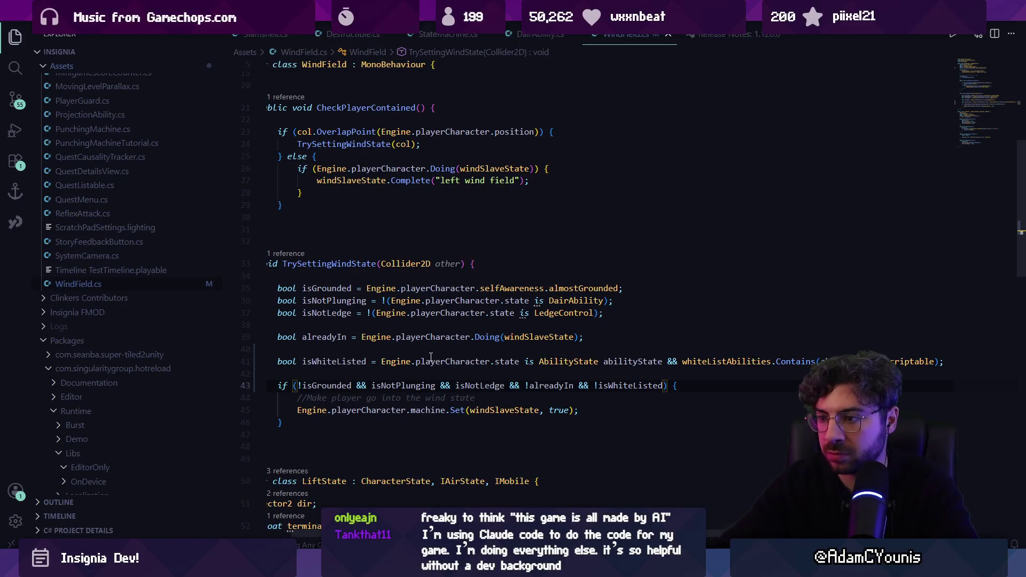
click(370, 353)
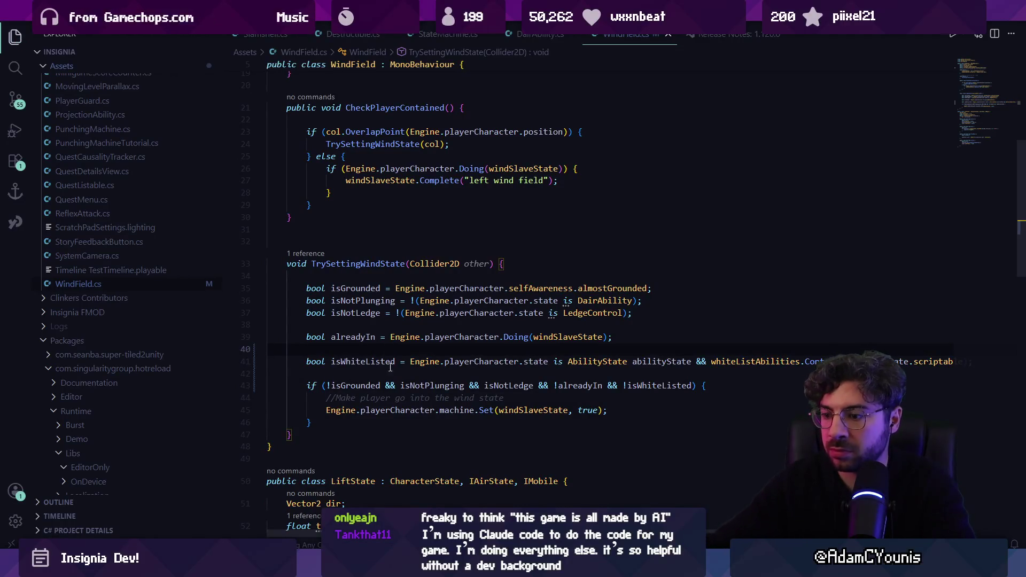
key(alt+Tab)
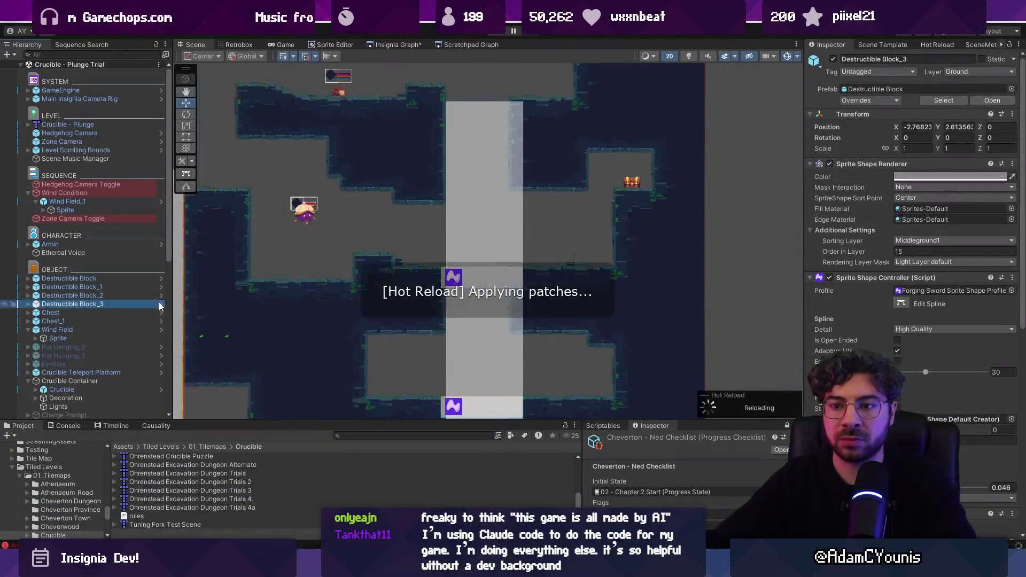
Peek into the Destructible Block and Armin prefabs, including Armin's Dig ability, then select the wind field.
click(162, 278)
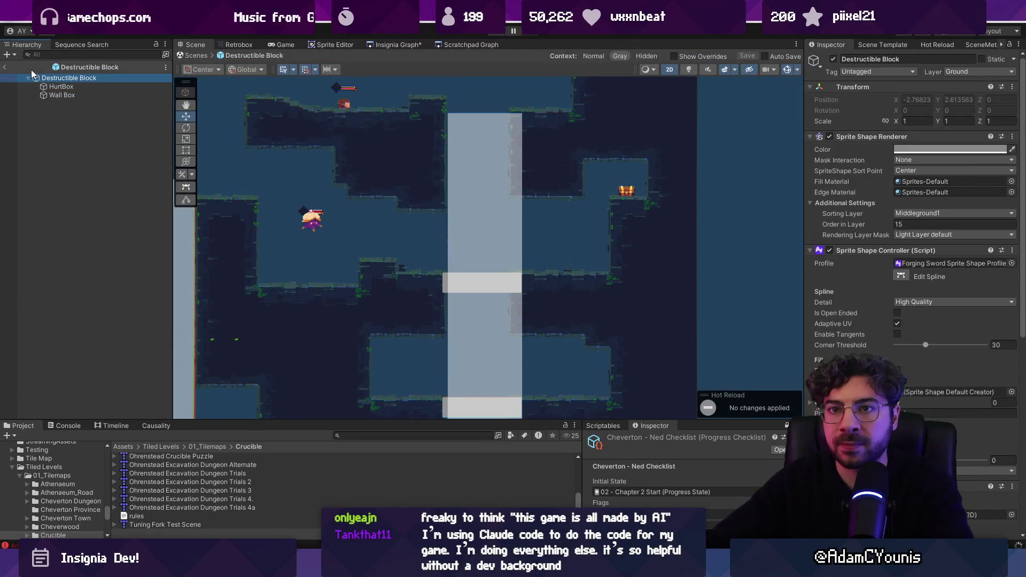
click(4, 67)
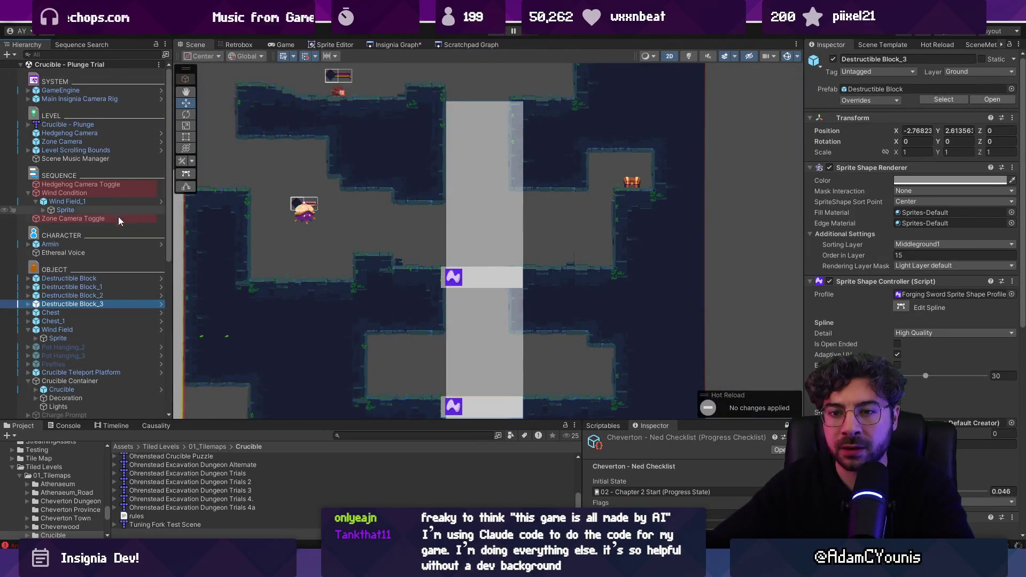
click(161, 243)
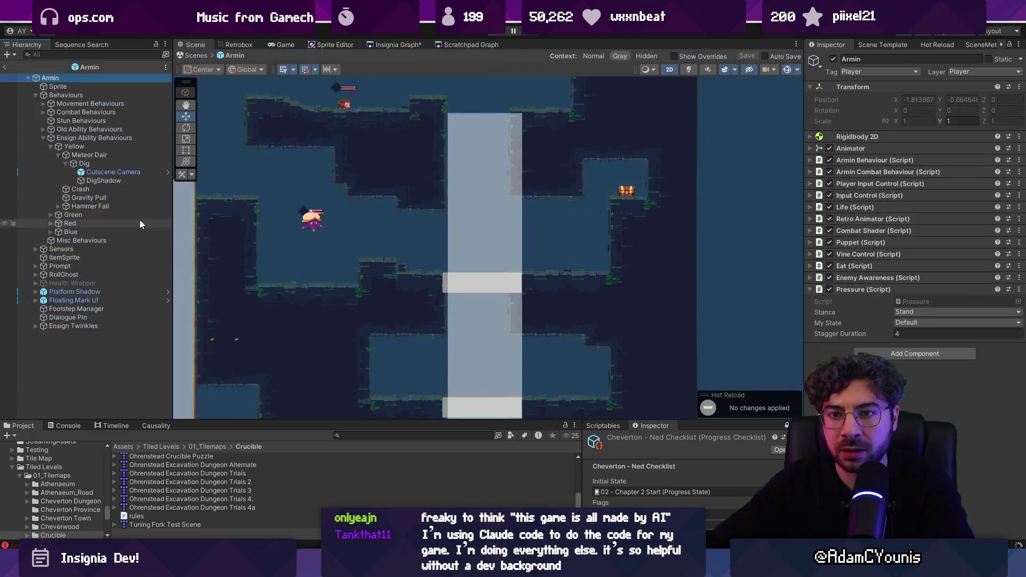
click(104, 164)
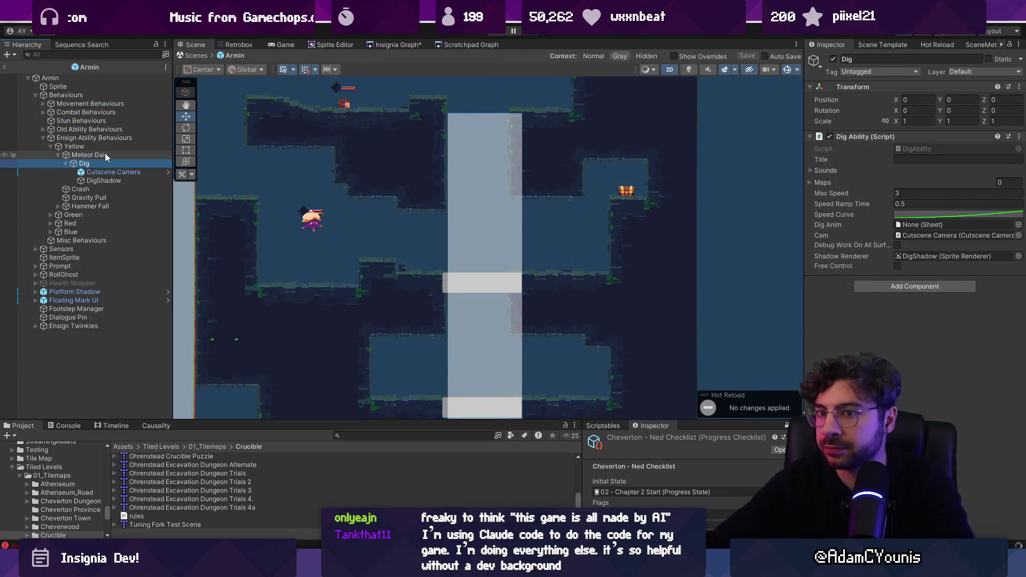
click(6, 68)
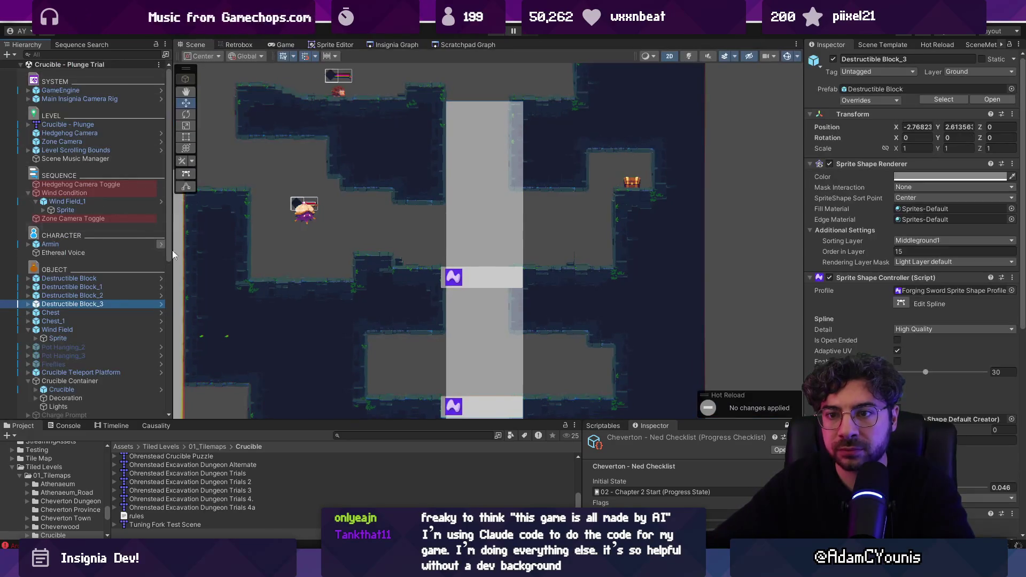
click(478, 239)
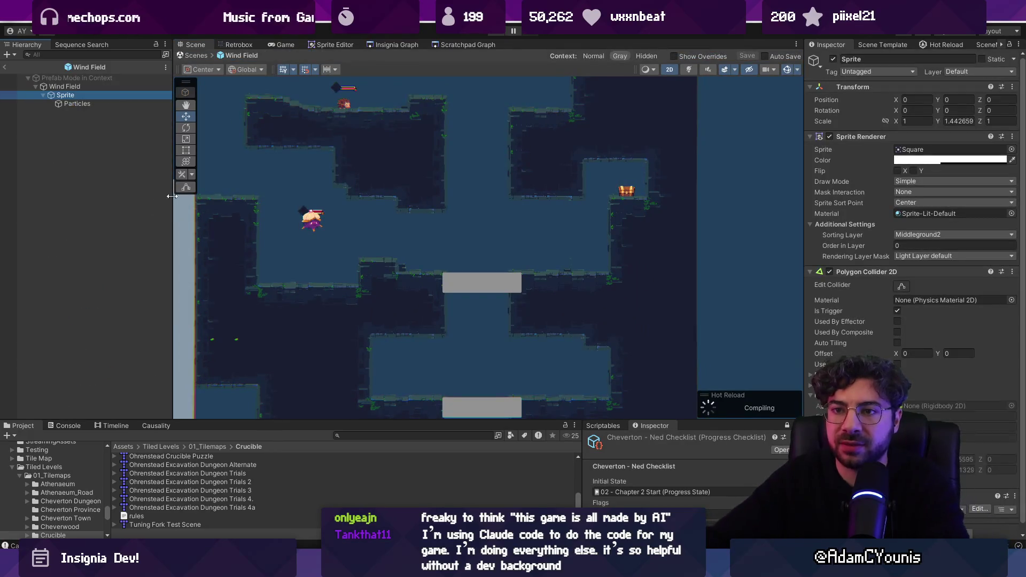
Add Charge Ability as Element 0 of Wind Field's White List Abilities, then exit Prefab Mode.
click(91, 87)
click(92, 95)
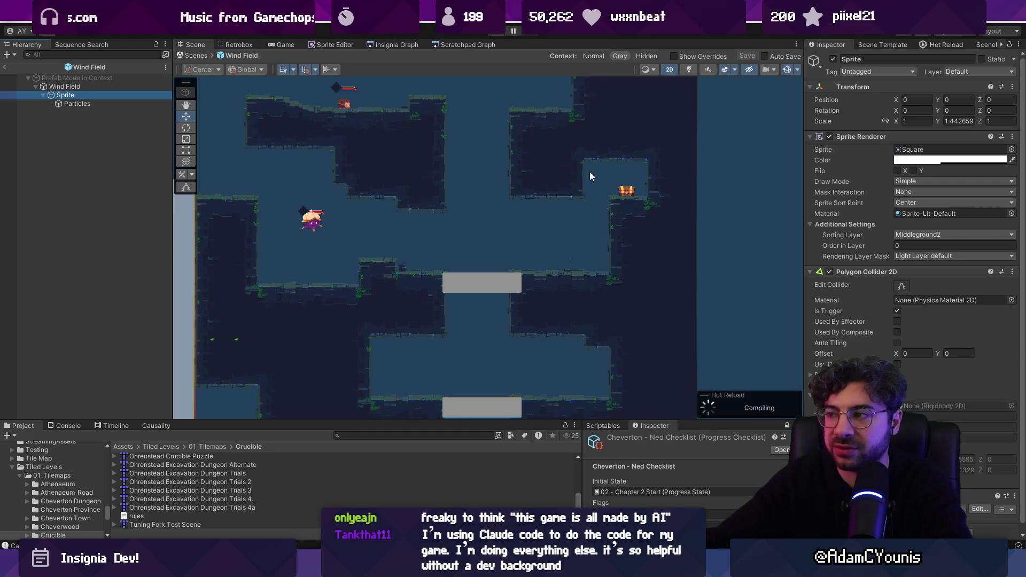
click(114, 88)
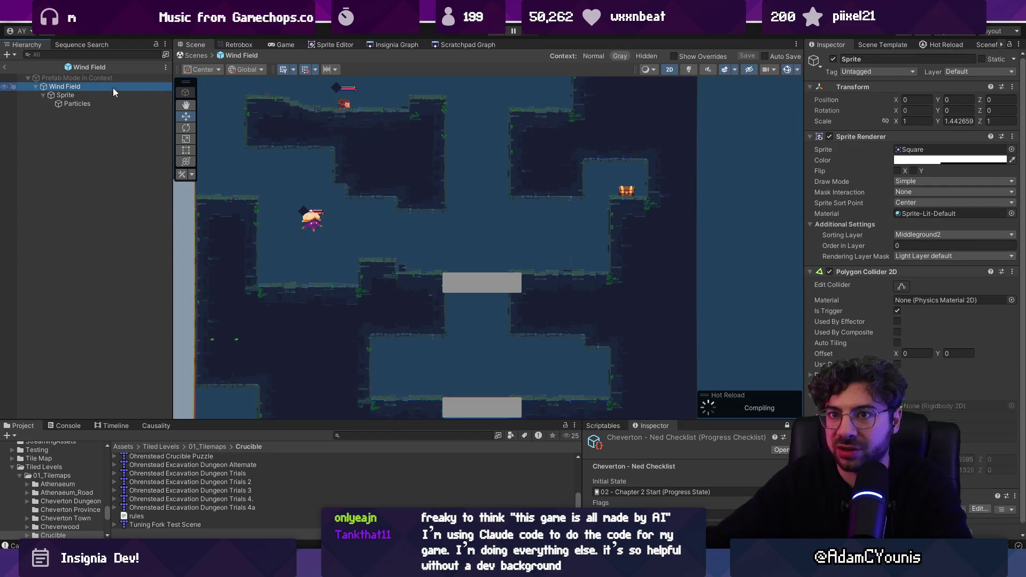
click(858, 137)
click(852, 181)
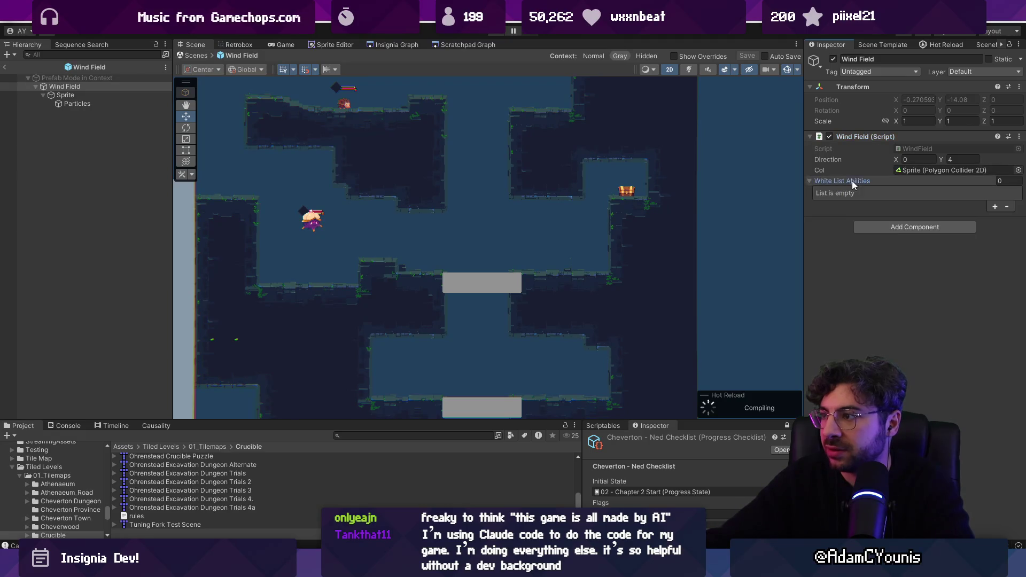
click(995, 207)
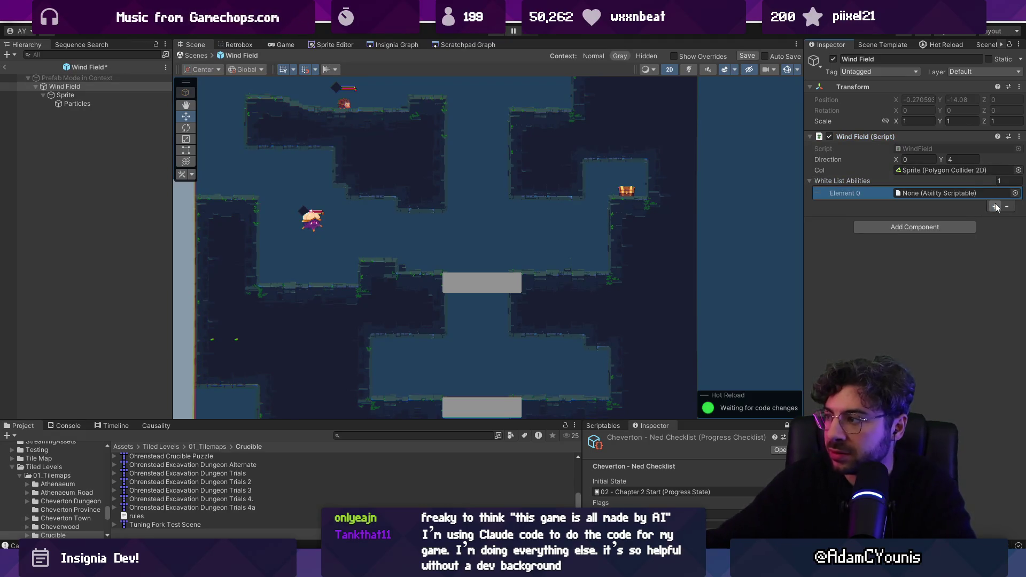
click(1015, 193)
text(charge)
key(Return)
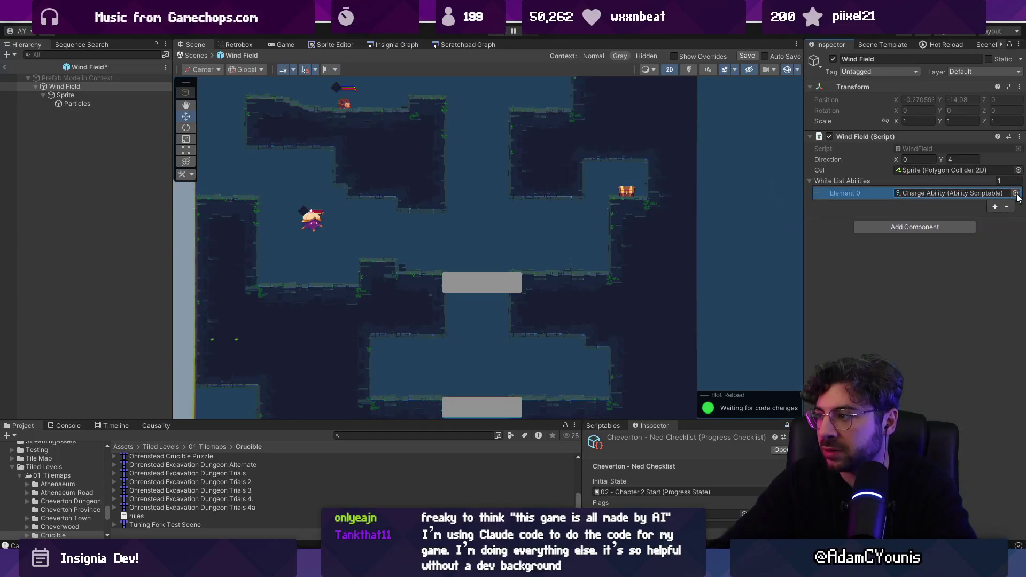
click(194, 56)
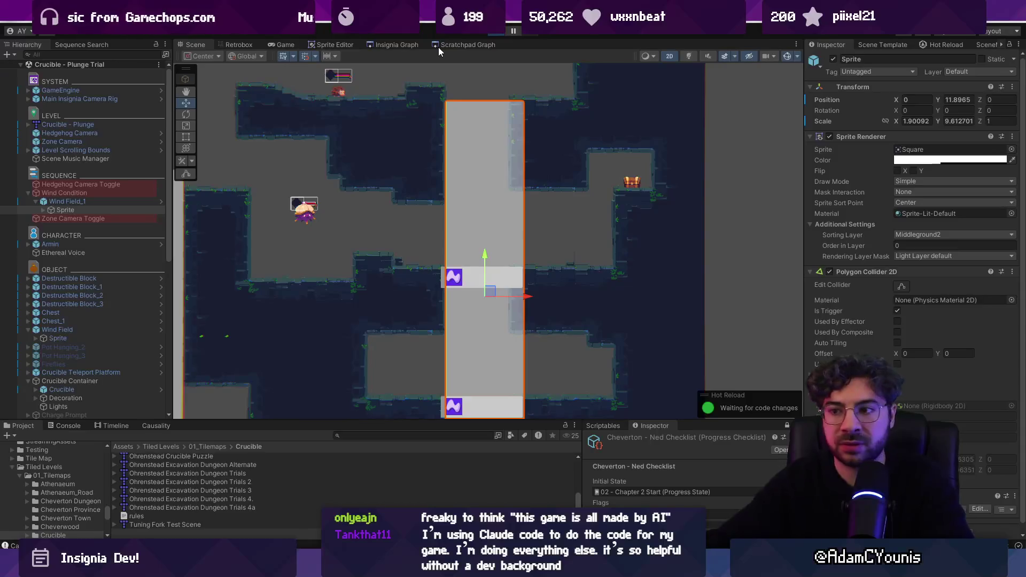
Playtest the level with the whitelisted Charge, then return to the Scene view for editing.
key(ctrl+p)
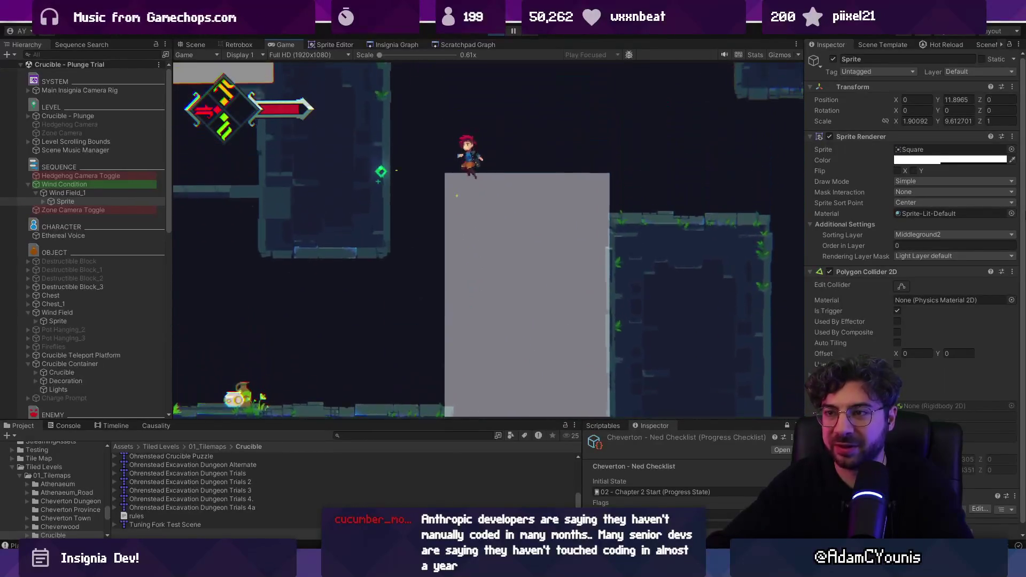
key(shift+space)
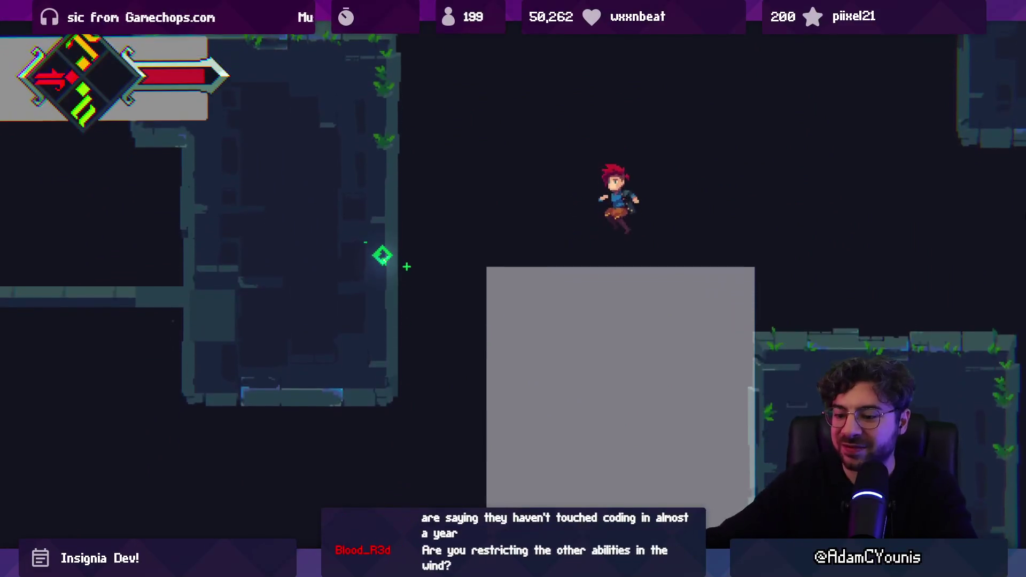
key(shift+space)
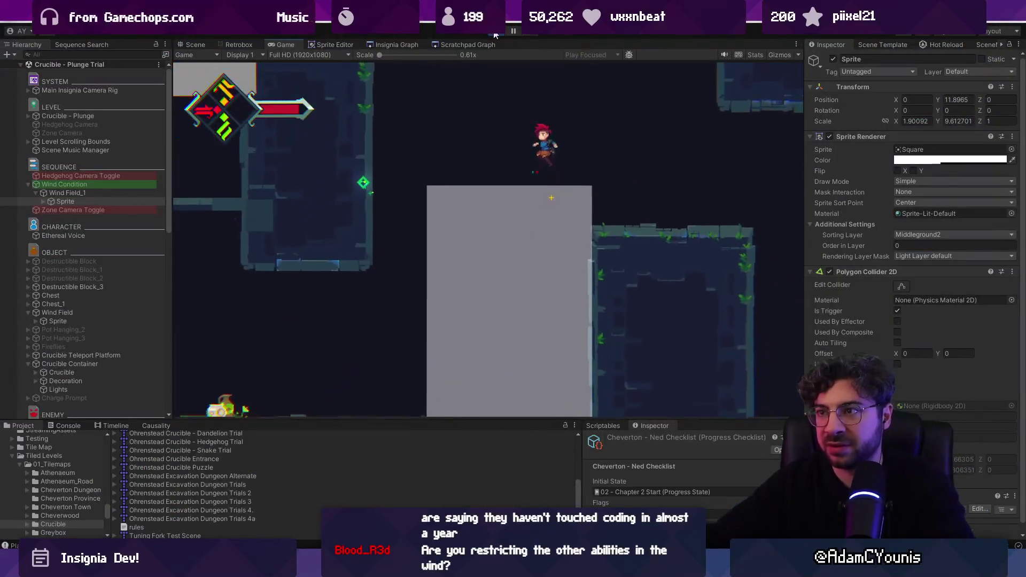
key(ctrl+1)
scroll(603, 247, down, 2)
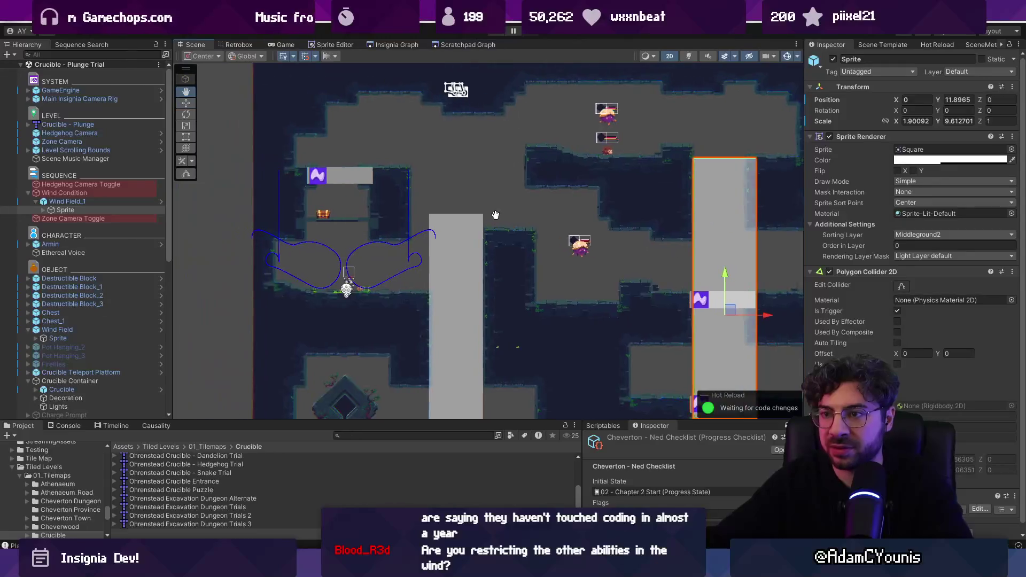
In Tiled, copy a four-tile strip from the bottom of the Crucible - Plunge map.
key(alt+Tab)
scroll(537, 254, down, 3)
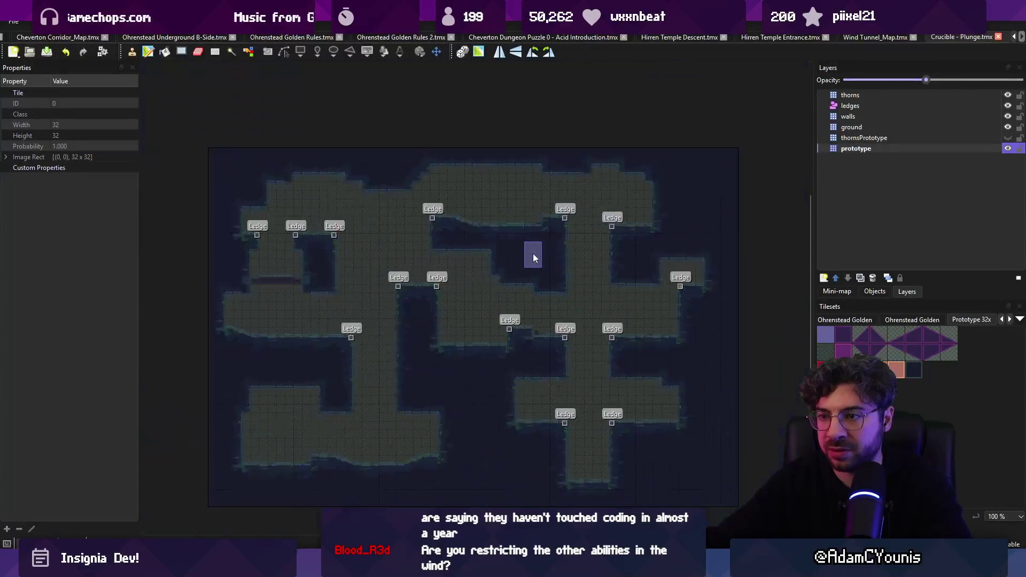
scroll(329, 239, up, 4)
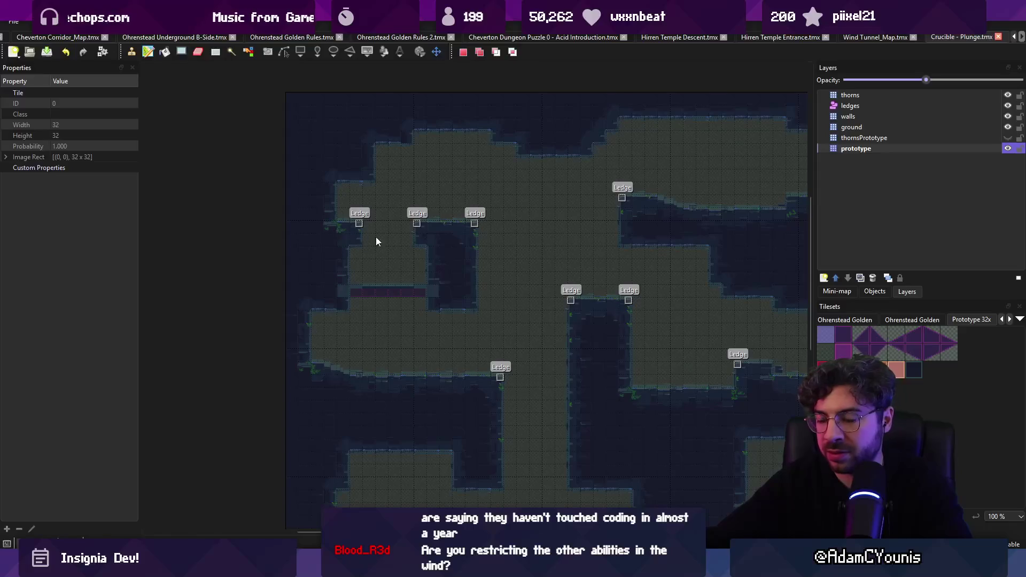
scroll(361, 233, right, 4)
scroll(400, 208, down, 2)
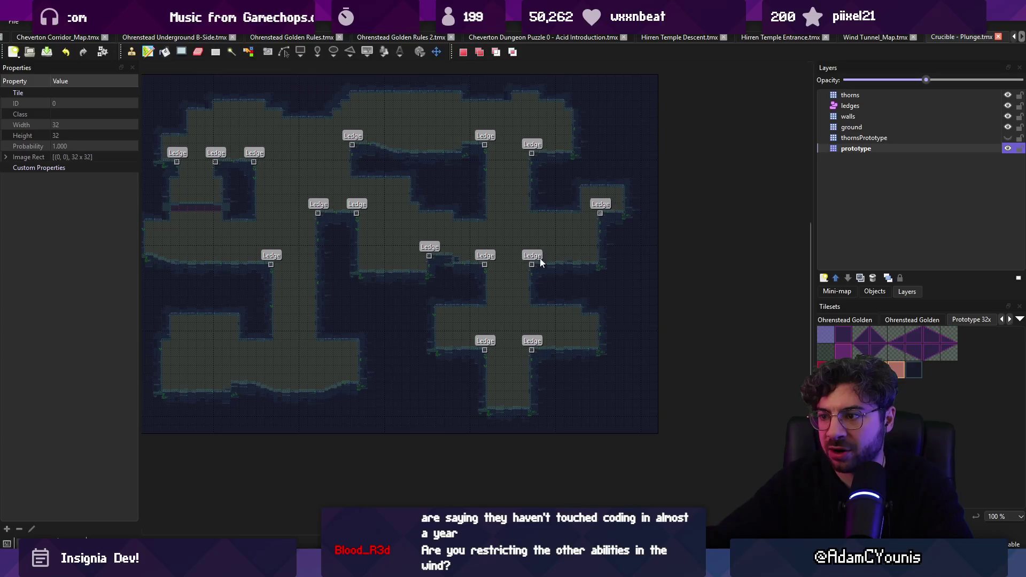
drag(489, 425, 536, 419)
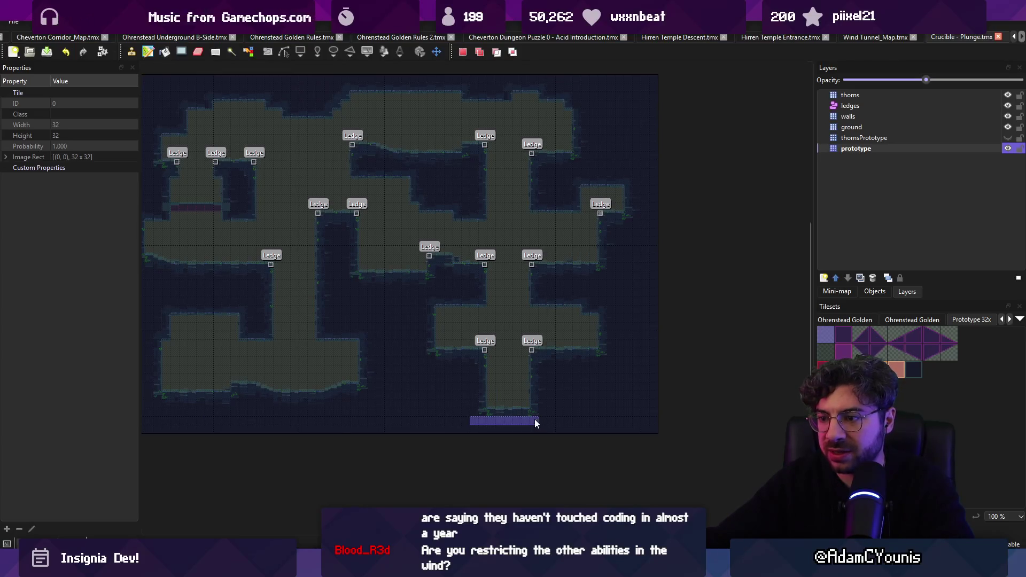
key(ctrl+c)
key(ctrl+v)
key(r)
Shorten the lower-right shaft by filling and cutting tiles in the lower area, then save.
scroll(280, 307, left, 2)
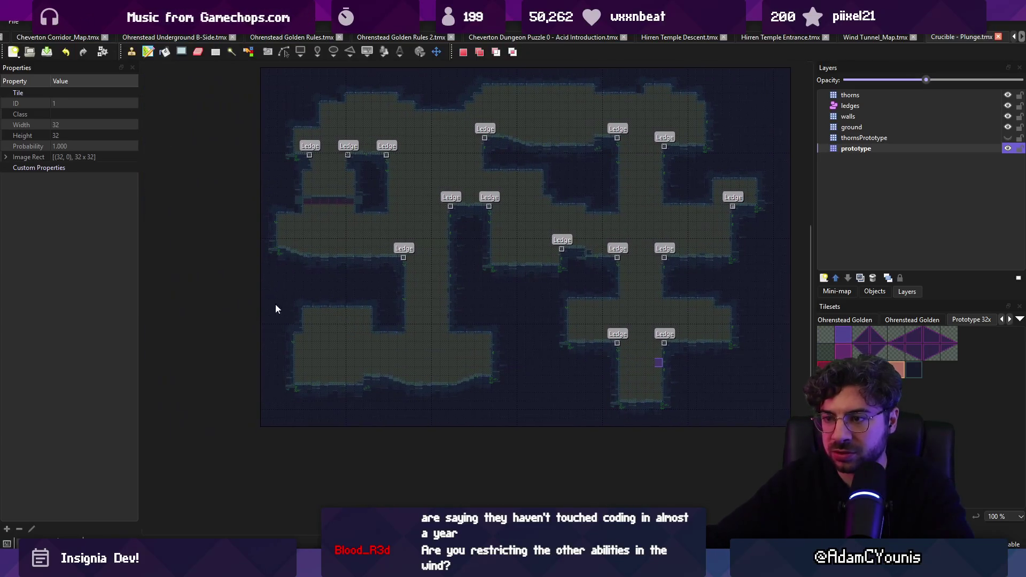
drag(285, 296, 769, 421)
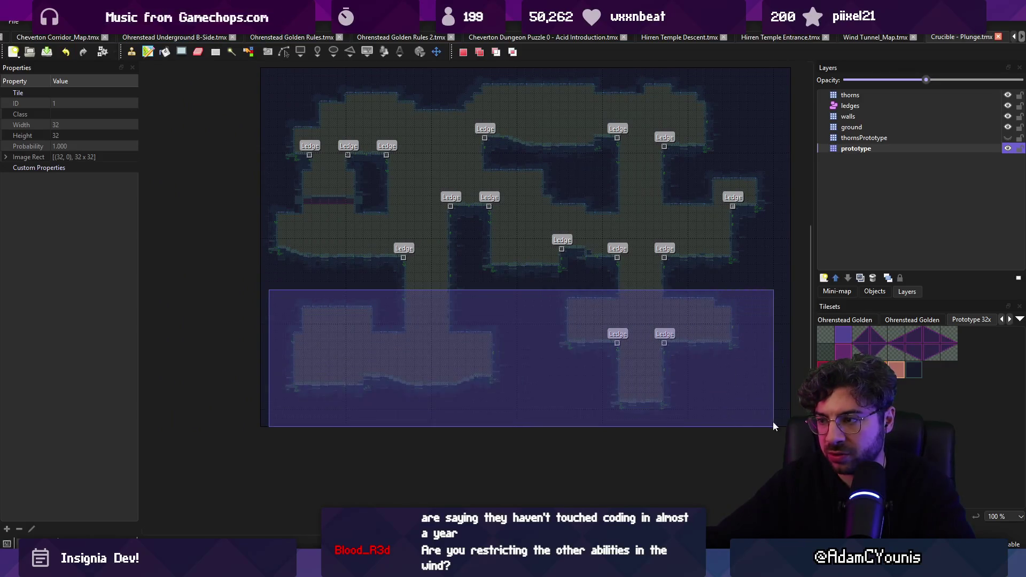
key(f)
click(521, 365)
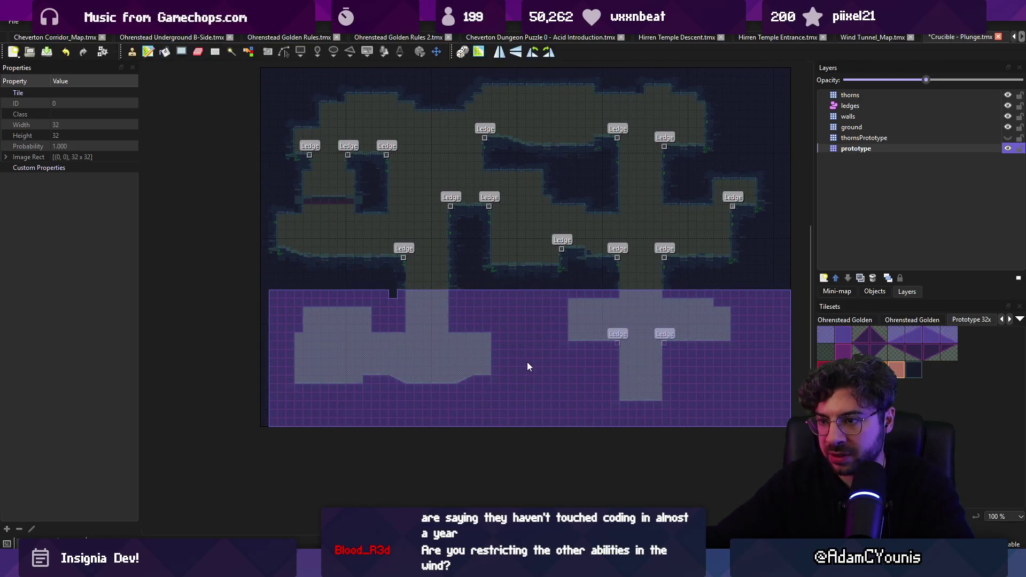
key(r)
scroll(630, 335, right, 1)
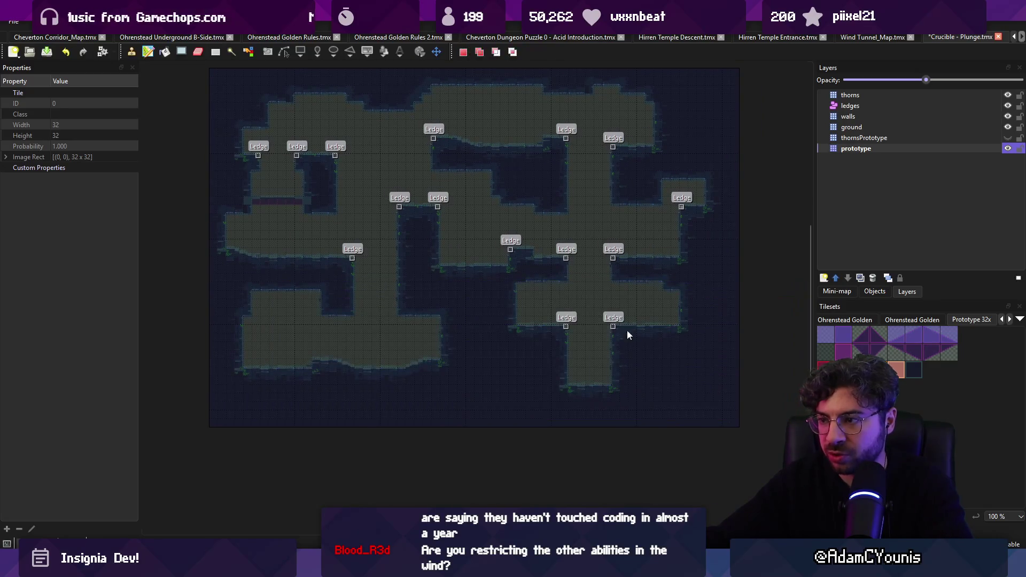
key(ctrl+x)
key(ctrl+v)
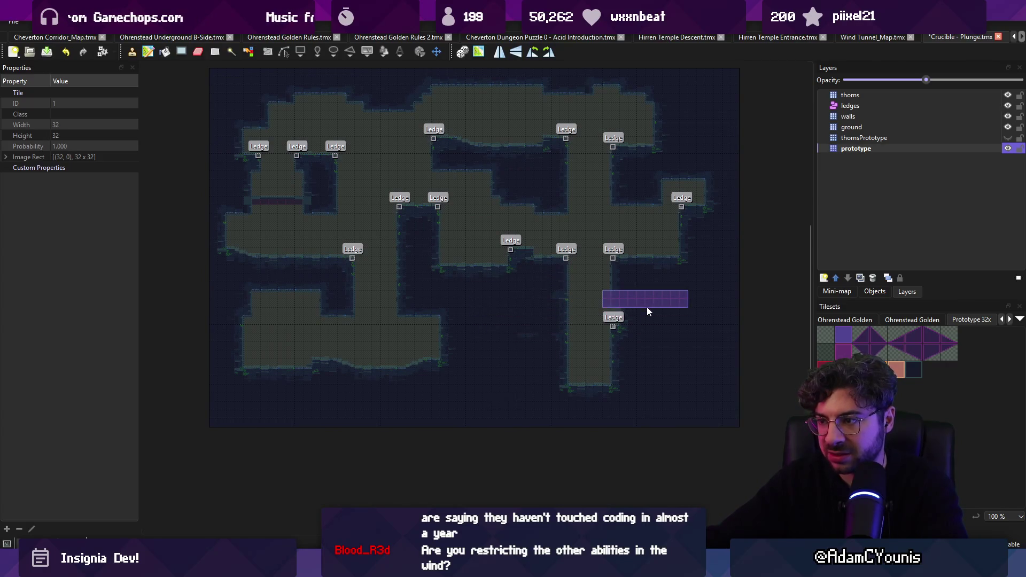
key(r)
key(ctrl+v)
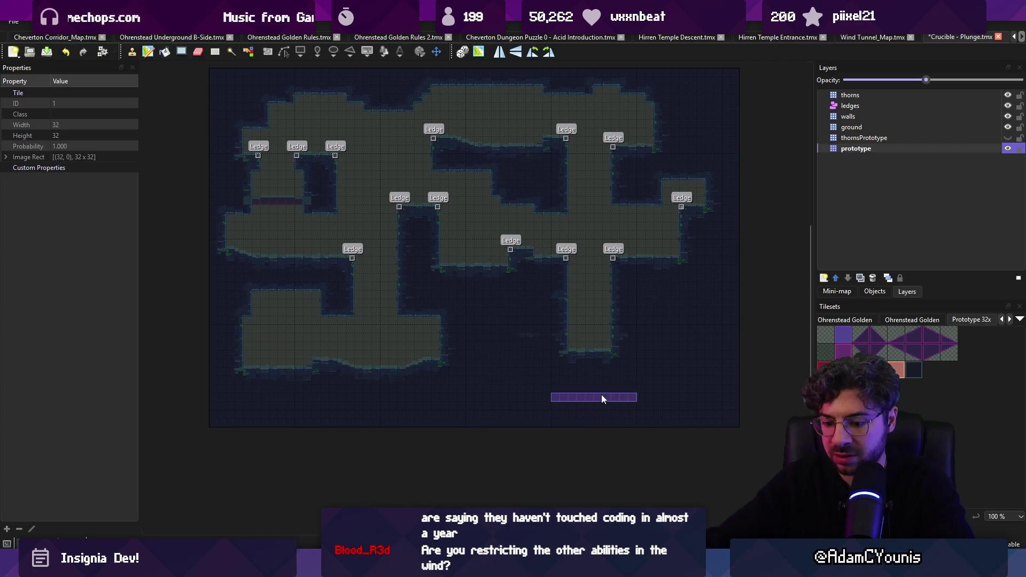
key(ctrl+s)
Select the level area without the bottom strip and crop the map to it.
scroll(532, 368, down, 2)
scroll(530, 368, up, 3)
key(r)
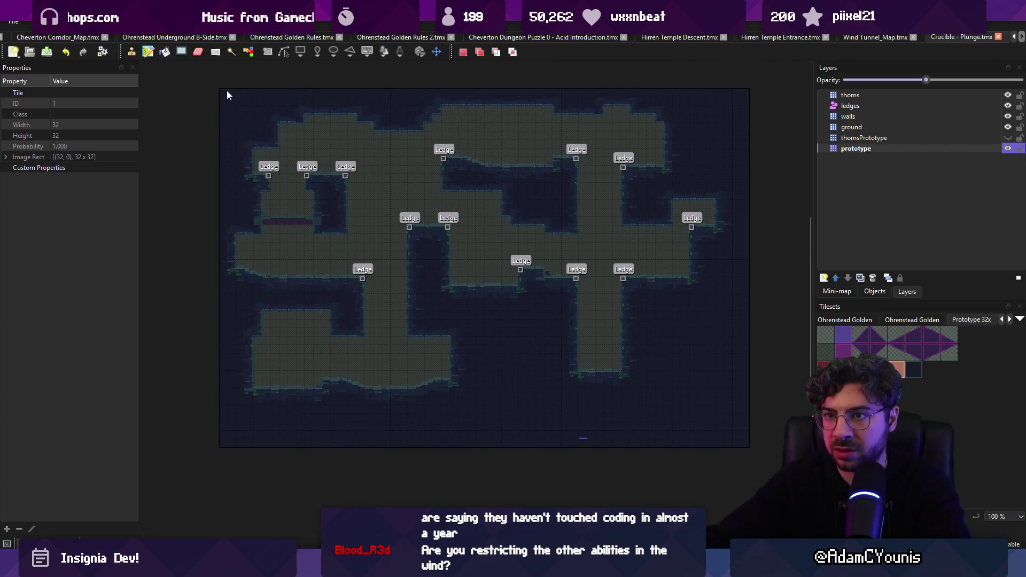
mouse_move(223, 92)
mouse_down()
mouse_move(487, 297)
mouse_move(737, 416)
mouse_up()
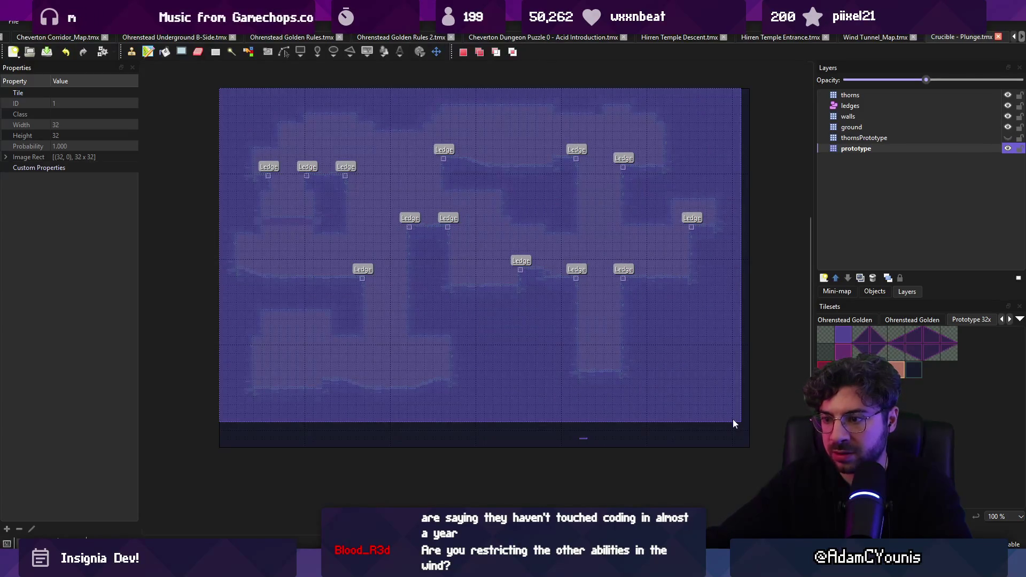
mouse_move(710, 382)
mouse_down()
mouse_move(316, 124)
mouse_move(224, 97)
mouse_up()
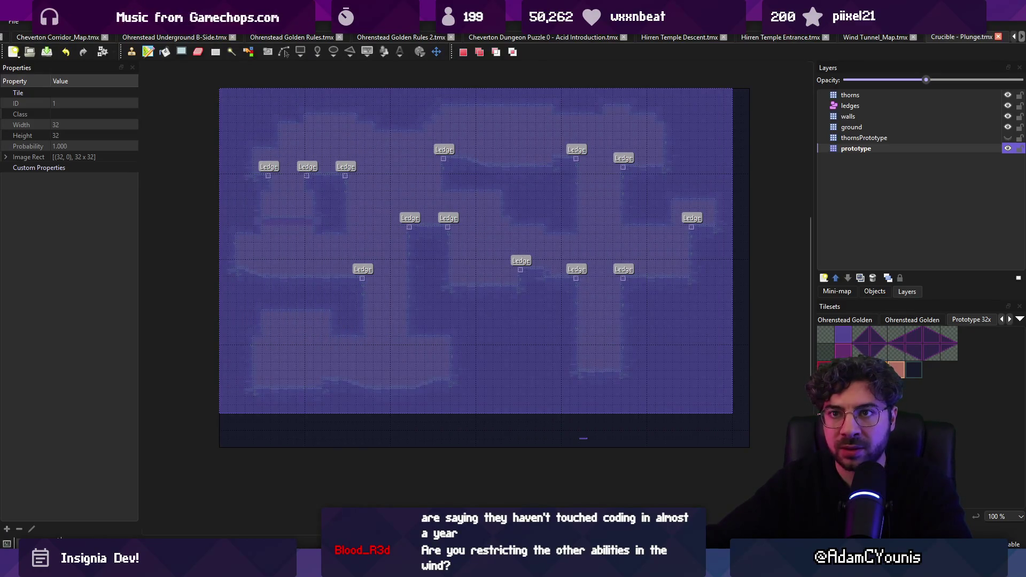
click(134, 21)
click(184, 81)
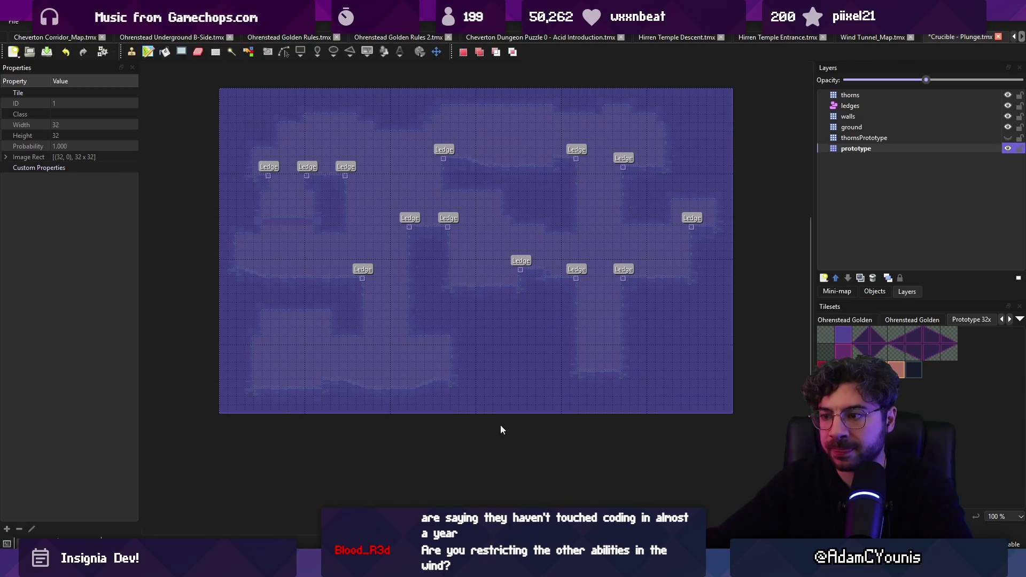
click(497, 416)
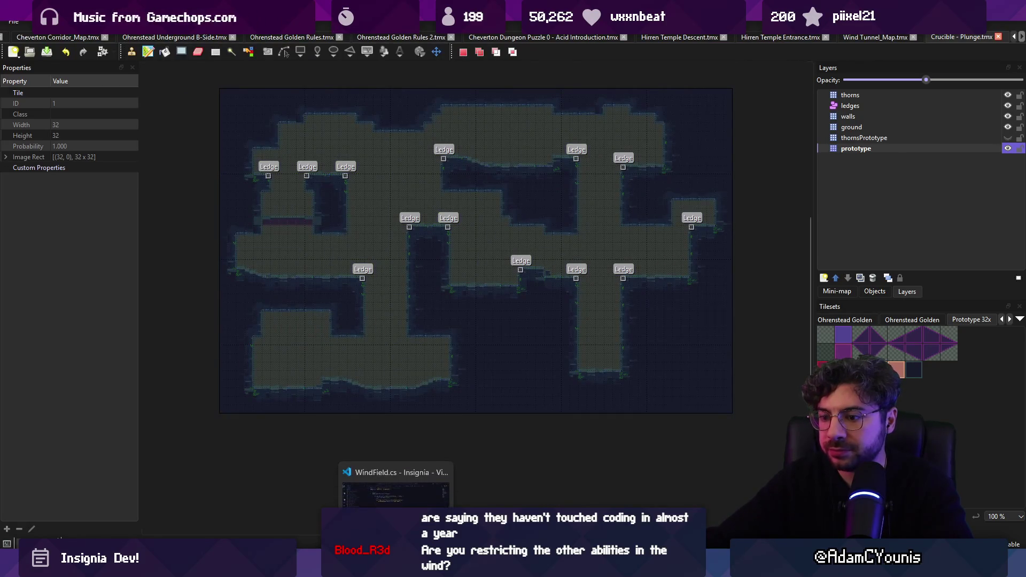
click(384, 500)
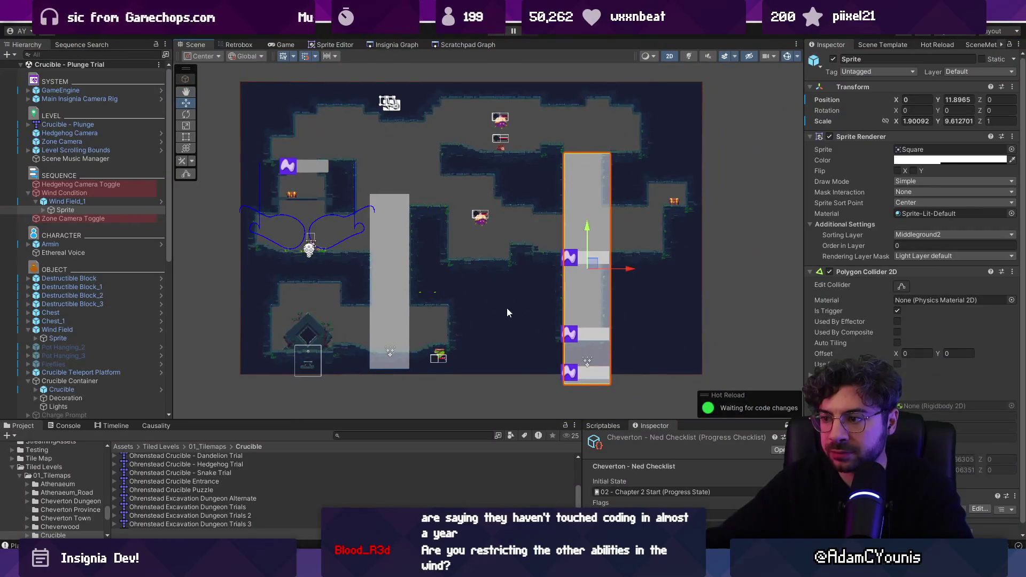
Delete the extra destructible block, Destructible Block_1, from the tall wind column.
click(588, 309)
scroll(598, 326, up, 2)
scroll(609, 345, up, 1)
click(595, 387)
click(569, 328)
click(569, 328)
click(569, 329)
click(569, 329)
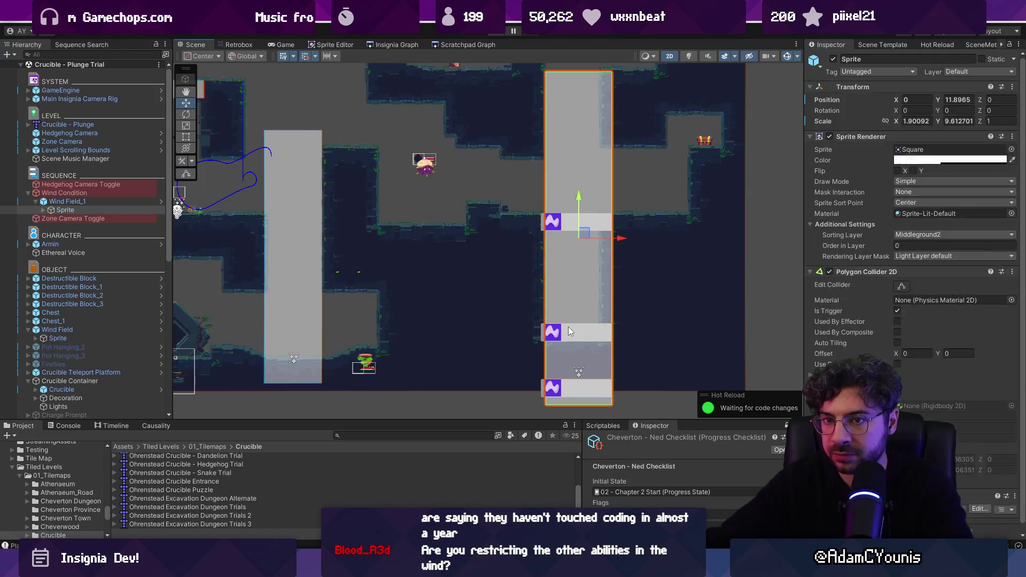
click(569, 330)
key(Delete)
Raise the remaining destructible block and shorten both wind-field columns from the bottom.
click(567, 389)
drag(572, 378, 572, 318)
click(597, 374)
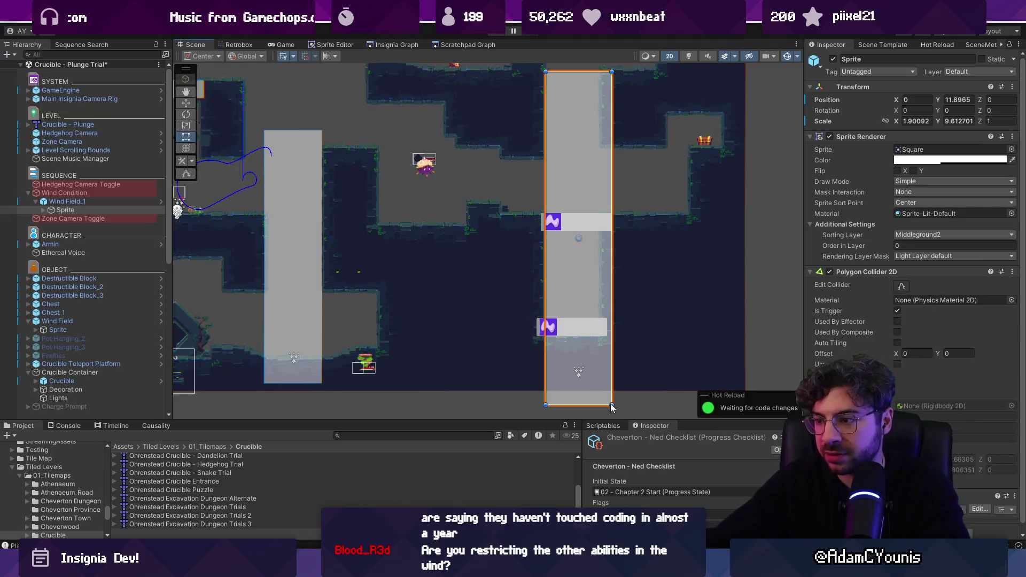
drag(612, 409, 604, 341)
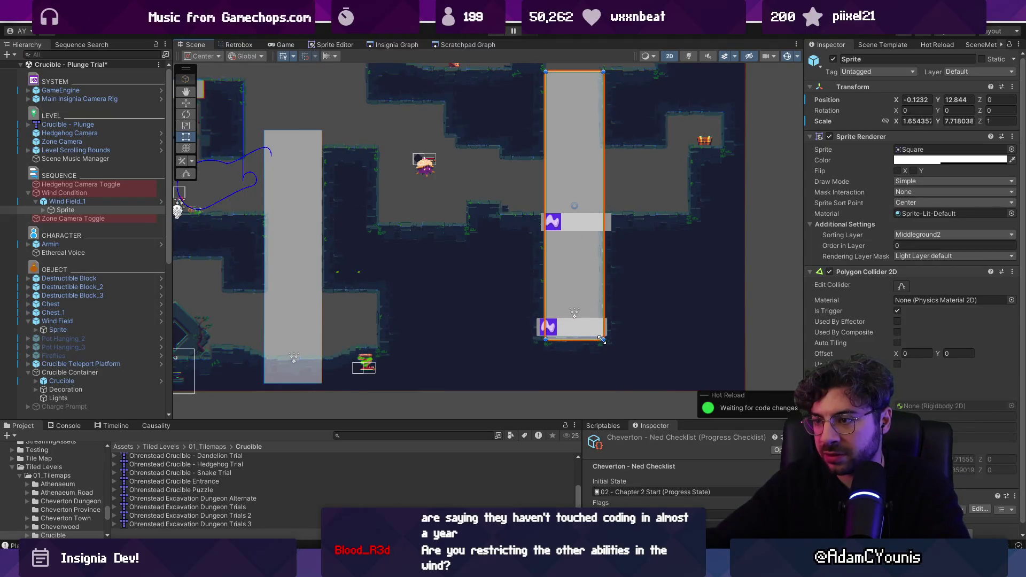
scroll(631, 363, down, 2)
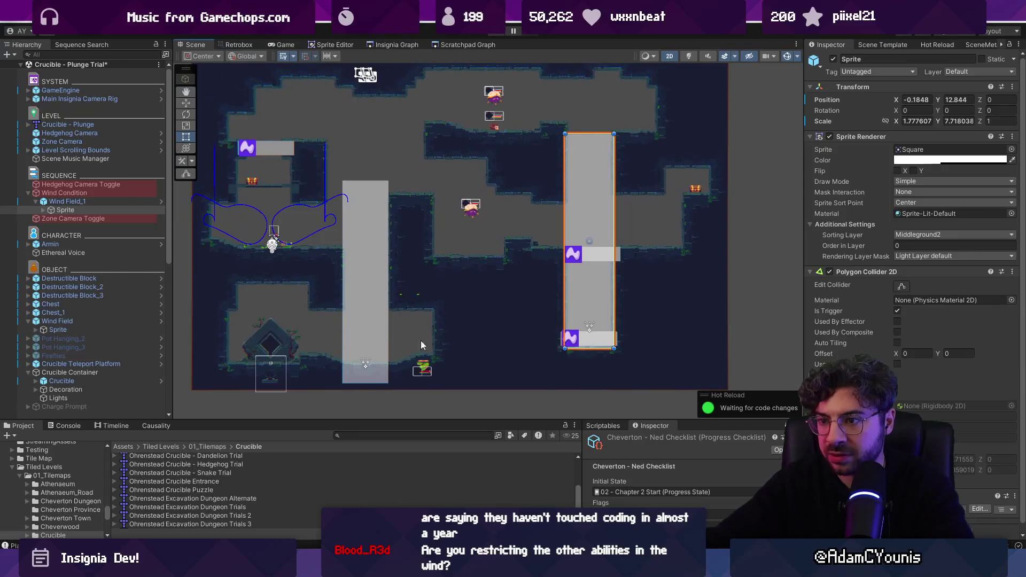
click(366, 320)
key(w)
mouse_move(366, 245)
mouse_down()
mouse_move(367, 234)
mouse_move(367, 244)
mouse_up()
key(r)
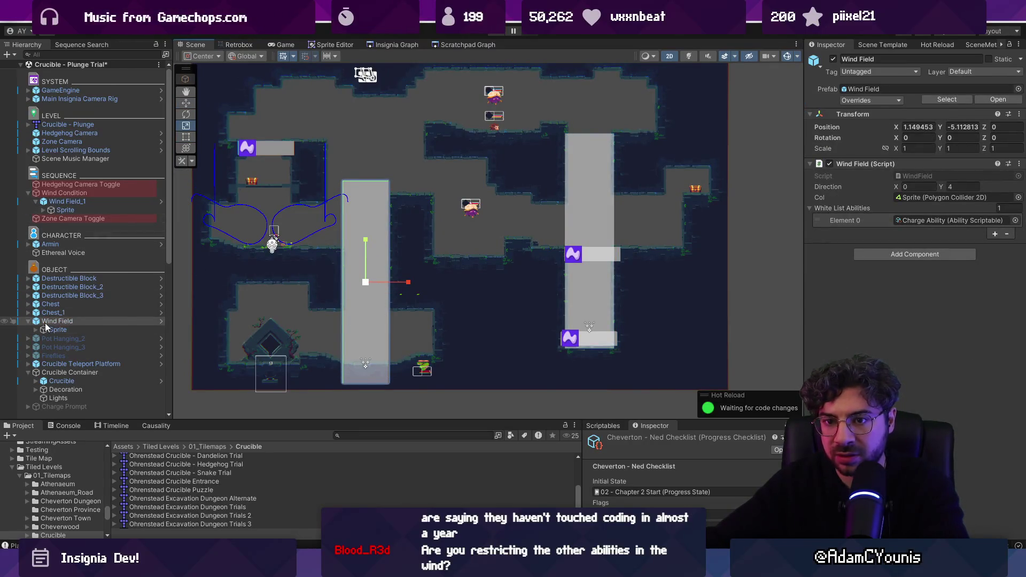
click(57, 330)
key(t)
mouse_move(367, 383)
mouse_down()
mouse_move(368, 368)
mouse_move(430, 346)
mouse_up()
Move the Bounce Snake up and raise the Crucible to Y 0.614375.
click(426, 371)
key(w)
click(279, 344)
drag(274, 327, 272, 310)
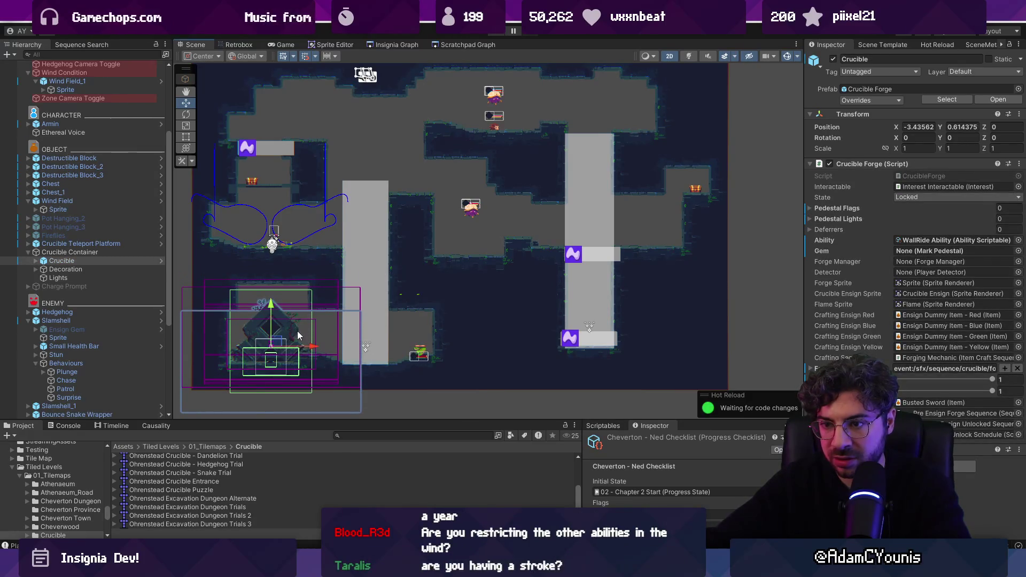
scroll(309, 346, up, 4)
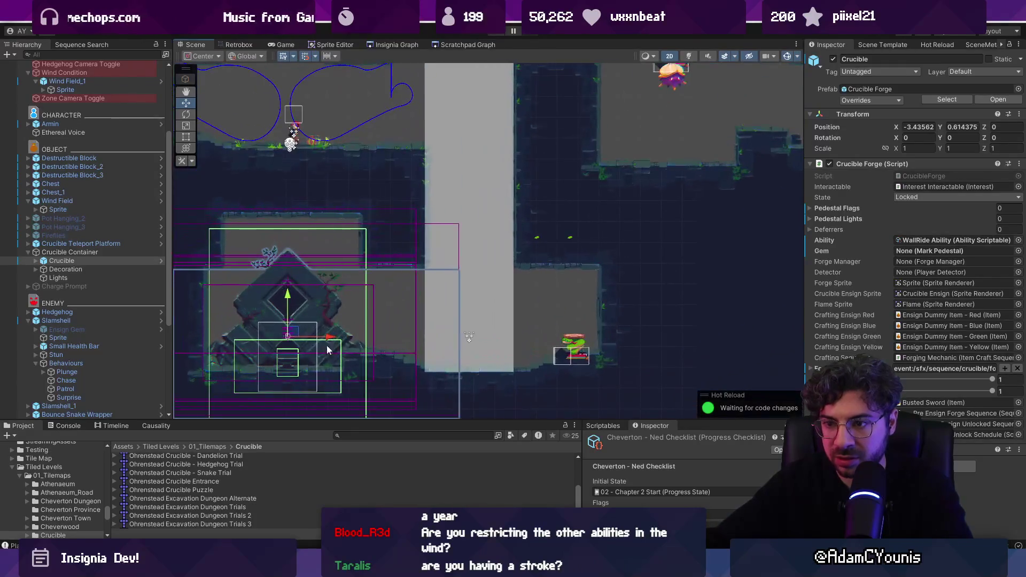
scroll(335, 346, down, 3)
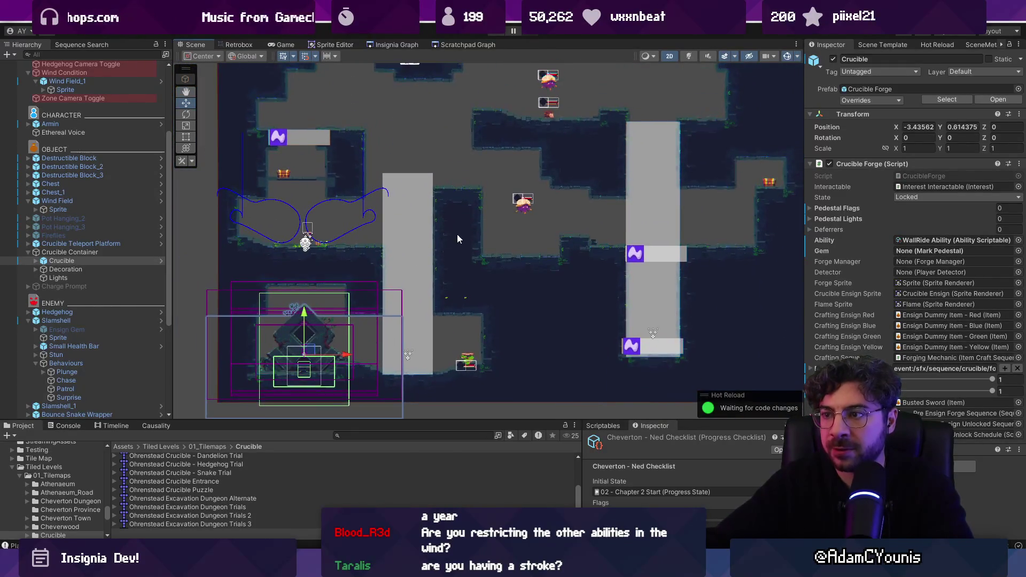
scroll(555, 259, down, 2)
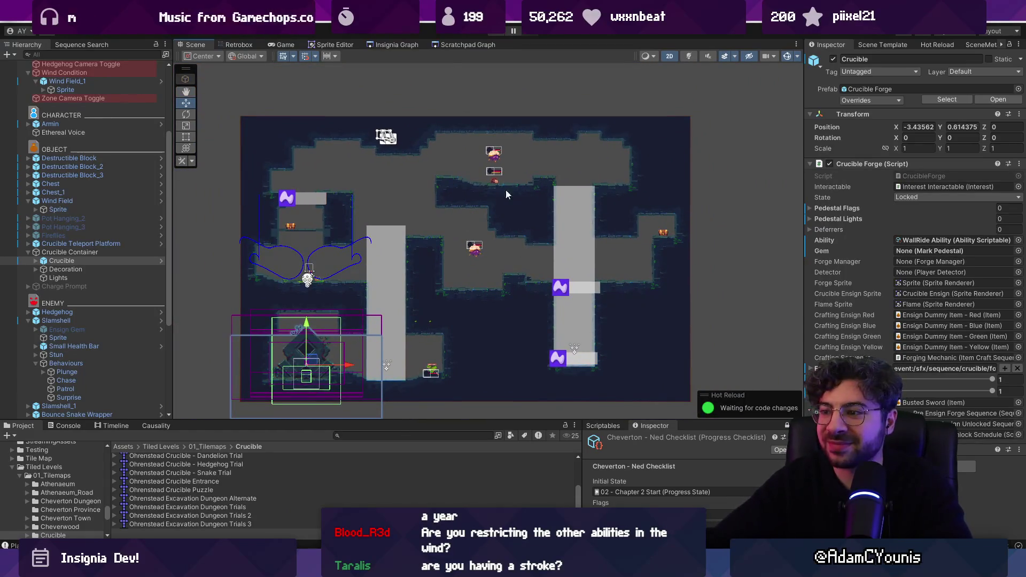
scroll(642, 256, up, 3)
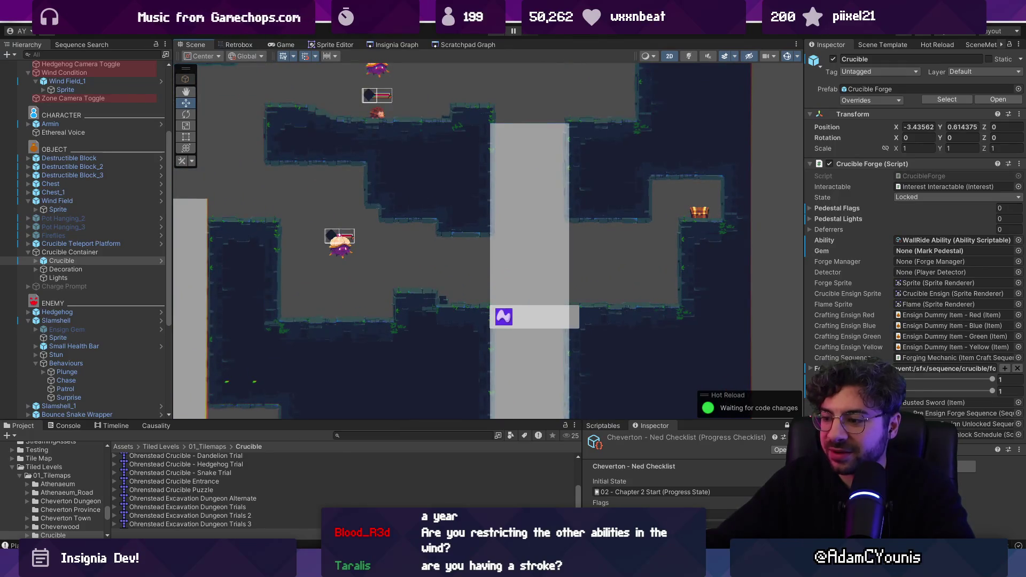
key(alt+Tab)
scroll(495, 262, up, 4)
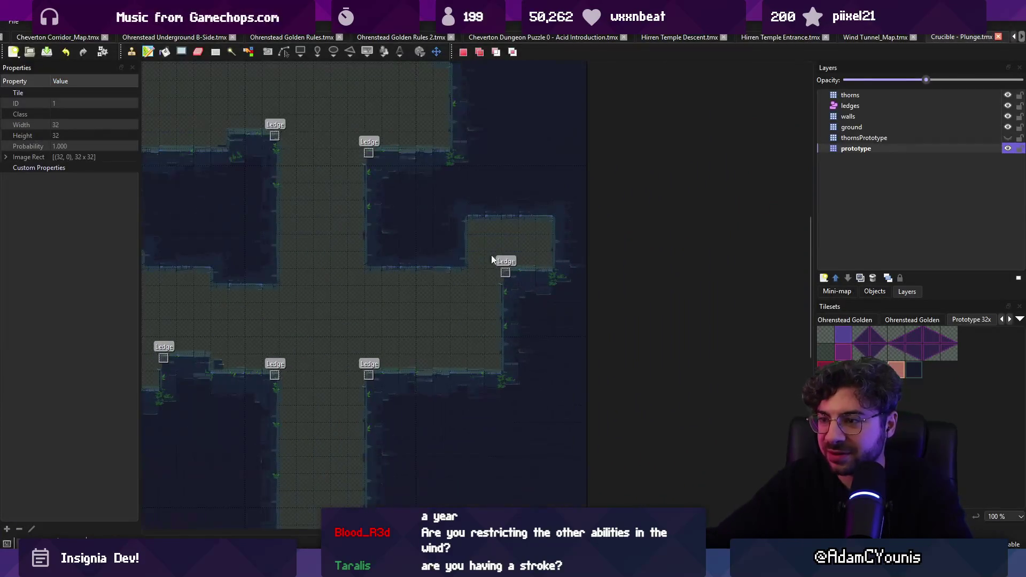
Test a purple prototype tile column in the upper-right room, undo it, and save the map.
click(454, 253)
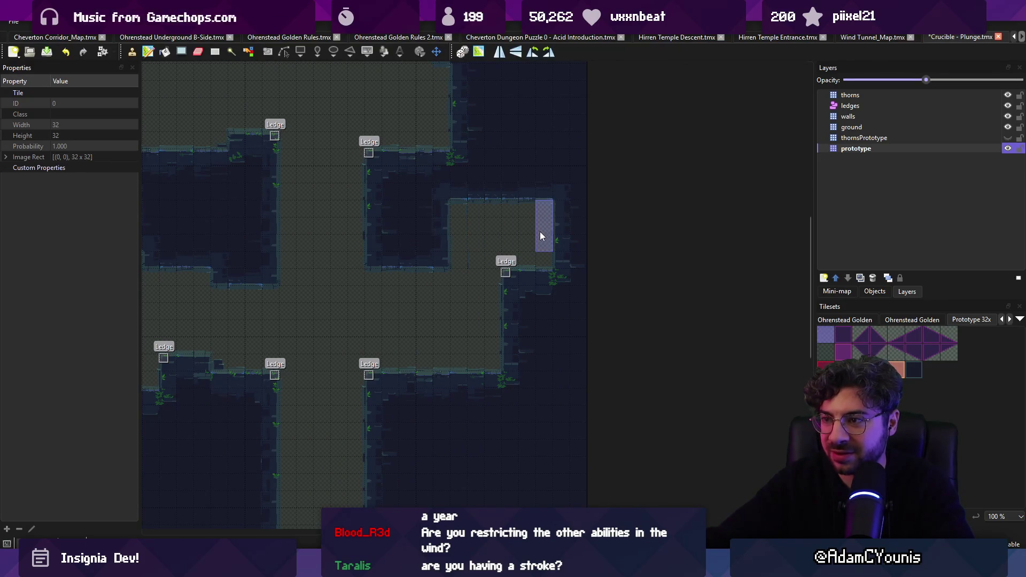
scroll(540, 232, up, 3)
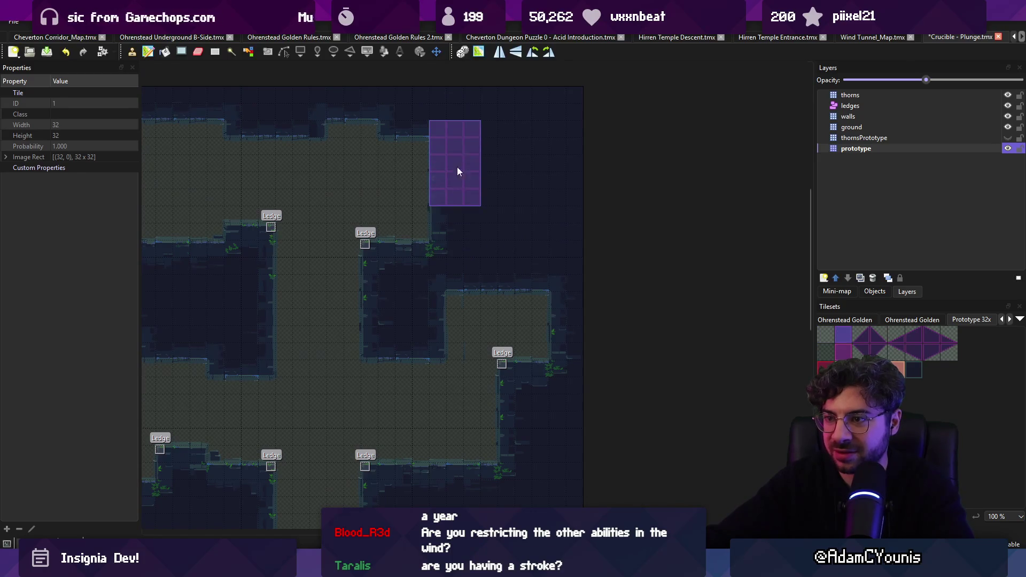
right_click(473, 290)
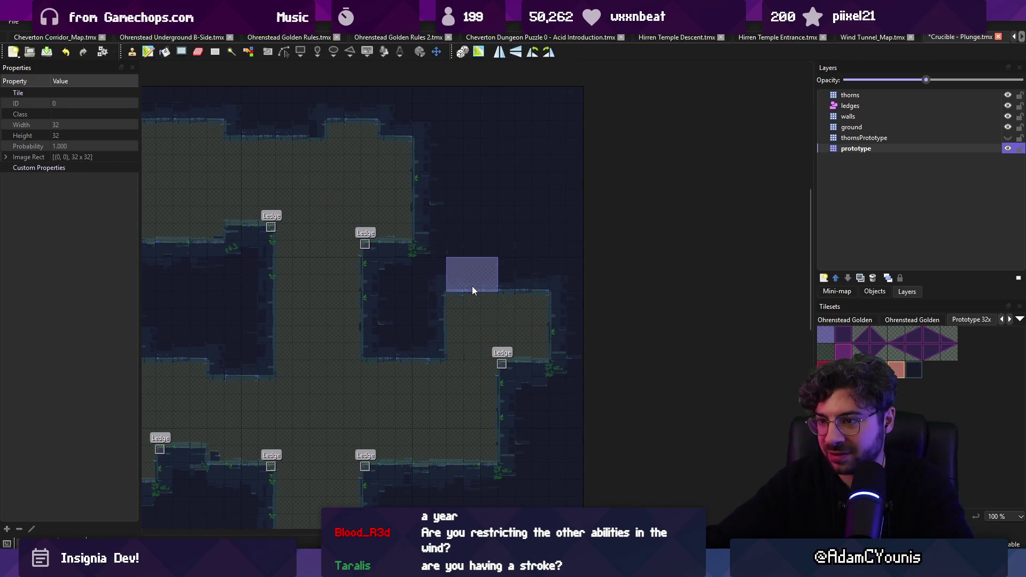
key(ctrl+z)
key(ctrl+s)
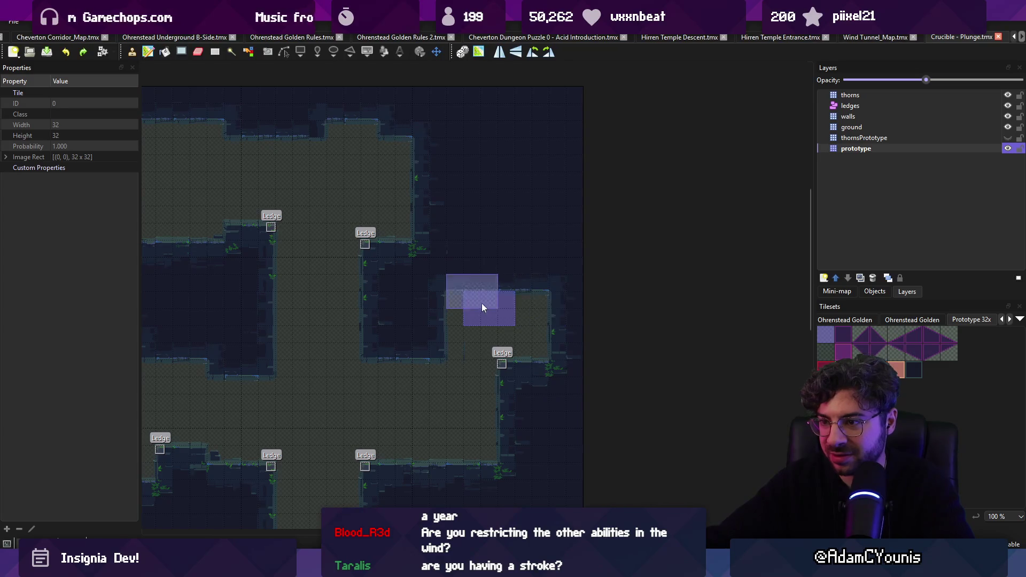
scroll(560, 335, down, 2)
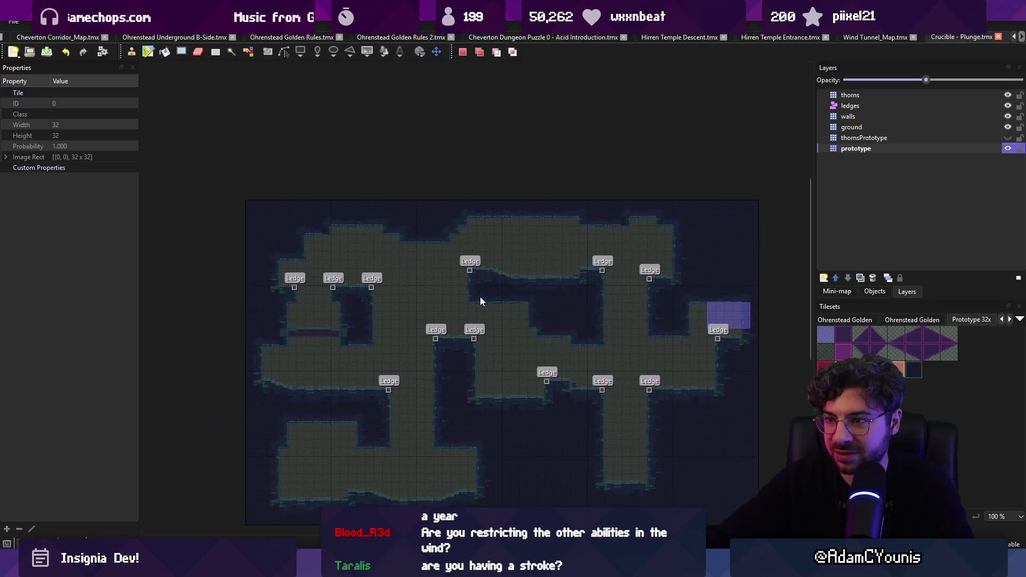
key(b)
click(477, 232)
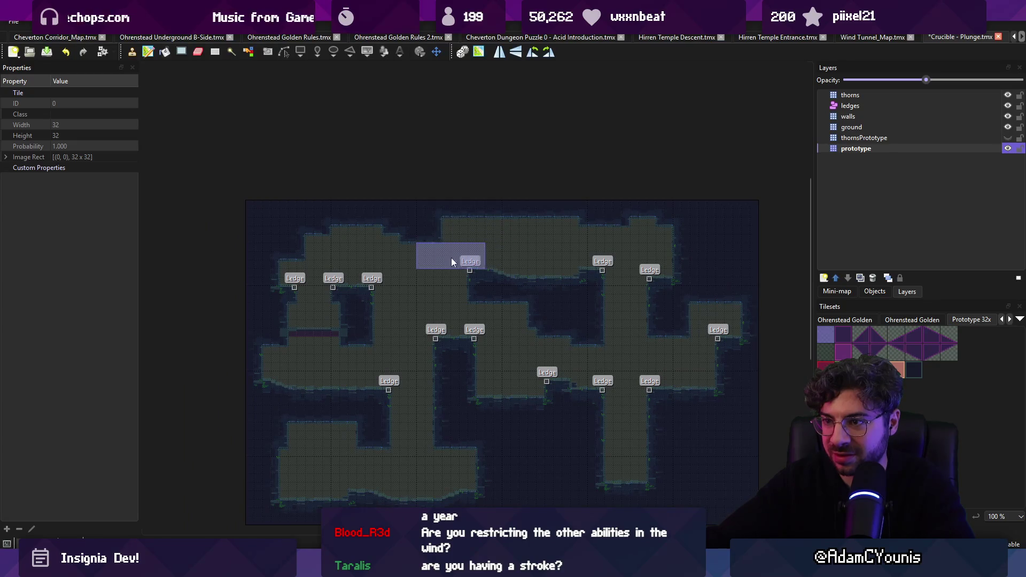
Stamp prototype tiles near the map's top edge and save the map.
key(r)
scroll(398, 267, up, 3)
key(b)
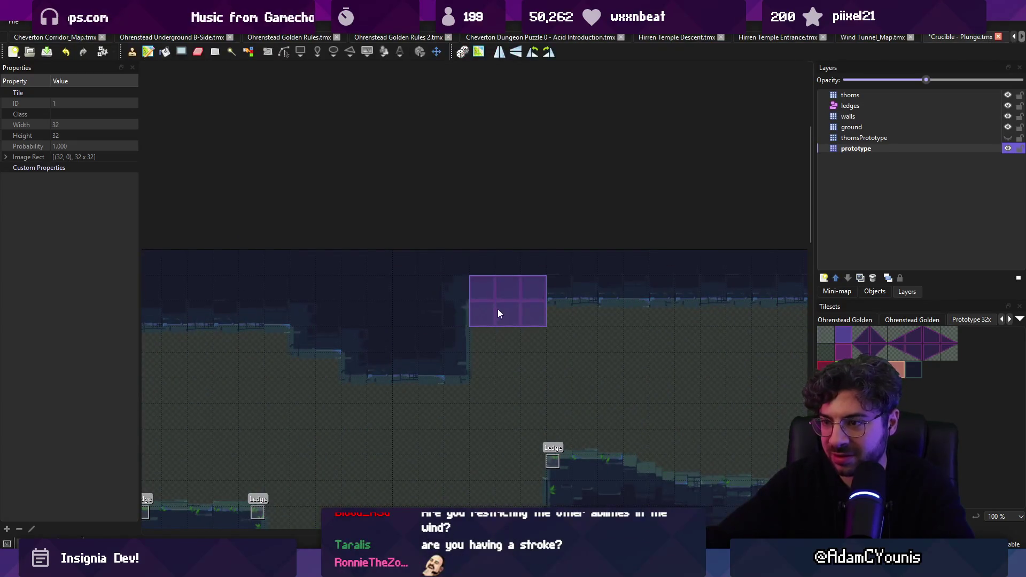
scroll(427, 305, left, 3)
scroll(537, 314, down, 1)
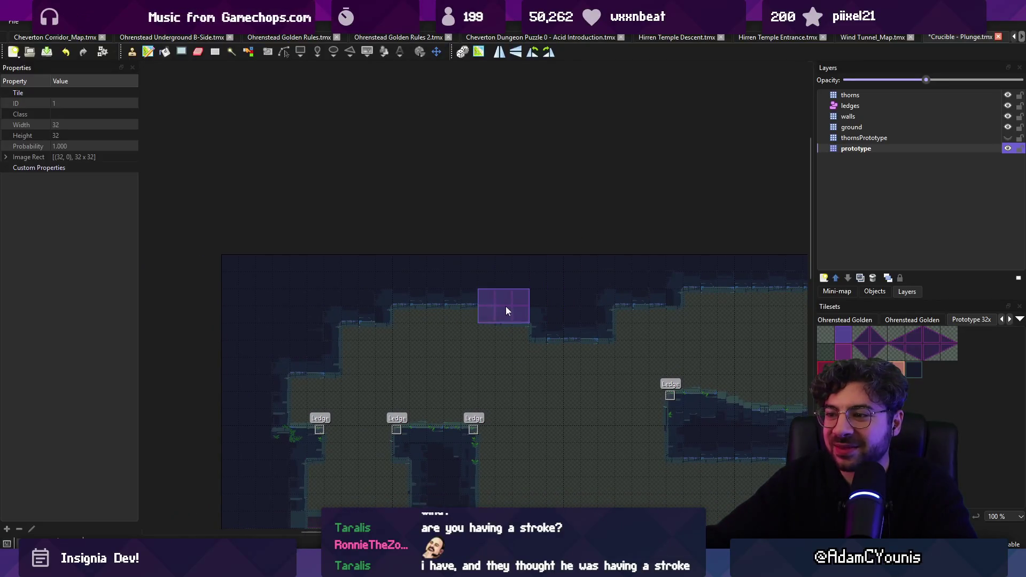
scroll(584, 295, down, 1)
key(ctrl+s)
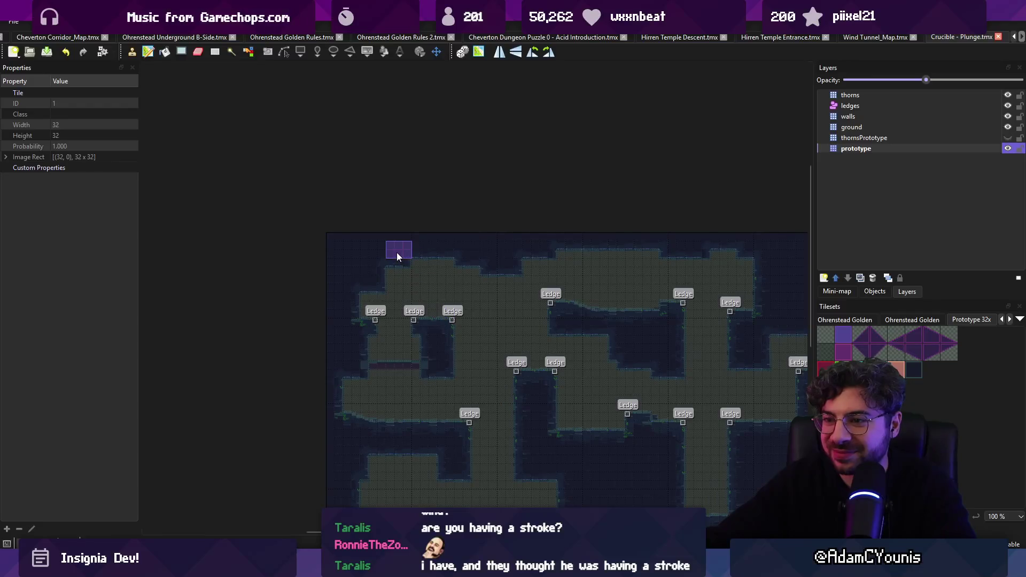
scroll(400, 255, up, 1)
click(564, 229)
key(ctrl+s)
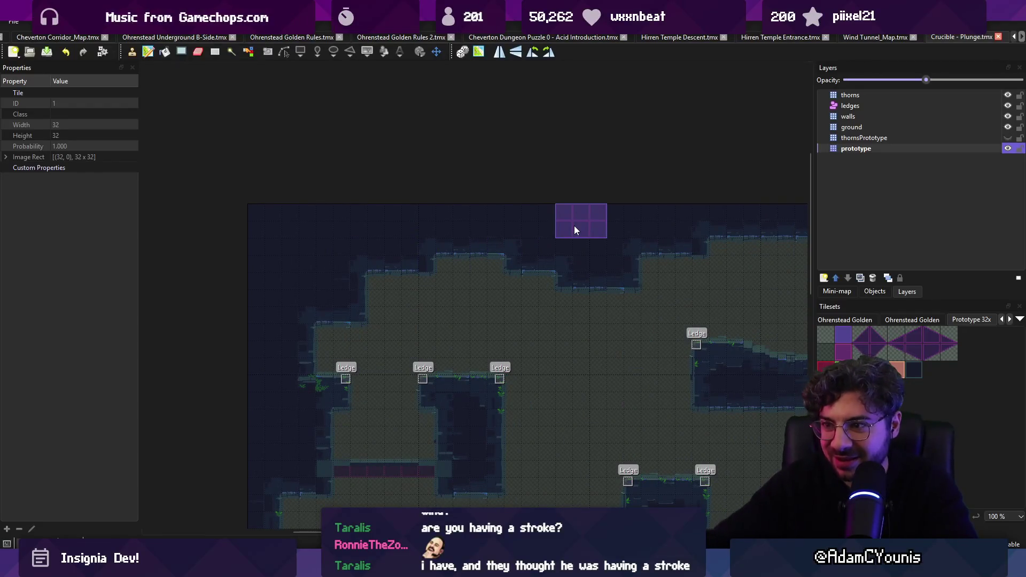
Try prototype tiles in the upper-left room and near the top, undoing both.
scroll(468, 281, down, 1)
scroll(350, 252, up, 1)
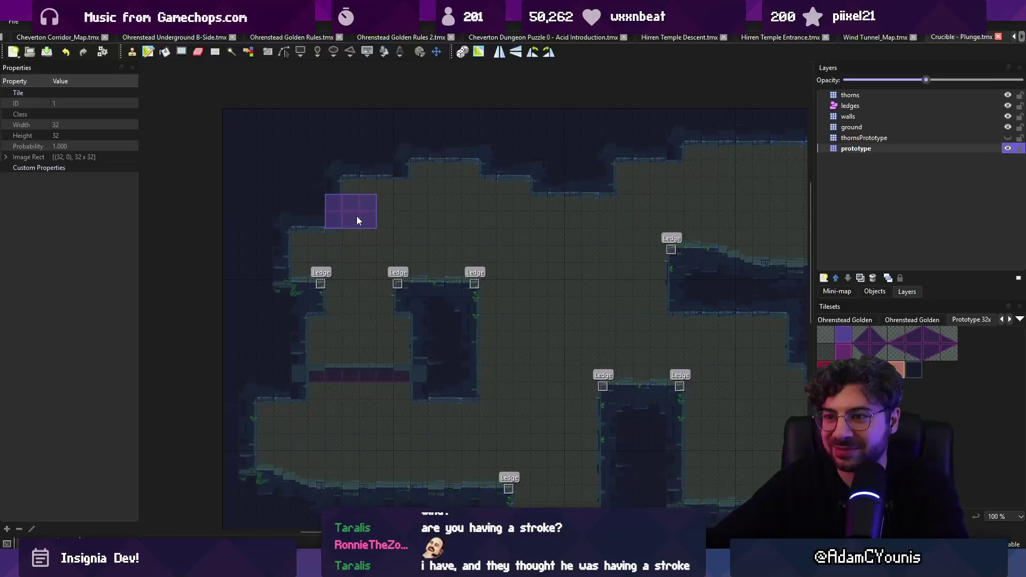
click(357, 216)
key(ctrl+z)
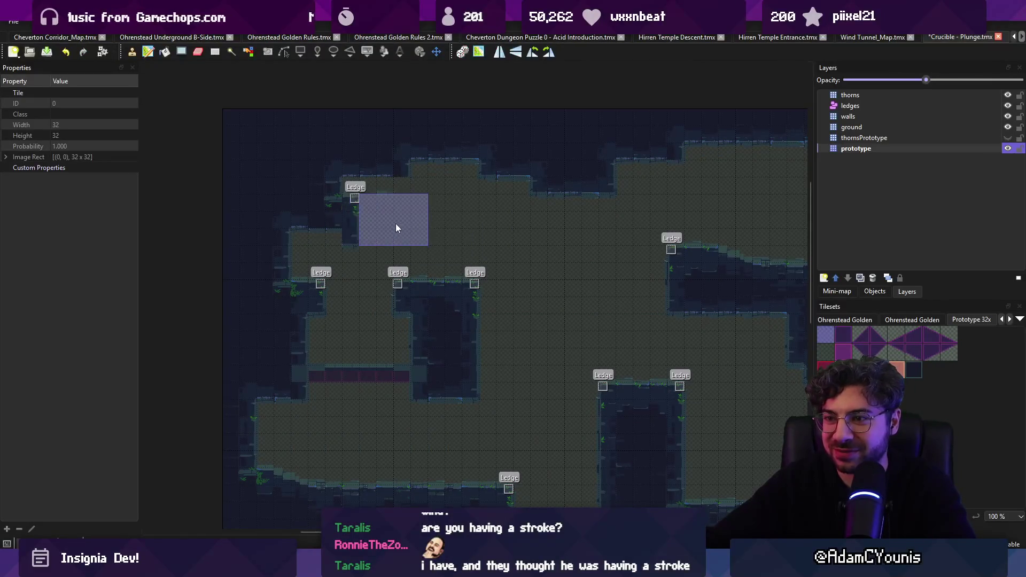
scroll(441, 218, down, 2)
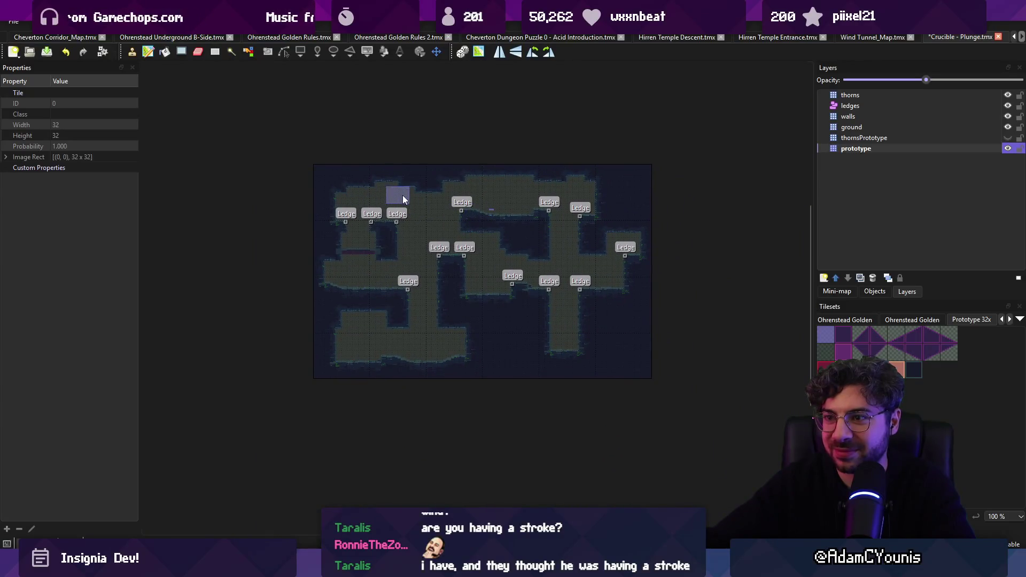
scroll(398, 197, up, 2)
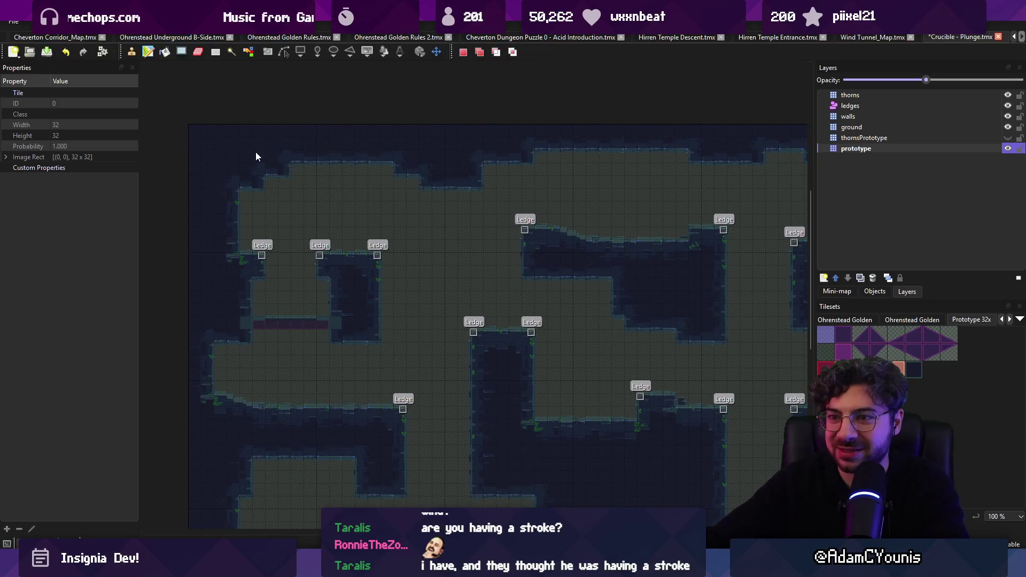
key(b)
scroll(426, 200, down, 1)
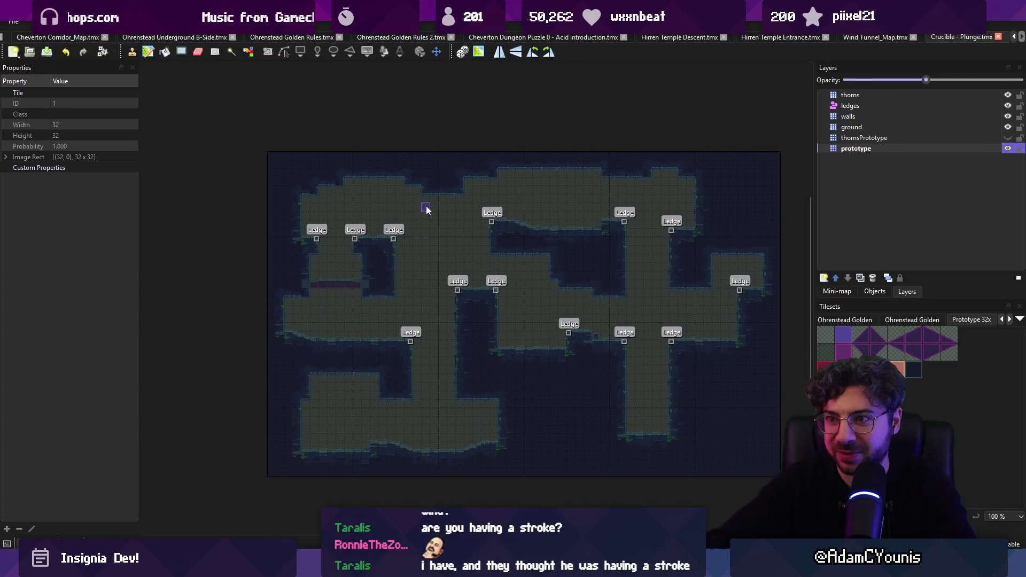
scroll(426, 207, right, 1)
click(416, 199)
key(ctrl+z)
scroll(439, 251, down, 2)
Reposition the map view and rectangle-select the right part of the map.
drag(442, 249, 420, 230)
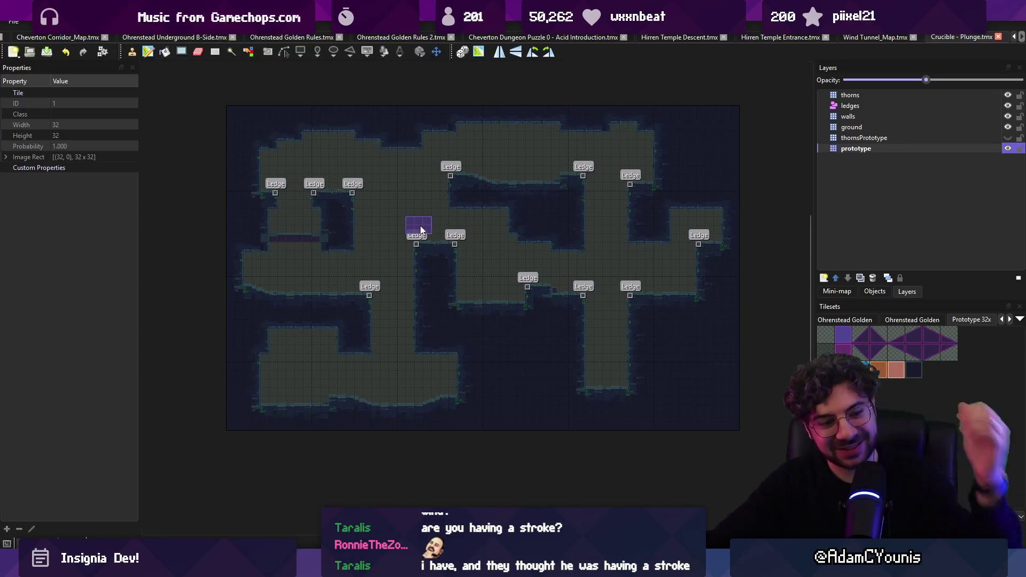
drag(433, 297, 425, 304)
key(r)
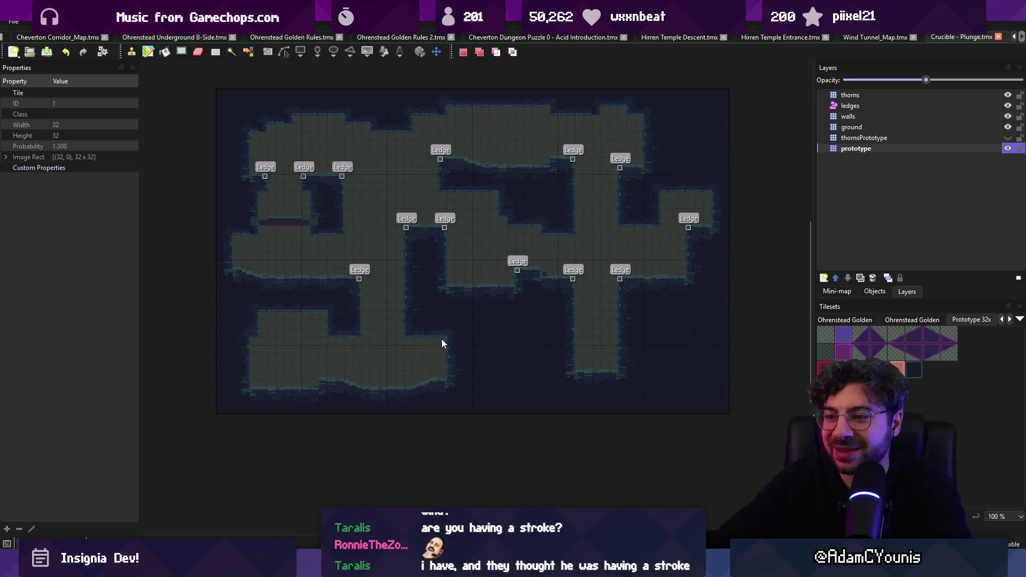
key(b)
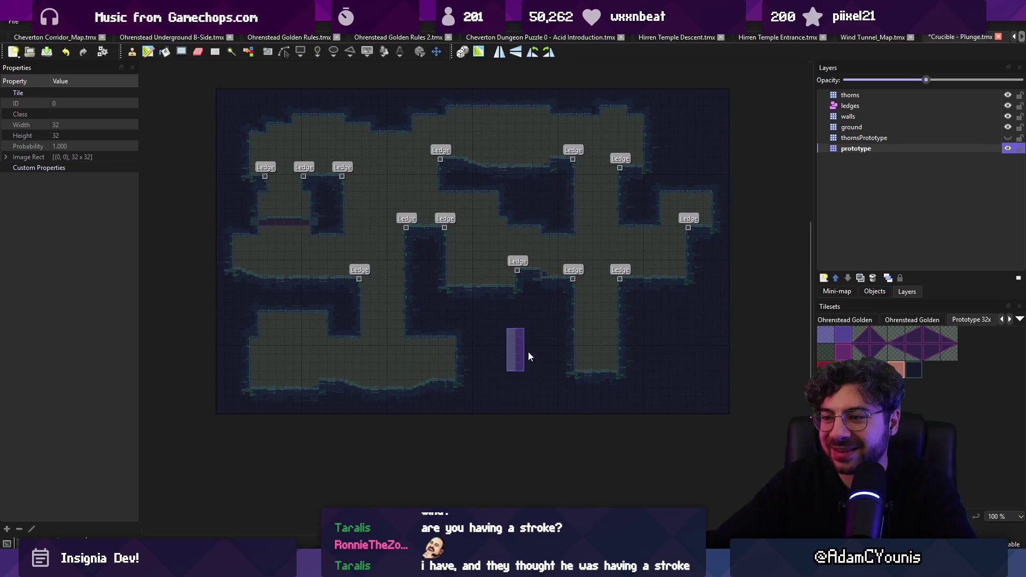
scroll(517, 353, up, 1)
scroll(525, 210, right, 3)
key(r)
drag(483, 116, 636, 423)
key(f)
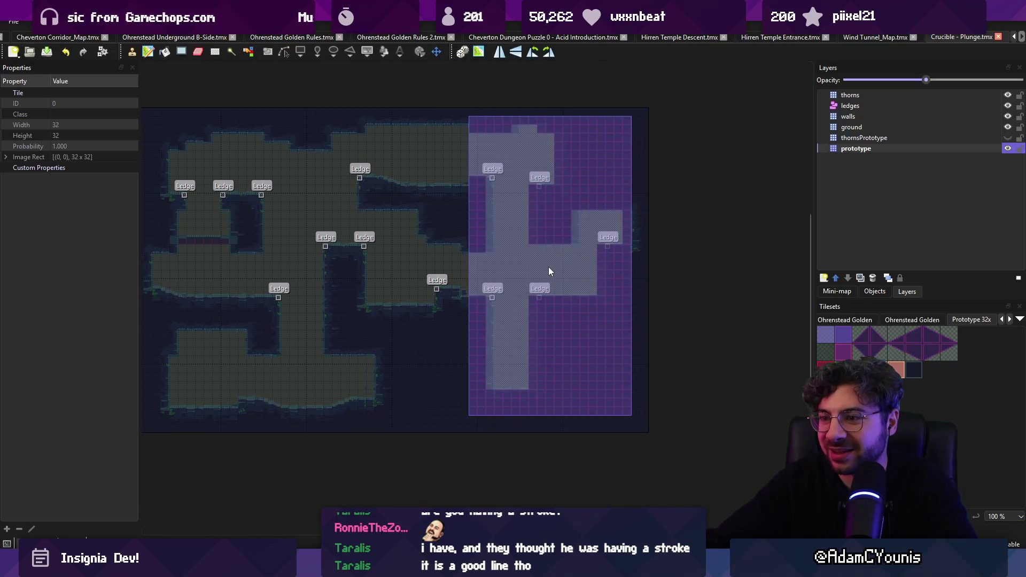
key(r)
Reselect the right-hand shaft section and move it one tile left.
scroll(548, 267, up, 1)
scroll(524, 251, down, 1)
mouse_move(427, 126)
mouse_down()
mouse_move(540, 263)
mouse_move(620, 428)
mouse_up()
key(f)
mouse_move(521, 271)
mouse_down()
mouse_move(524, 258)
mouse_move(510, 260)
mouse_up()
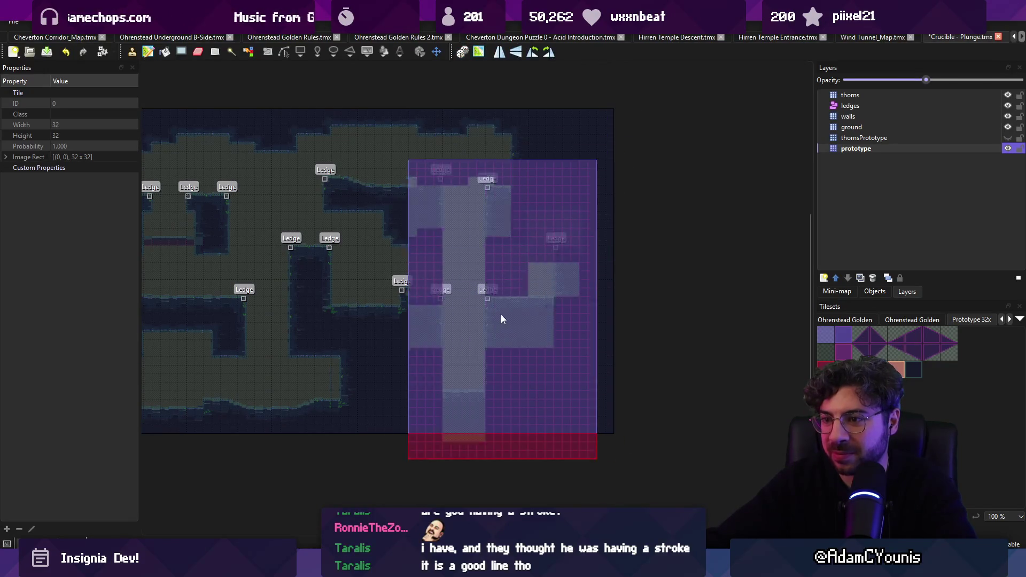
Save the Plunge map and return to Unity, selecting Wind Field_1.
right_click(405, 300)
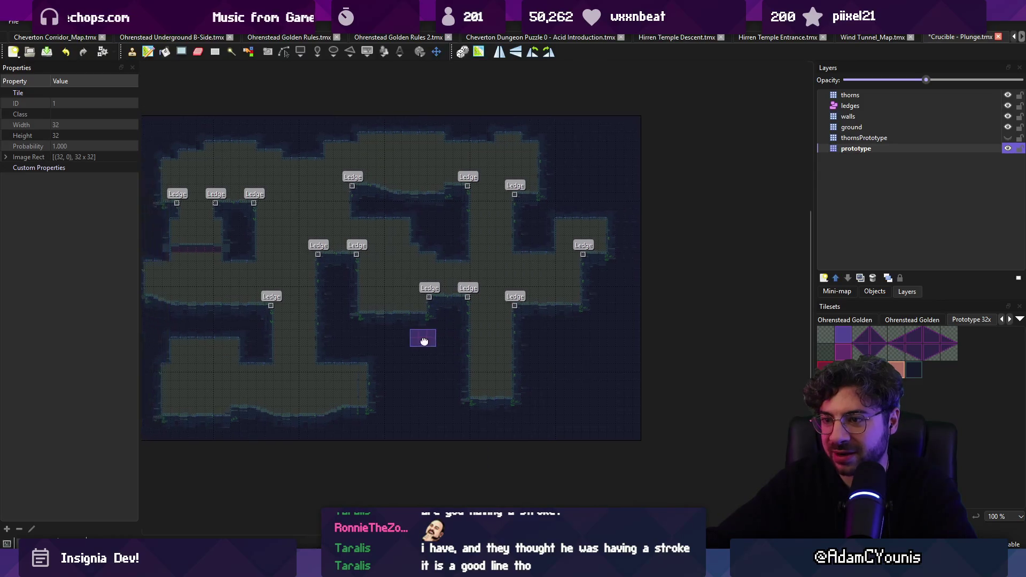
scroll(431, 269, up, 1)
scroll(566, 297, down, 1)
key(ctrl+s)
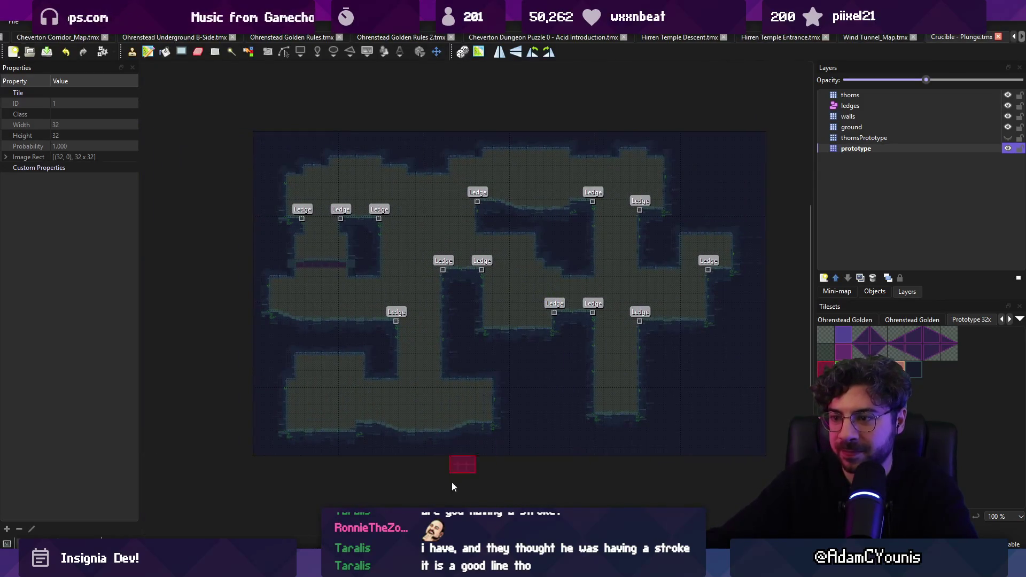
key(alt+Tab)
click(444, 287)
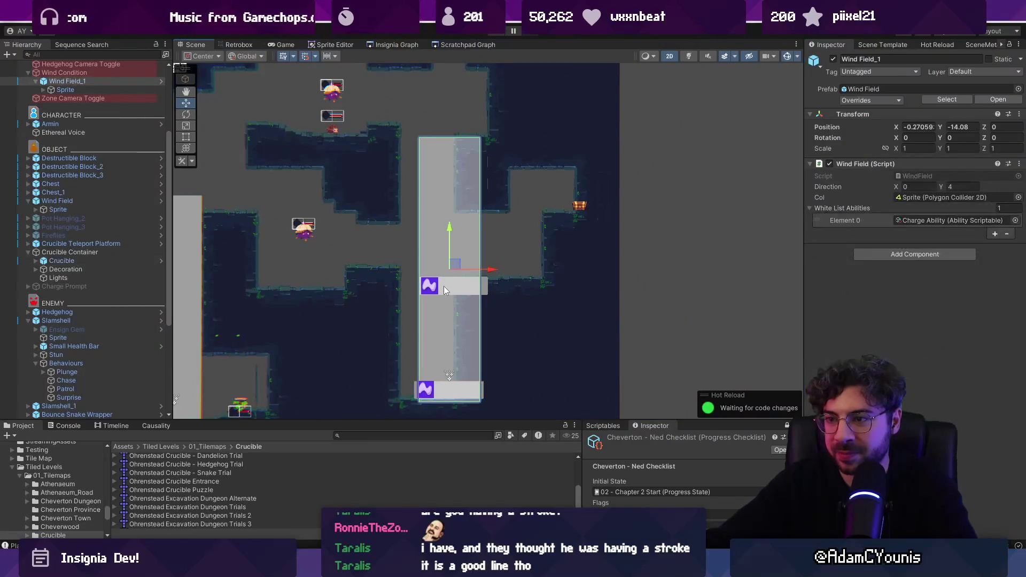
Move Wind Field_1 left to match the revised Tiled map.
click(444, 286)
click(66, 81)
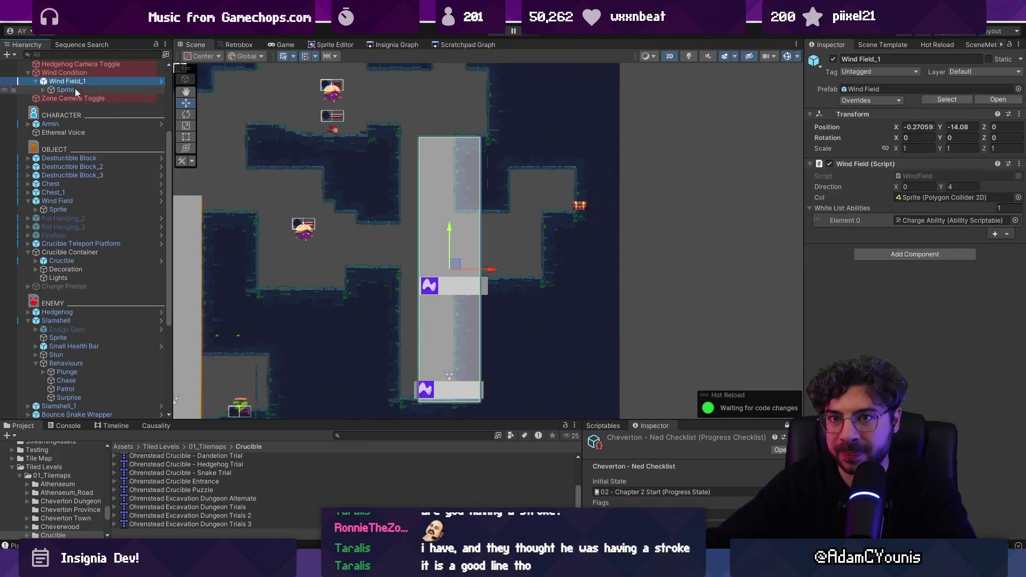
scroll(54, 97, up, 2)
click(35, 113)
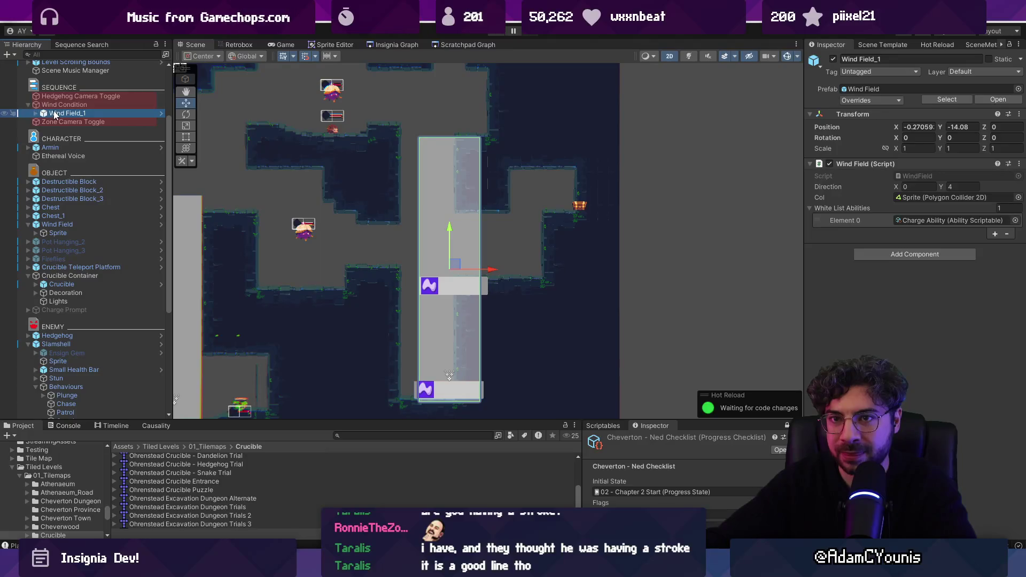
drag(491, 269, 471, 271)
Shift Destructible Block and Destructible Block_2 left together, then select the Chest.
click(473, 286)
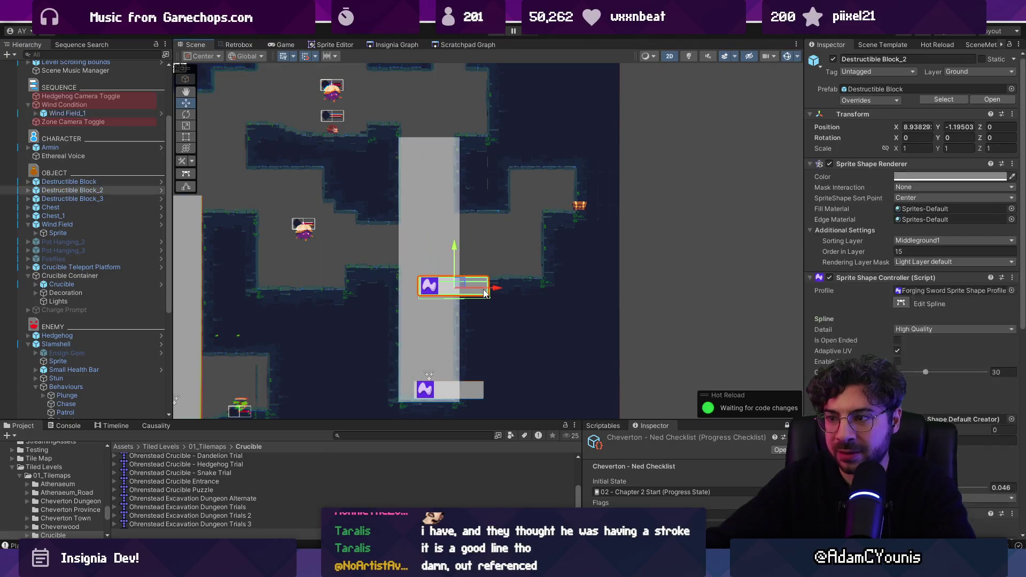
ctrl+click(90, 186)
drag(492, 340, 471, 341)
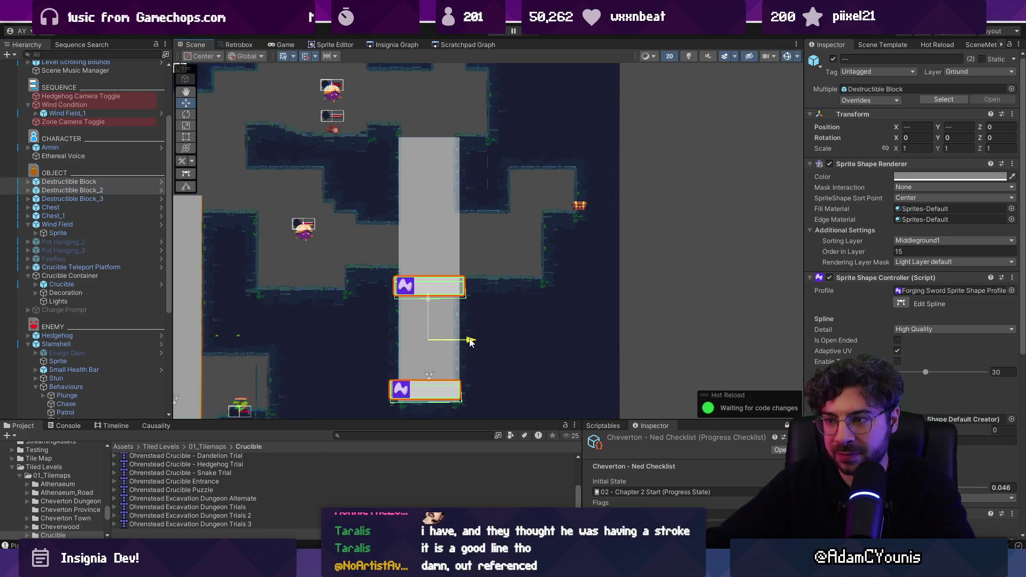
click(578, 208)
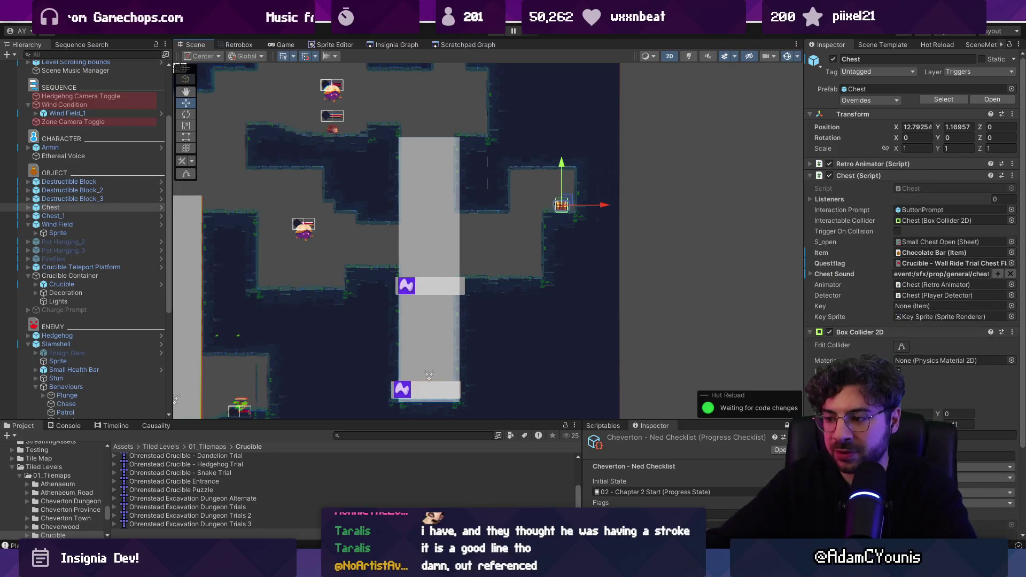
In Tiled, rework the tiles at the corridor bottom, save the map, and return to Unity.
key(alt+Tab)
scroll(591, 467, up, 5)
drag(366, 385, 394, 415)
key(ctrl+x)
key(ctrl+v)
click(363, 410)
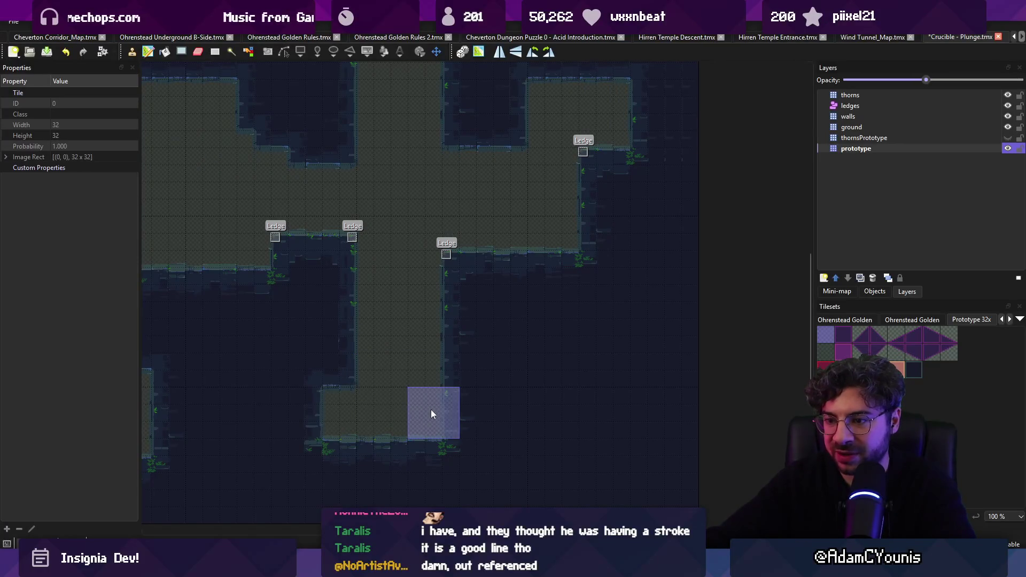
scroll(423, 395, down, 1)
key(ctrl+s)
scroll(505, 415, down, 5)
scroll(473, 406, up, 2)
drag(474, 405, 436, 381)
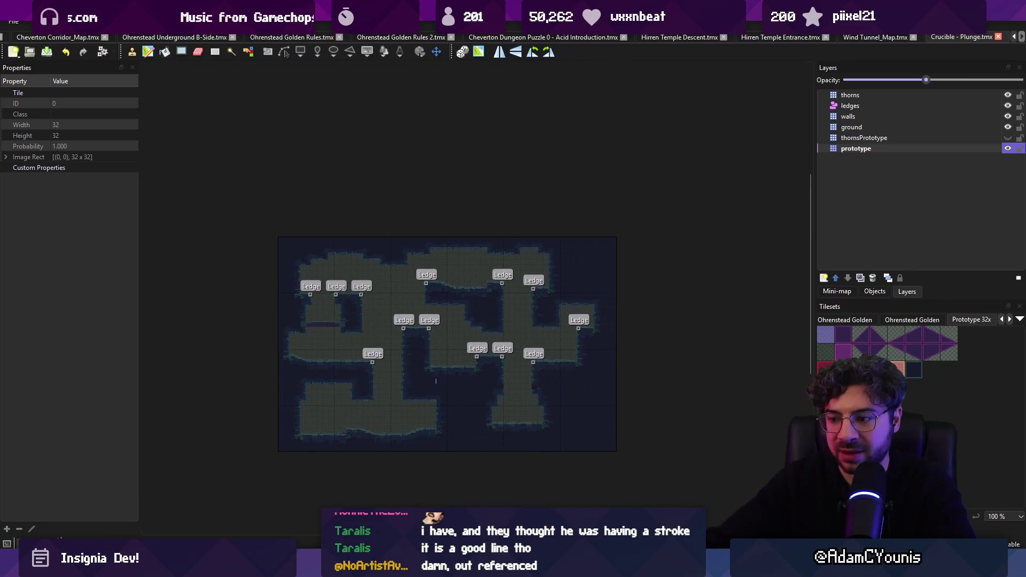
key(alt+Tab)
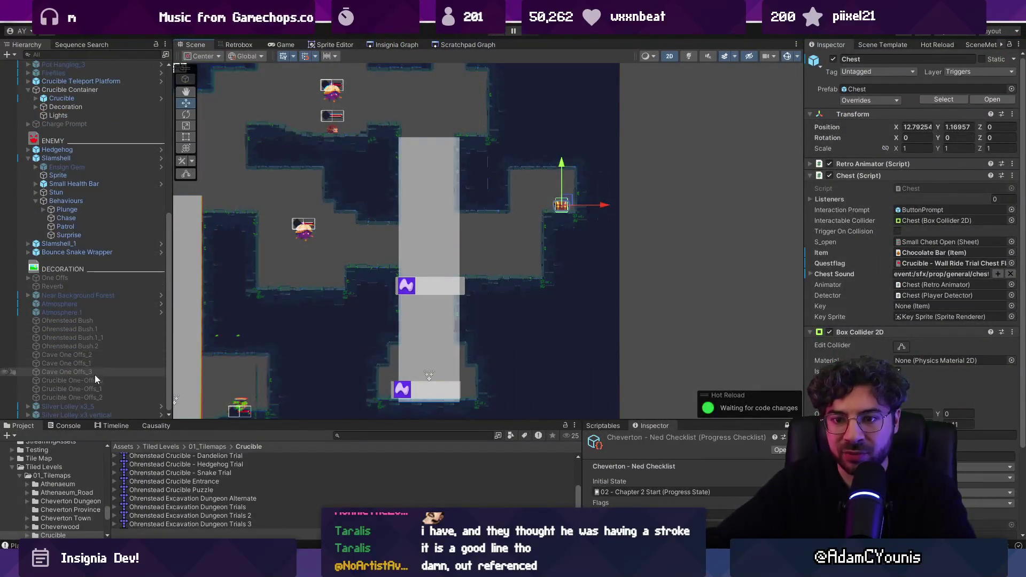
Focus on Silver Lolley x3_5 and fine-tune the coin row's position.
click(96, 399)
click(107, 406)
shift+click(121, 414)
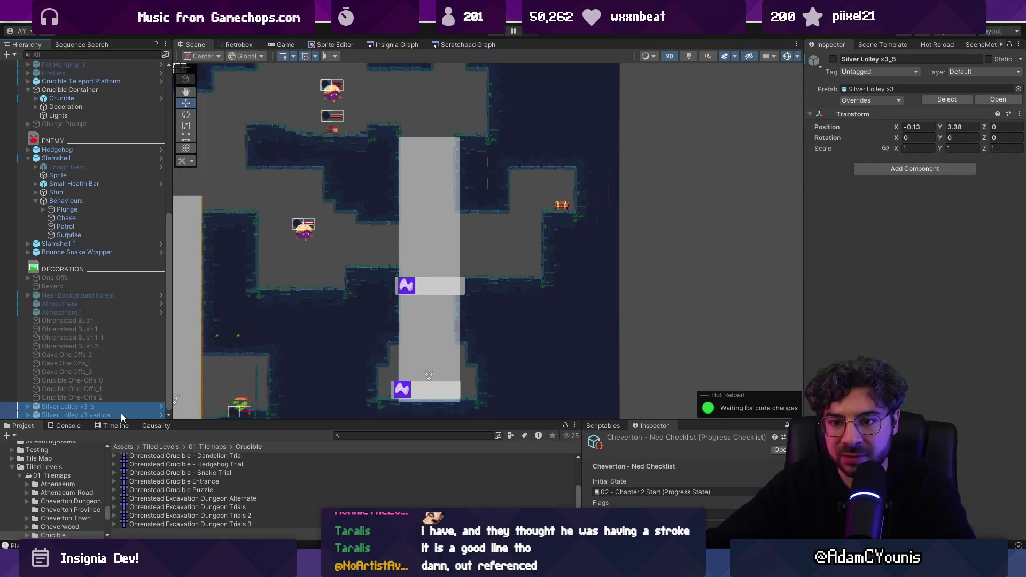
double_click(77, 406)
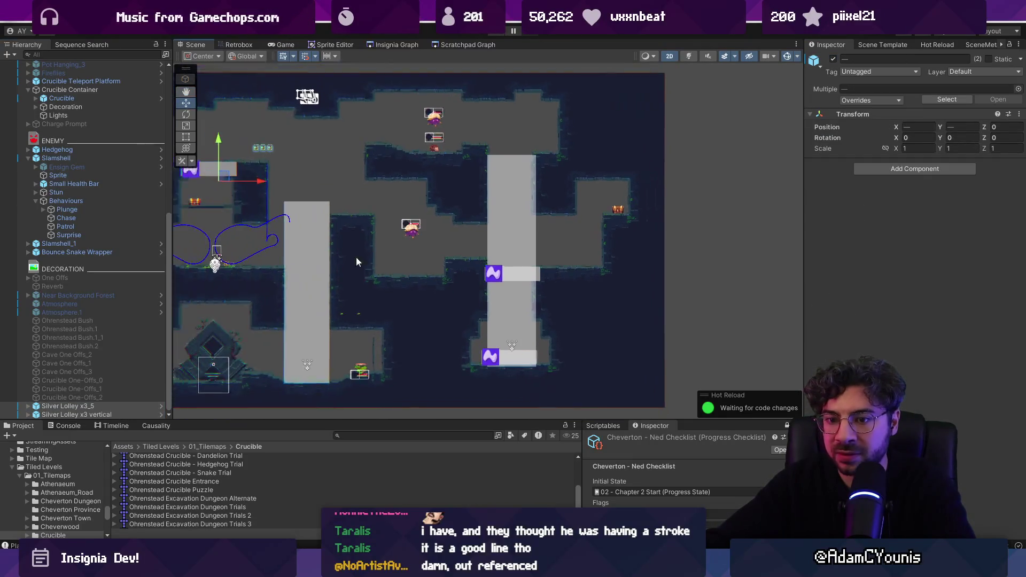
mouse_move(425, 222)
mouse_down()
mouse_move(416, 224)
mouse_move(463, 223)
mouse_up()
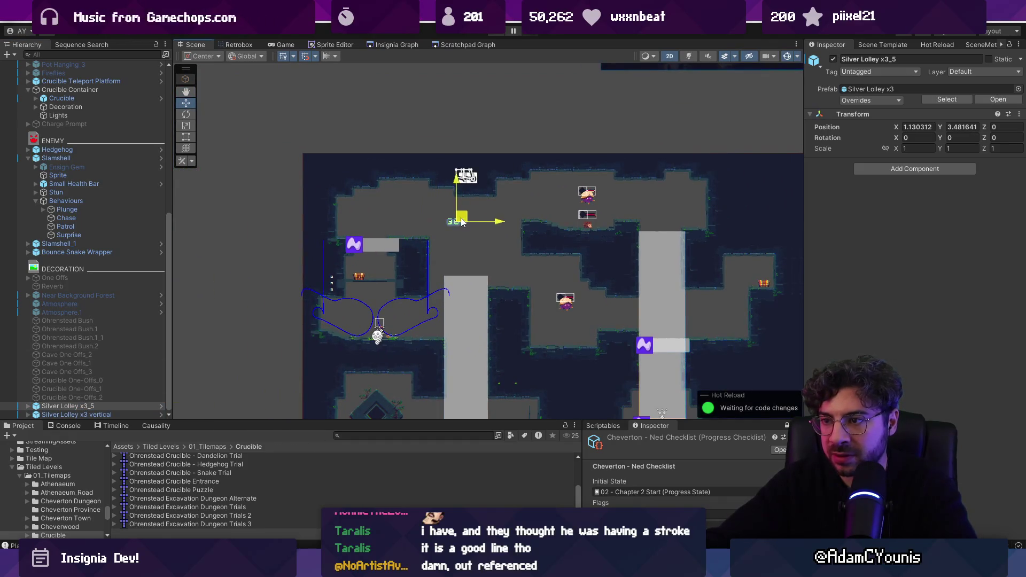
scroll(483, 242, up, 2)
scroll(472, 222, up, 2)
drag(457, 191, 460, 190)
scroll(464, 195, down, 2)
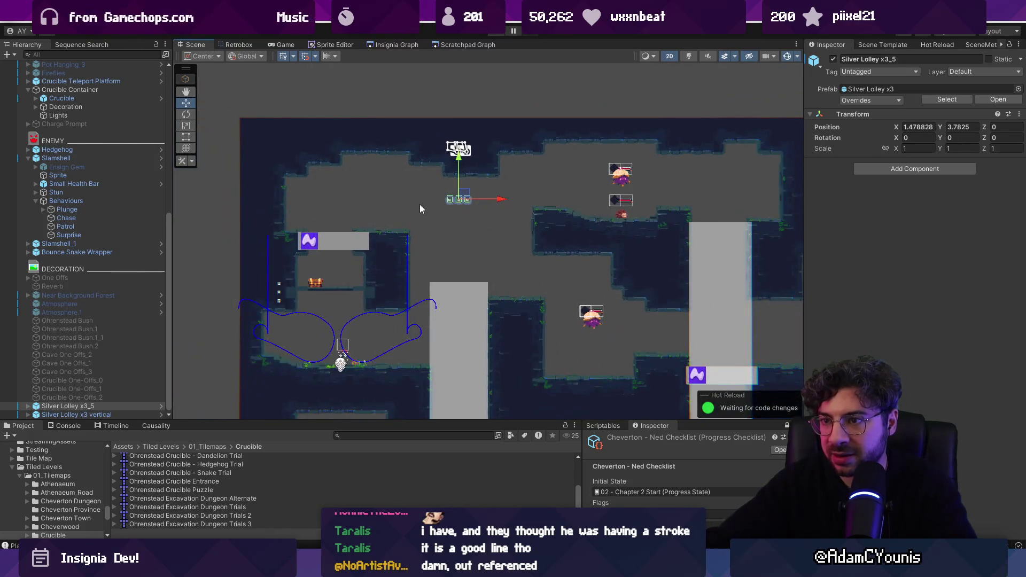
Duplicate the coin row and place copies to the right, on a lower ledge, and near the wind curves.
key(ctrl+d)
key(ctrl+d)
drag(393, 213, 588, 183)
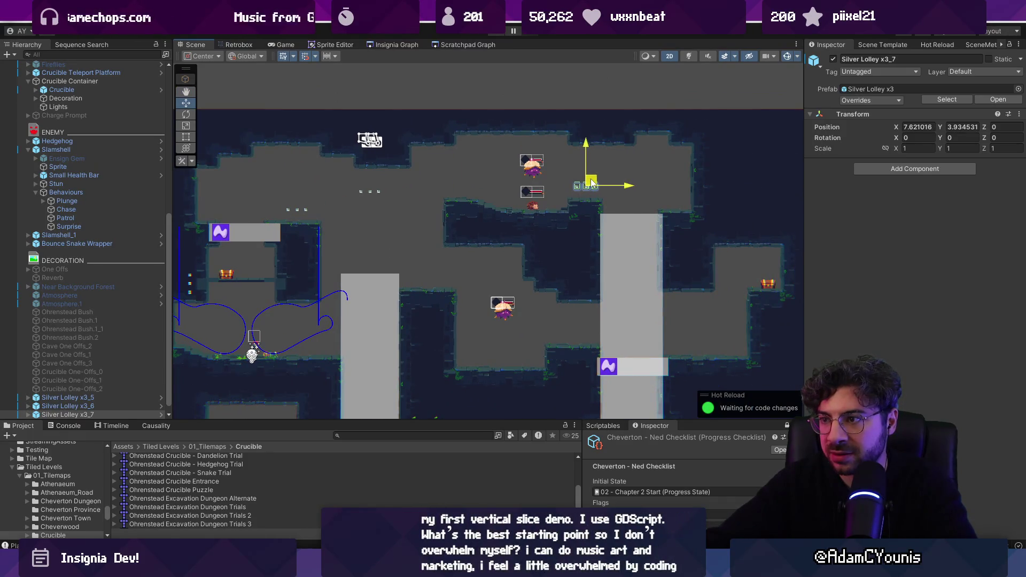
key(ctrl+d)
mouse_move(551, 145)
mouse_down()
mouse_move(544, 289)
mouse_move(678, 302)
mouse_up()
key(ctrl+d)
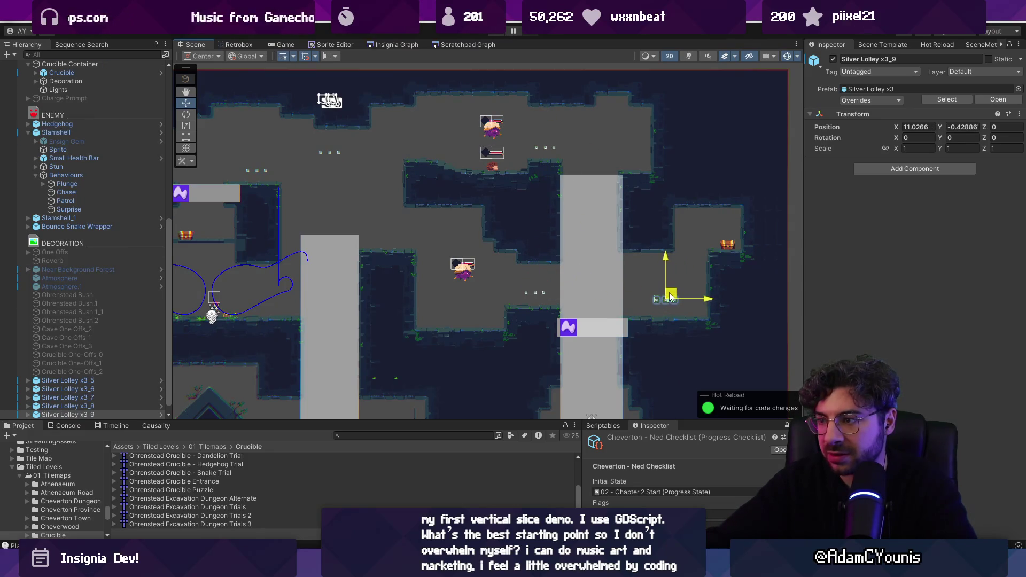
scroll(585, 303, down, 2)
mouse_move(586, 303)
mouse_down()
mouse_move(585, 220)
mouse_move(627, 213)
mouse_move(672, 257)
mouse_up()
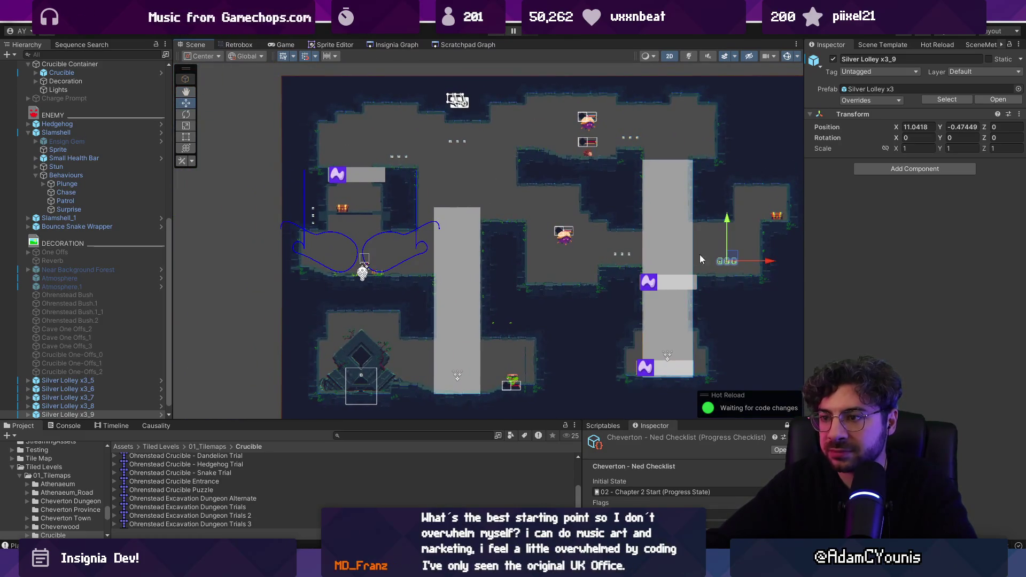
key(ctrl+d)
drag(735, 259, 419, 260)
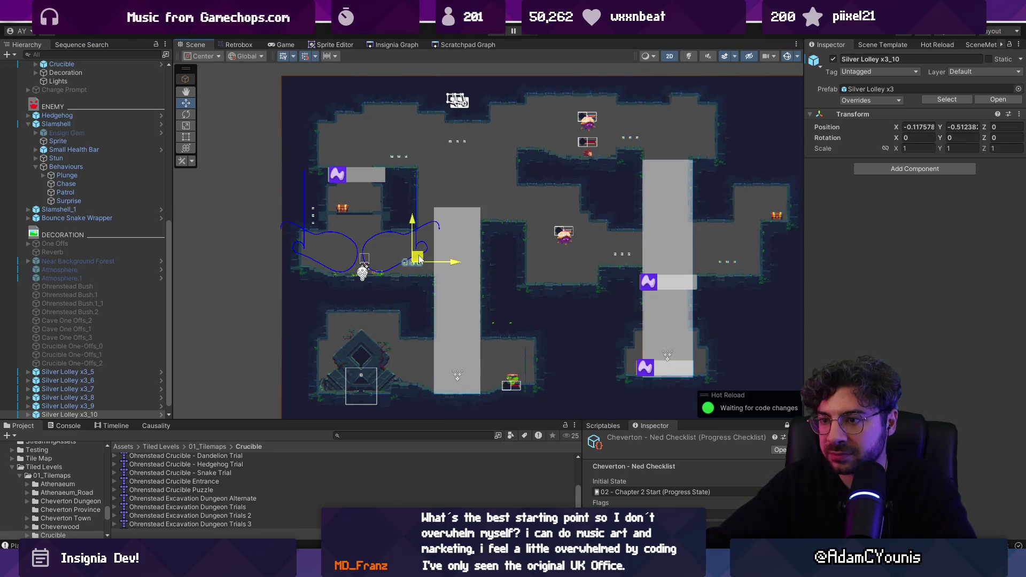
scroll(486, 262, up, 2)
scroll(485, 261, down, 1)
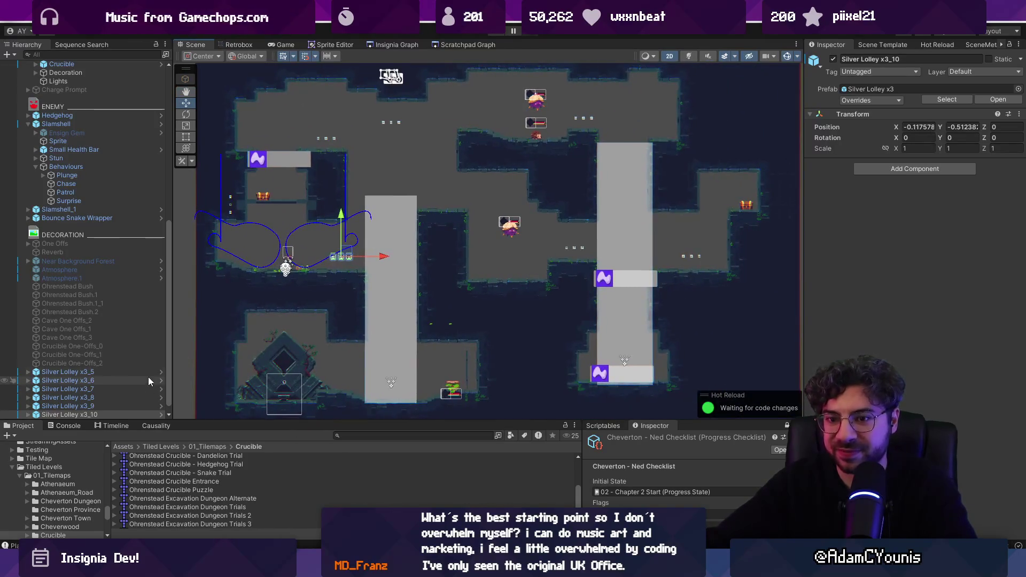
scroll(124, 392, down, 1)
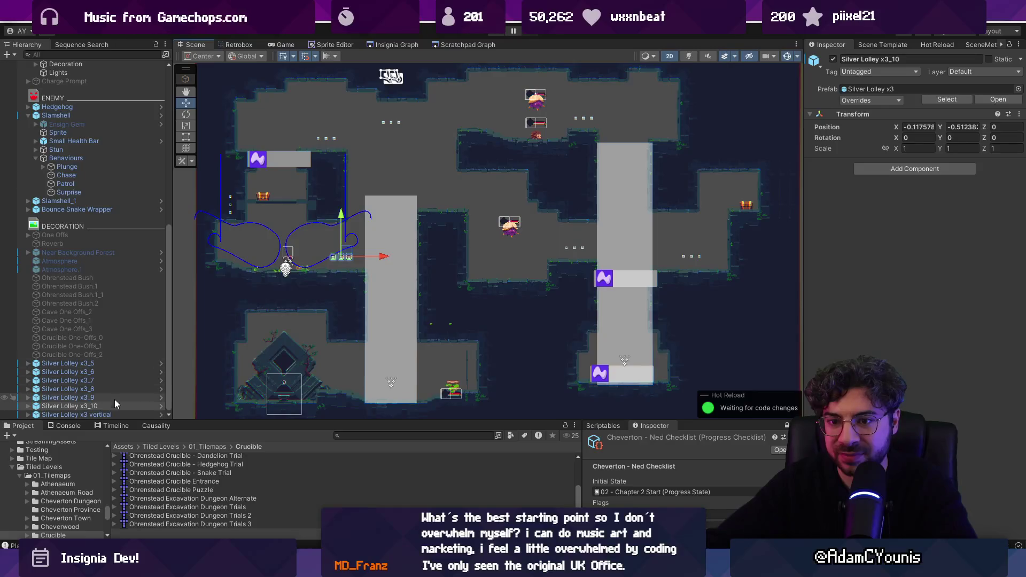
Place Silver Lolley x3 vertical on the left pale shaft and duplicate copies down the shafts.
click(112, 414)
mouse_move(241, 205)
mouse_down()
mouse_move(269, 203)
mouse_move(402, 249)
mouse_up()
key(ctrl+d)
mouse_move(399, 287)
mouse_down()
mouse_move(397, 320)
mouse_move(631, 328)
mouse_move(631, 252)
mouse_up()
key(ctrl+d)
key(ctrl+d)
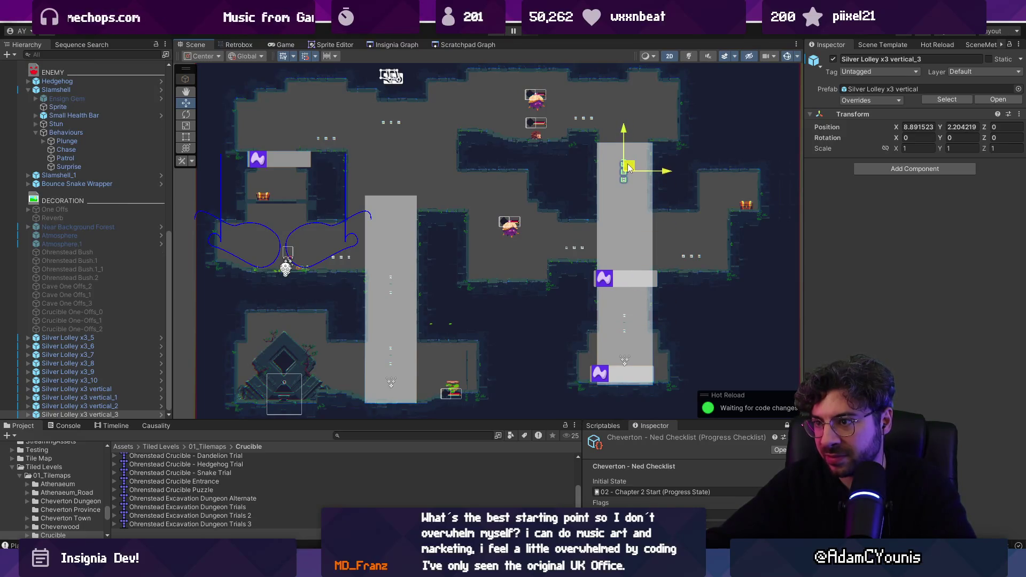
scroll(474, 293, down, 2)
click(113, 328)
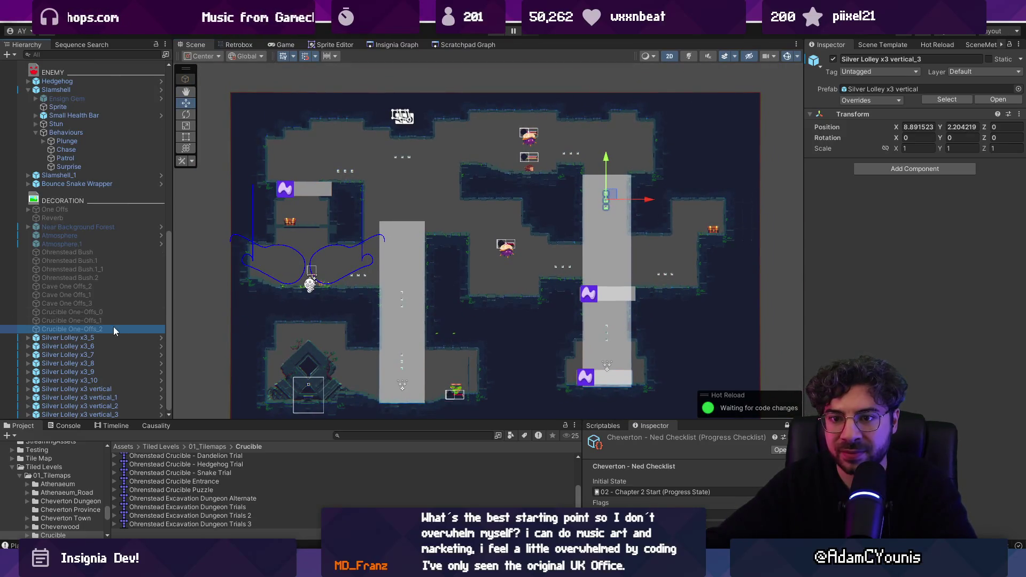
Reposition the four Ohrenstead bushes: up-left, beside the small box, top-left ledge, right shaft floor.
shift+click(97, 256)
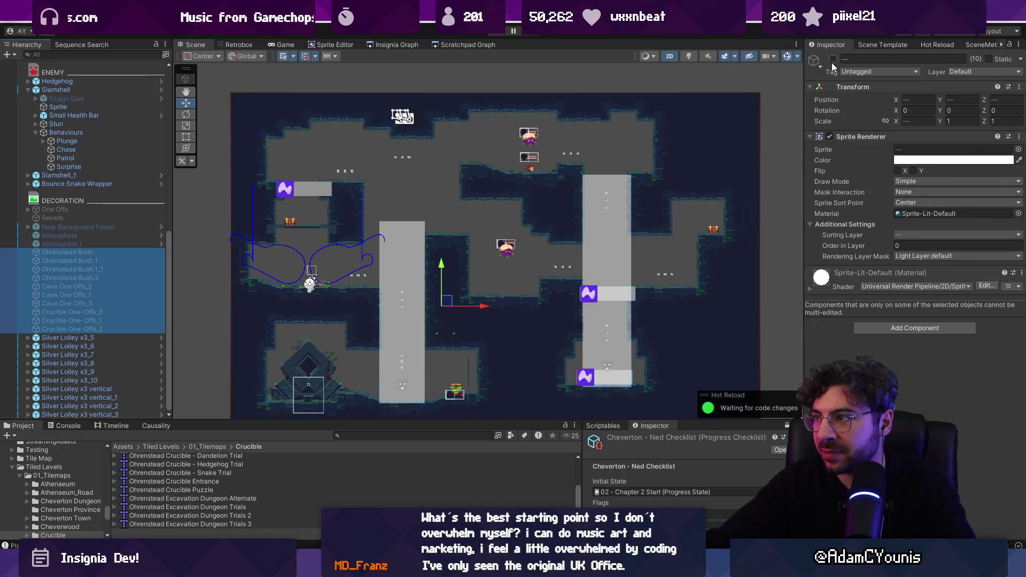
scroll(107, 275, up, 3)
click(80, 284)
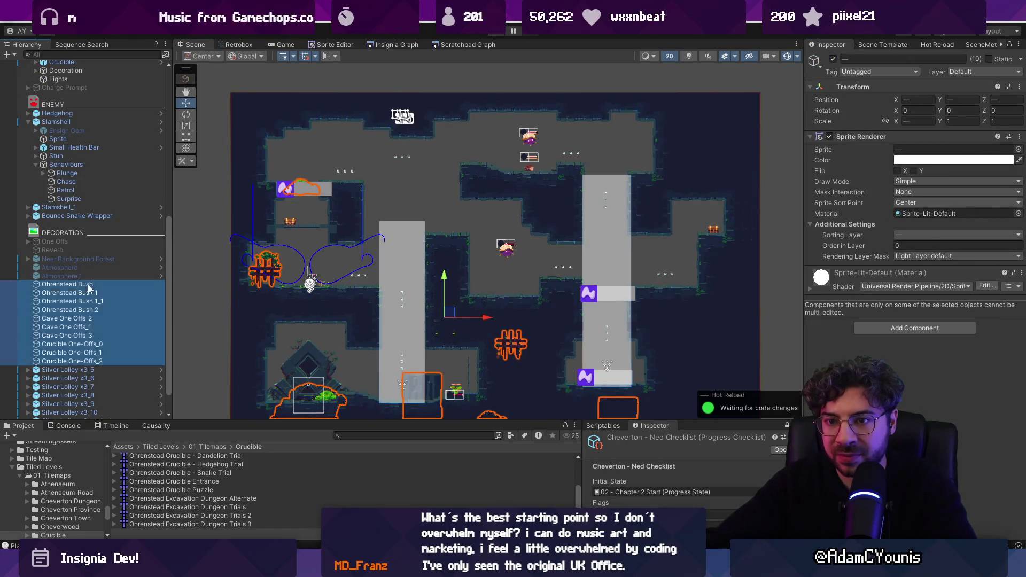
key(f)
mouse_move(289, 336)
mouse_down()
mouse_move(271, 312)
mouse_move(536, 222)
mouse_move(543, 210)
mouse_up()
click(110, 294)
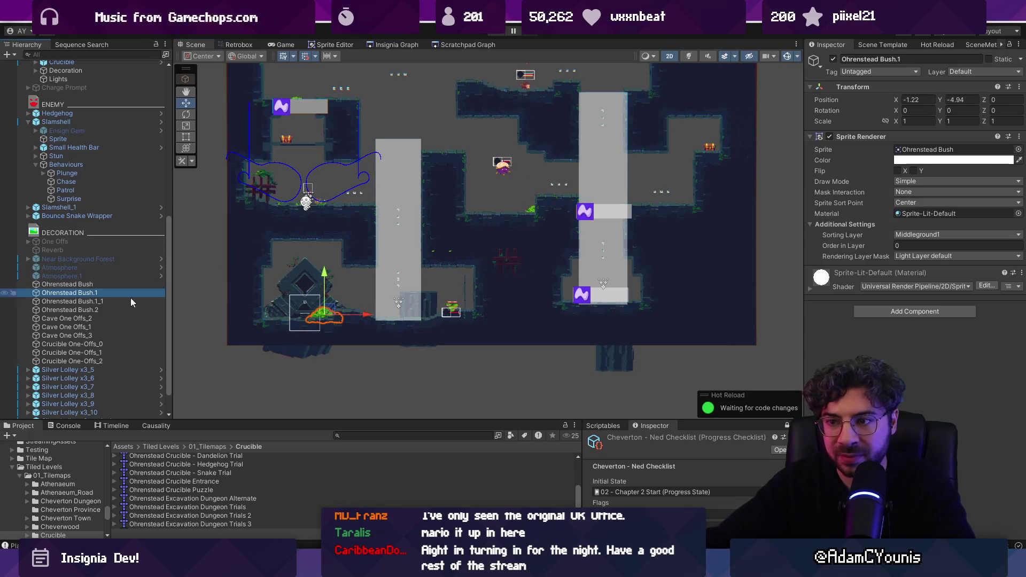
drag(327, 314, 478, 307)
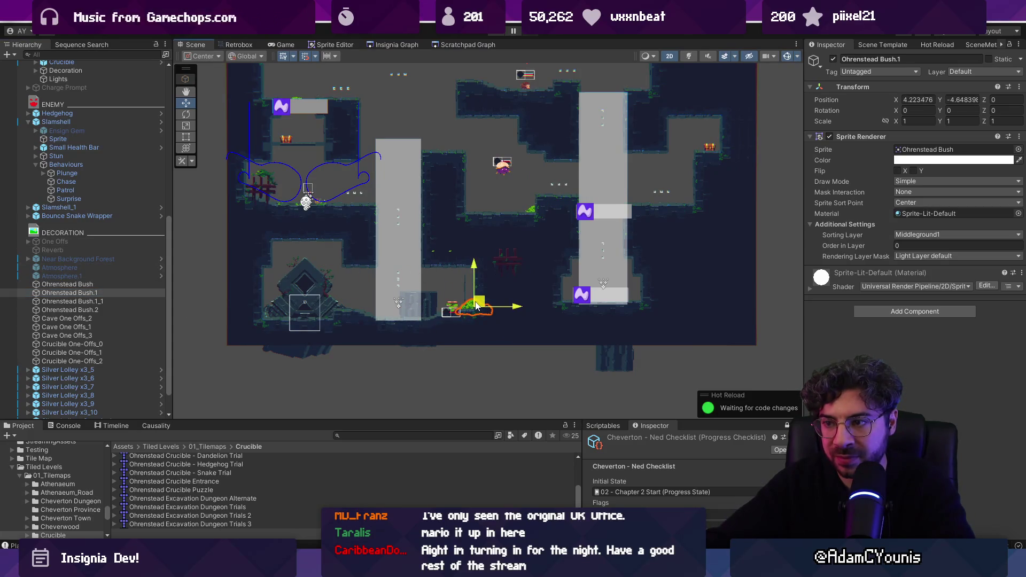
click(114, 300)
drag(304, 105, 277, 92)
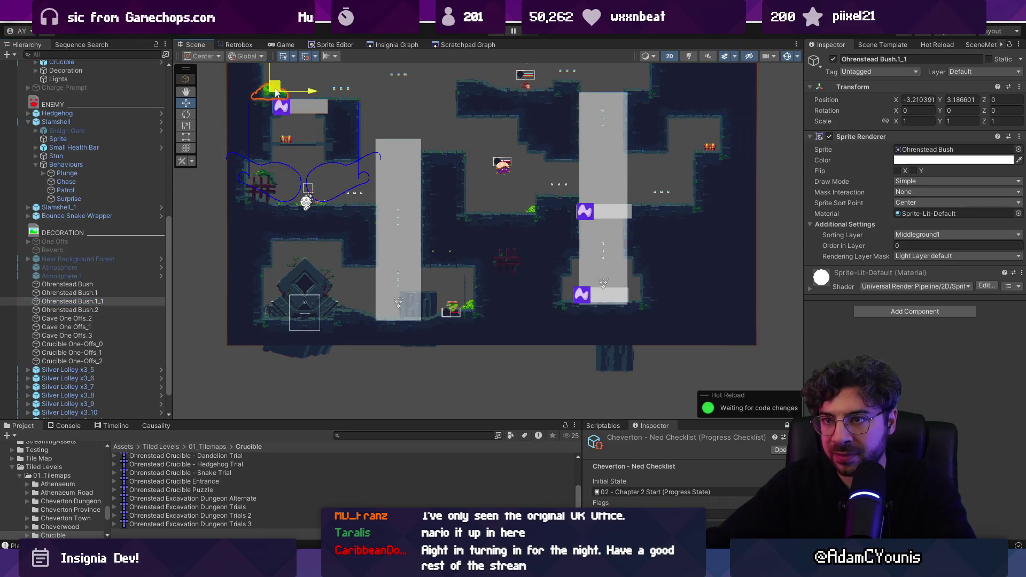
click(103, 311)
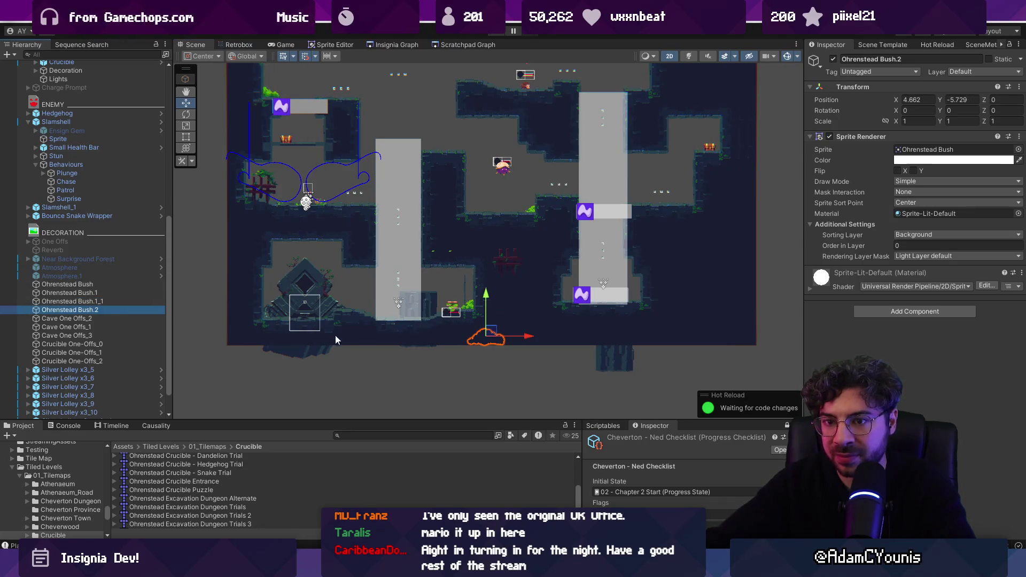
drag(500, 334, 645, 303)
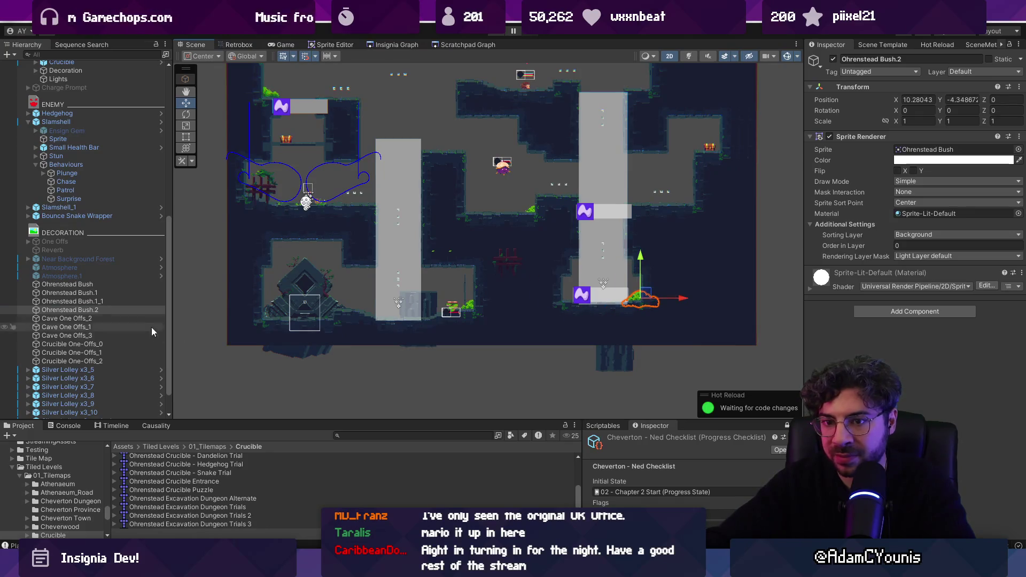
Nudge Cave One Offs_2 and _1, and move Crucible One-Offs_0 and _1 up into place.
click(159, 318)
drag(266, 182, 271, 184)
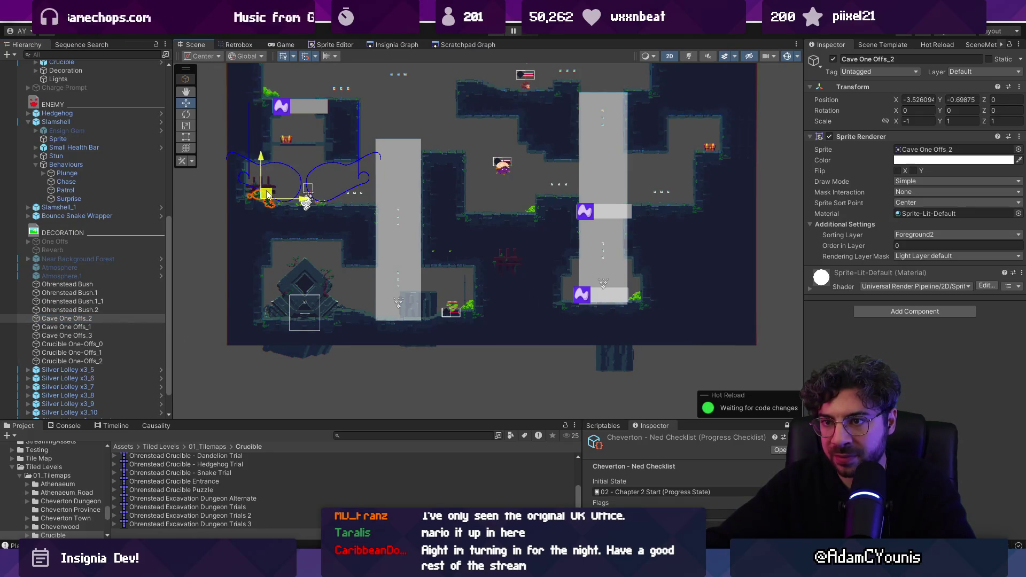
click(118, 327)
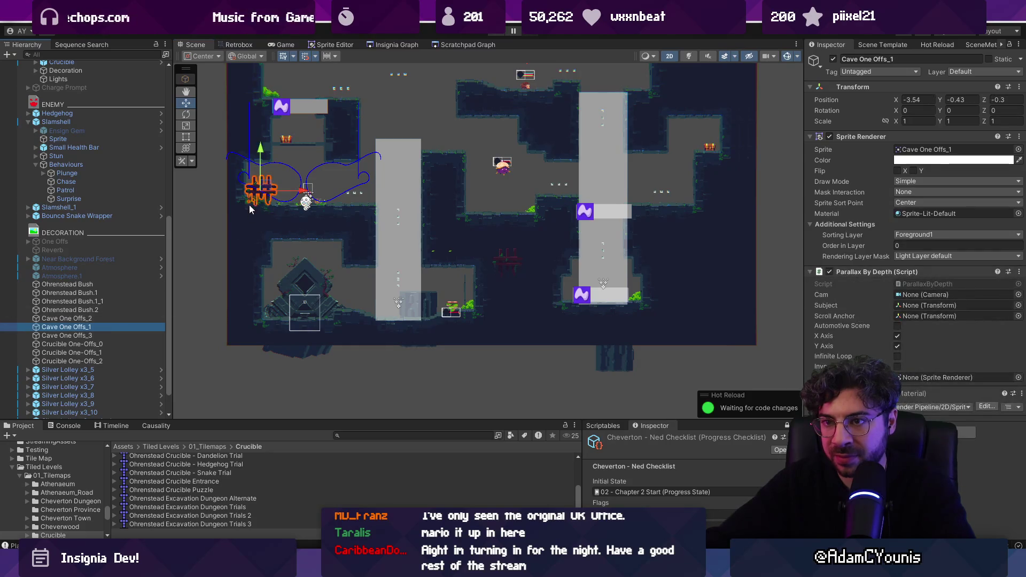
mouse_move(270, 201)
mouse_down()
mouse_move(443, 234)
mouse_move(337, 213)
mouse_move(350, 197)
mouse_move(256, 195)
mouse_up()
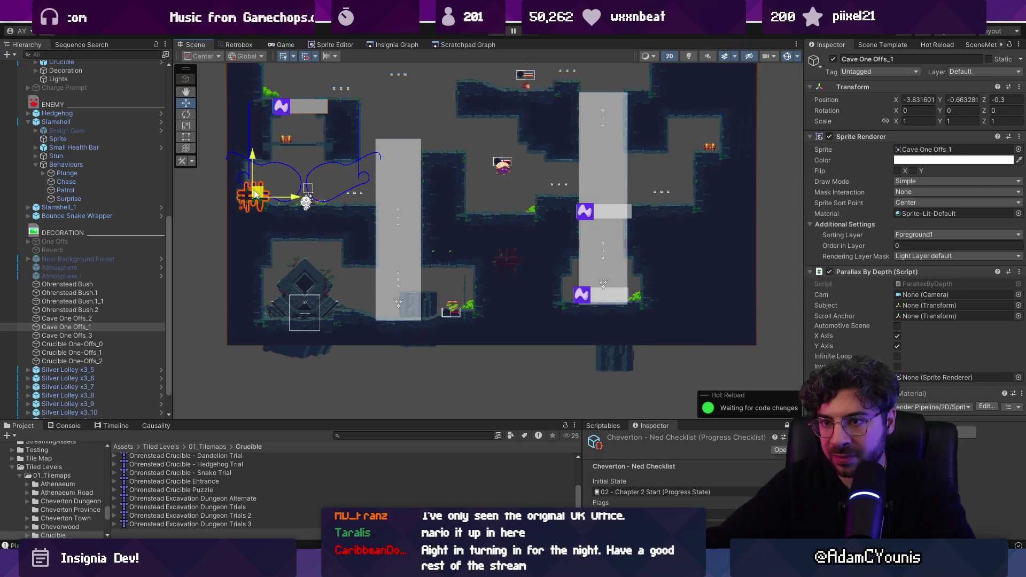
click(104, 334)
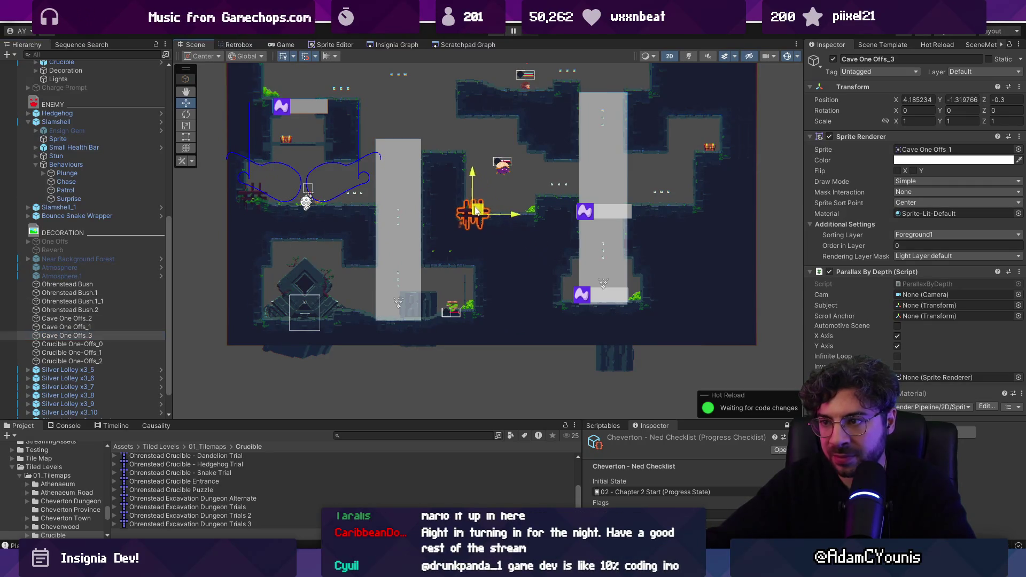
click(104, 343)
mouse_move(305, 327)
mouse_down()
mouse_move(334, 294)
mouse_move(367, 207)
mouse_move(356, 205)
mouse_up()
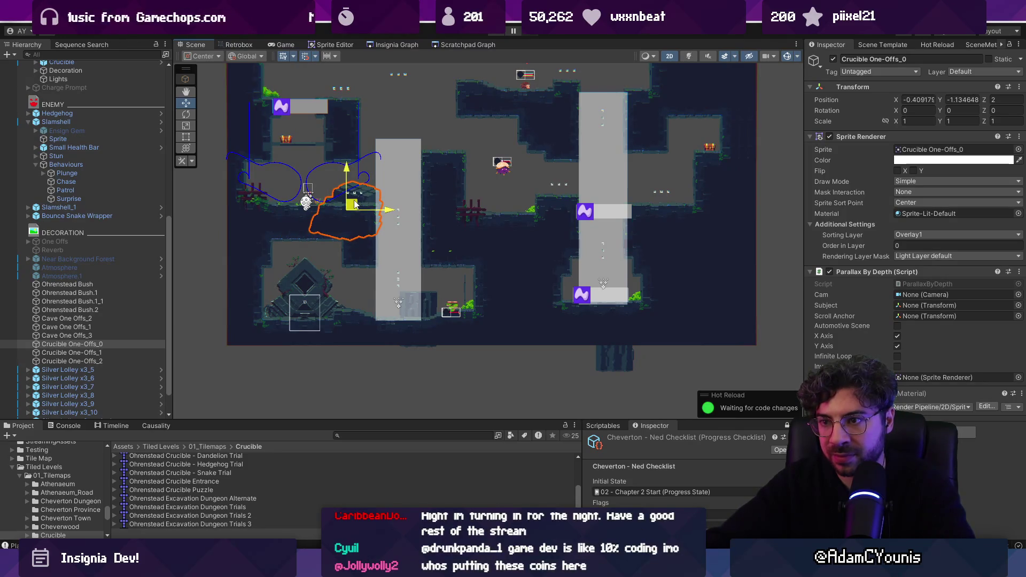
click(70, 352)
mouse_move(623, 334)
mouse_down()
mouse_move(563, 294)
mouse_move(369, 321)
mouse_move(442, 332)
mouse_move(599, 283)
mouse_move(719, 202)
mouse_move(580, 212)
mouse_move(648, 209)
mouse_move(661, 109)
mouse_move(658, 170)
mouse_move(485, 159)
mouse_move(432, 177)
mouse_move(437, 240)
mouse_up()
Duplicate Crucible One-Offs_2, delete the extra copy, and start a playtest.
click(72, 361)
key(ctrl+d)
key(ctrl+d)
key(ctrl+d)
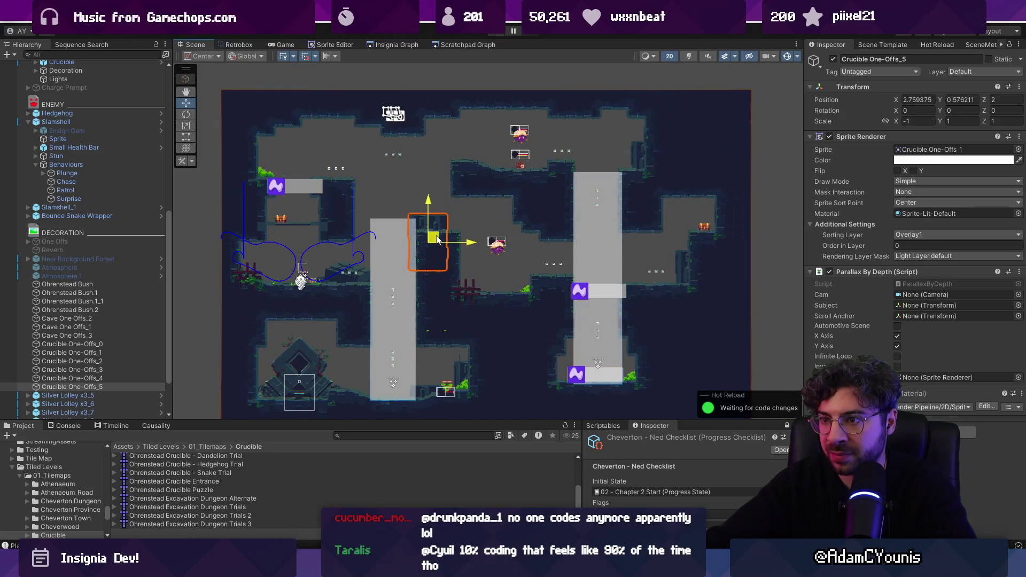
key(Delete)
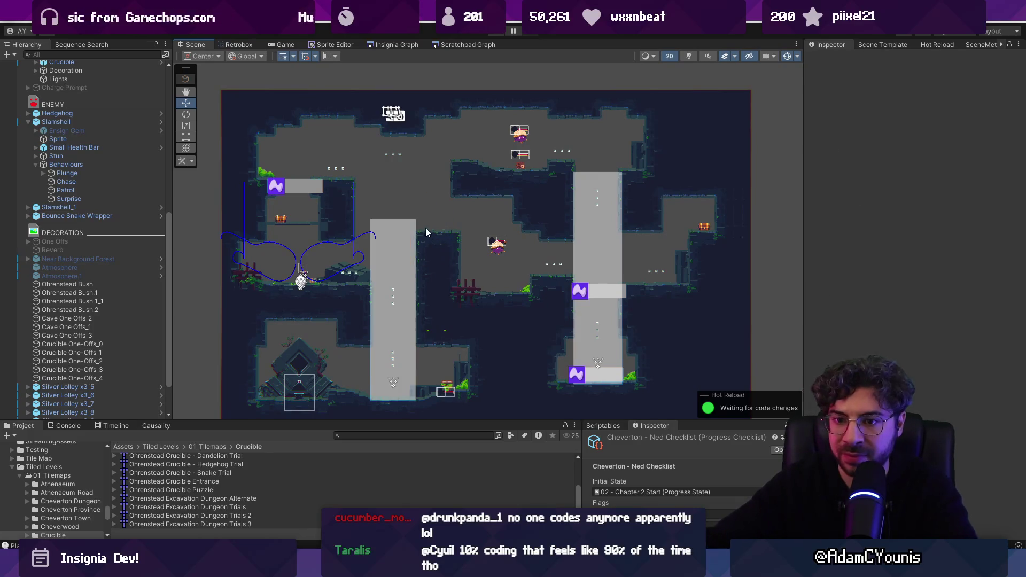
key(ctrl+p)
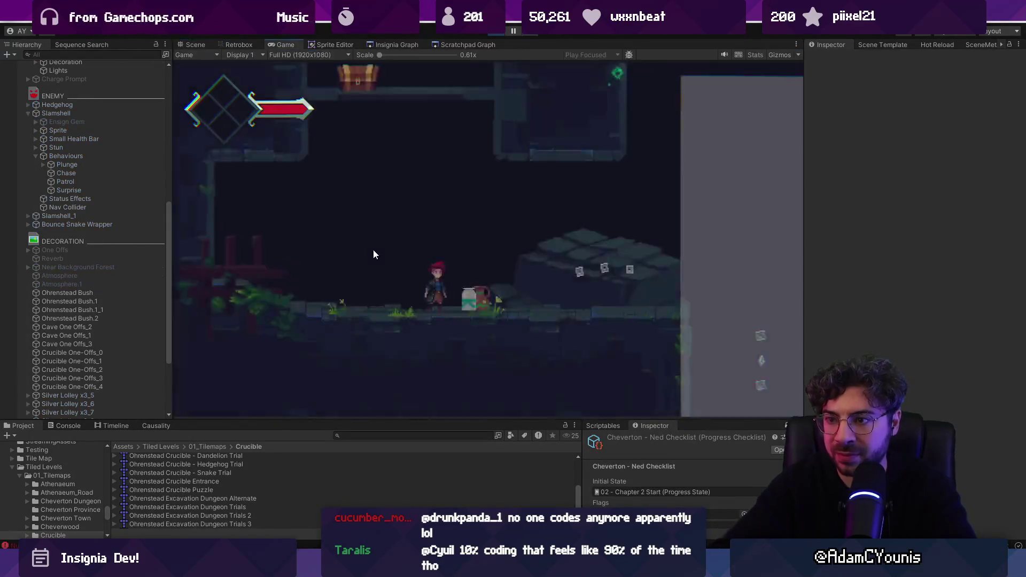